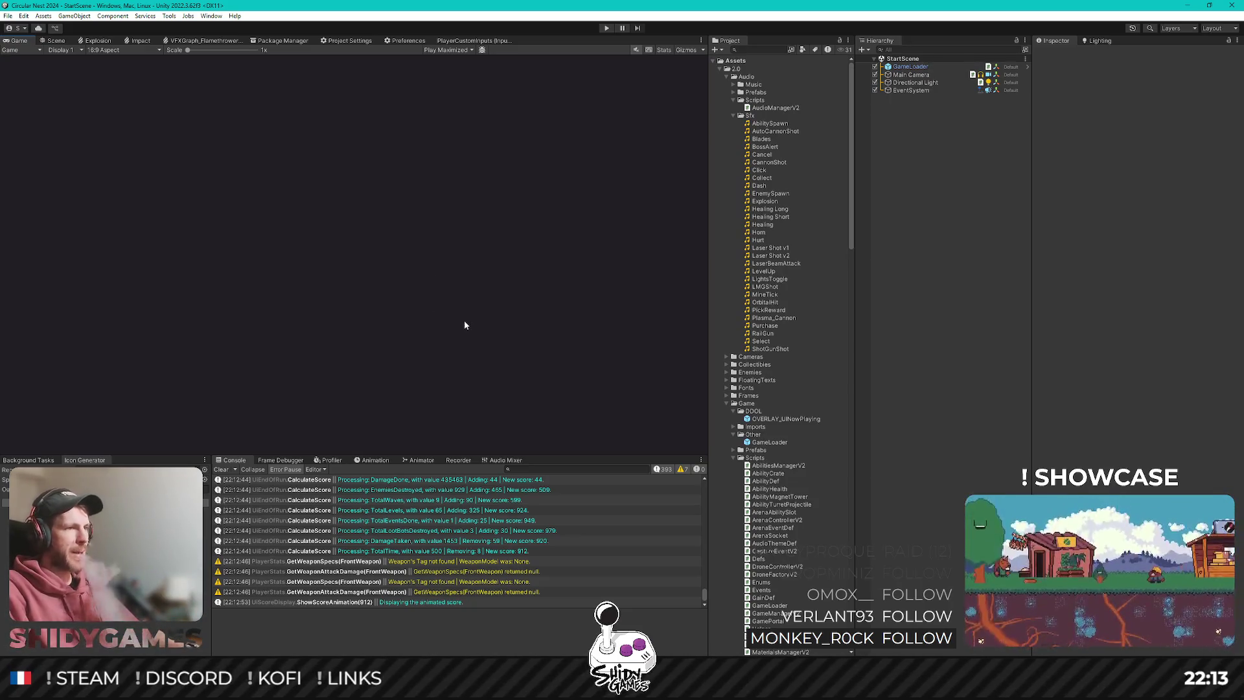
Scroll through the view and briefly check the code editor before returning to Unity.
scroll(434, 530, up, 4)
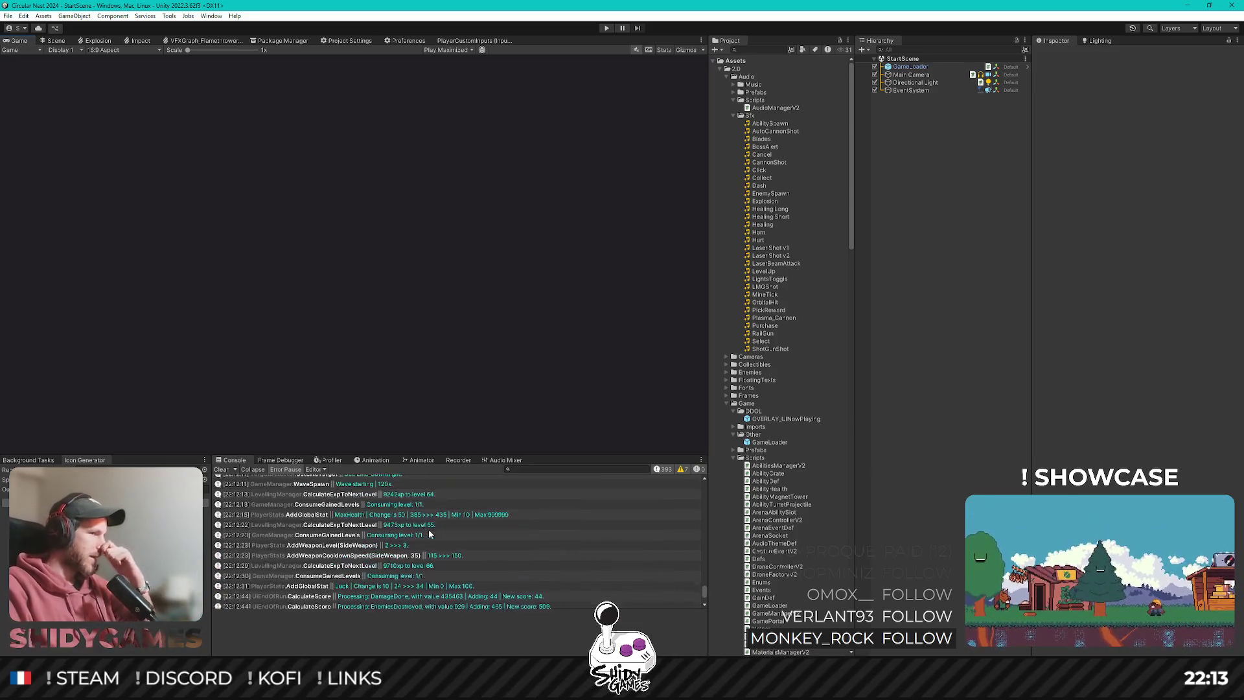
scroll(430, 535, up, 4)
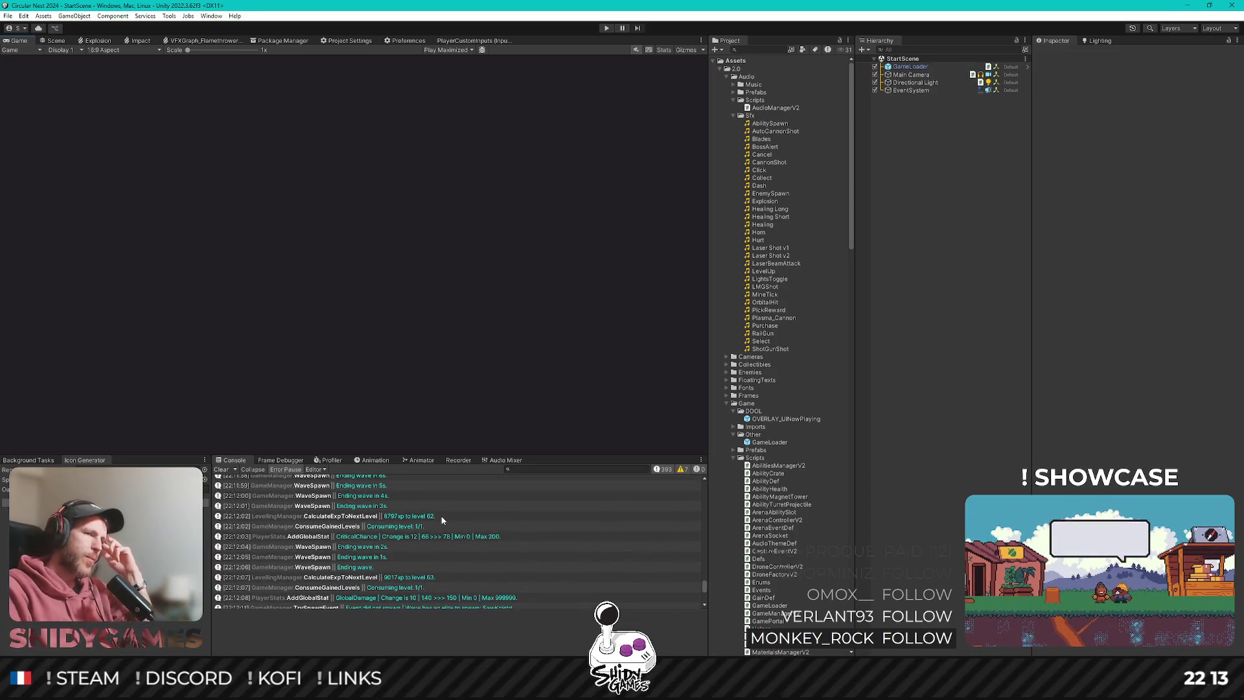
scroll(439, 524, up, 2)
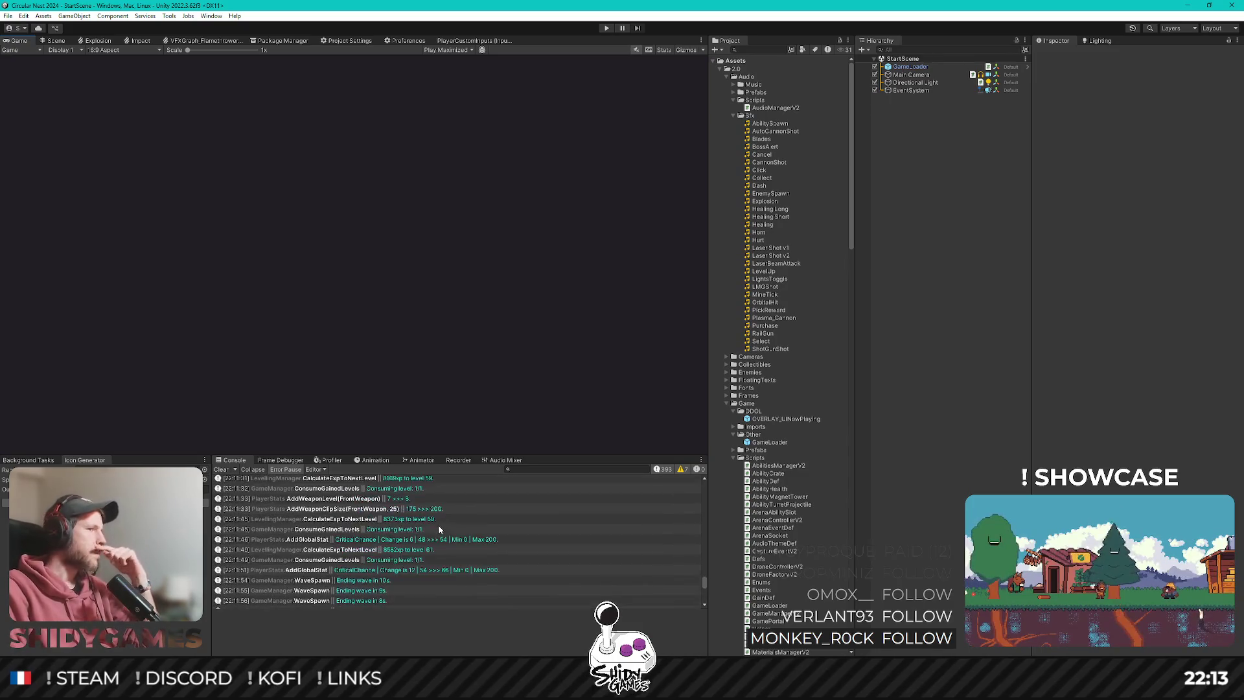
scroll(439, 530, down, 3)
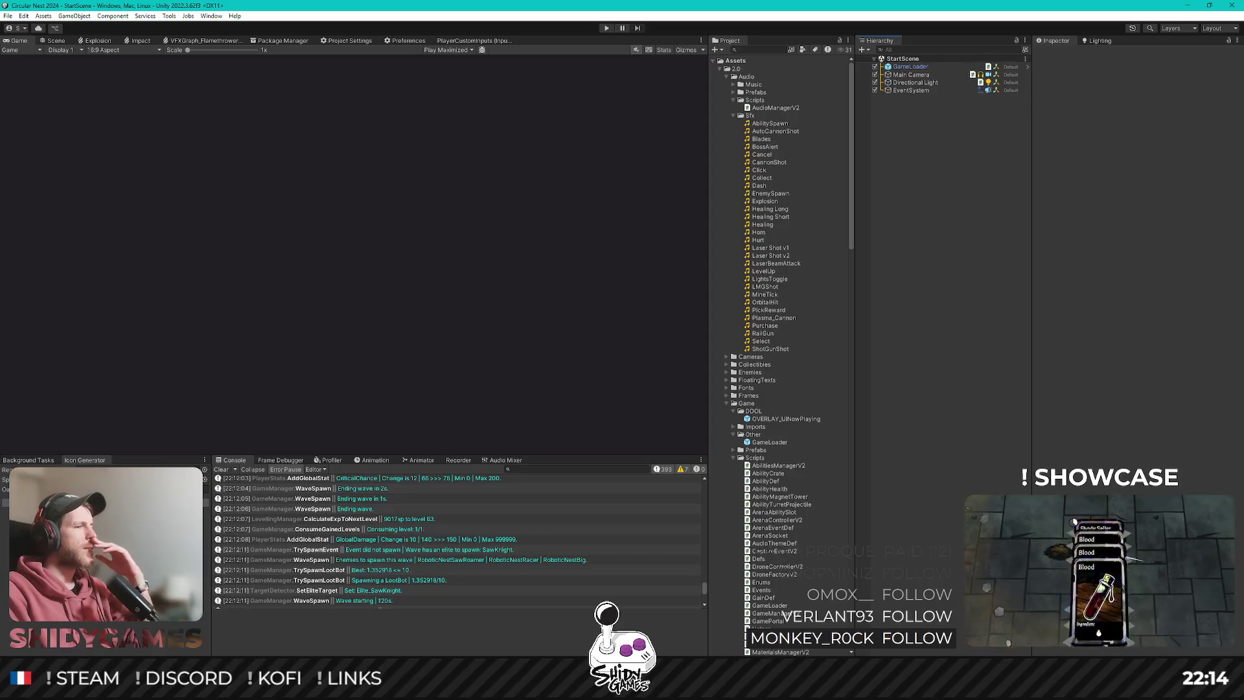
key(alt+Tab)
scroll(619, 284, up, 5)
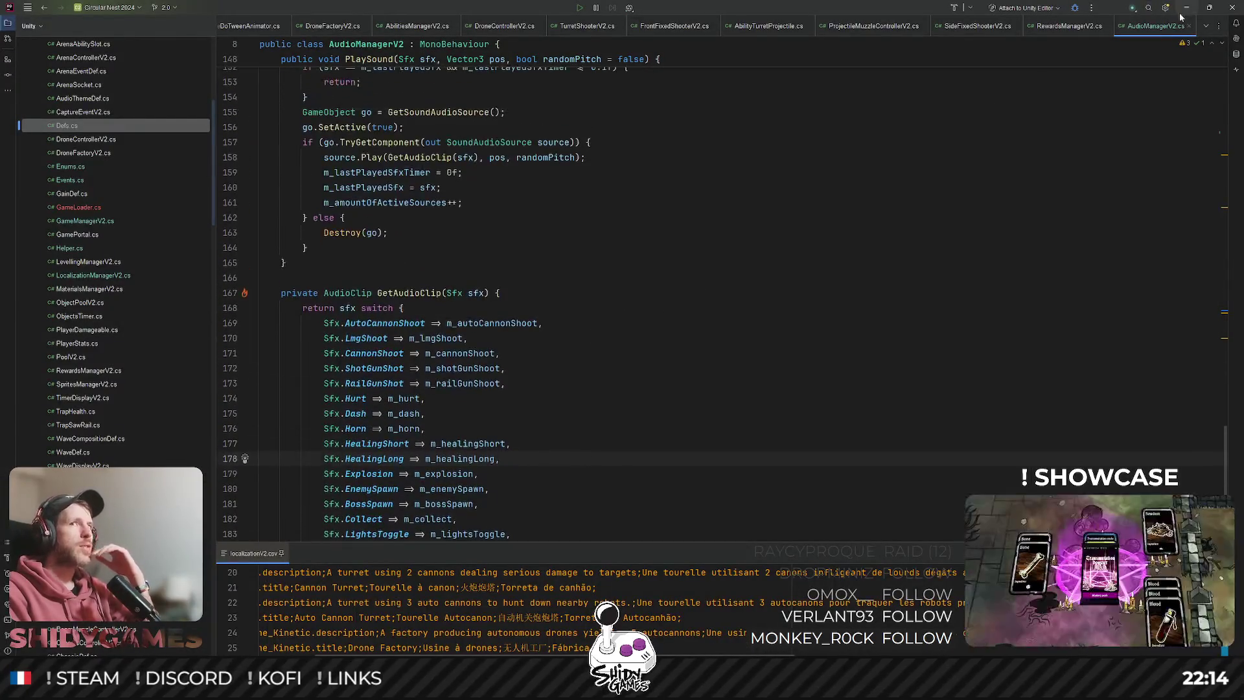
key(alt+Tab)
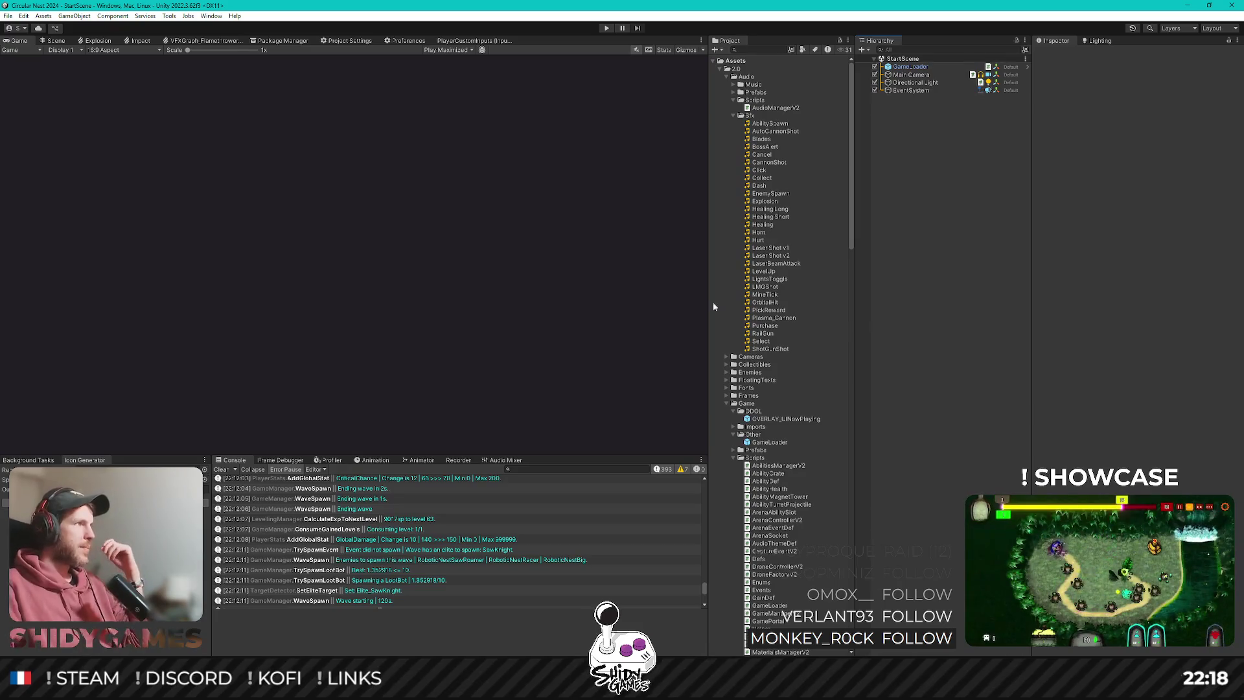
Bring the Robot Arena Survivors window forward, refocus Unity and start play mode.
mouse_move(230, 688)
click(230, 632)
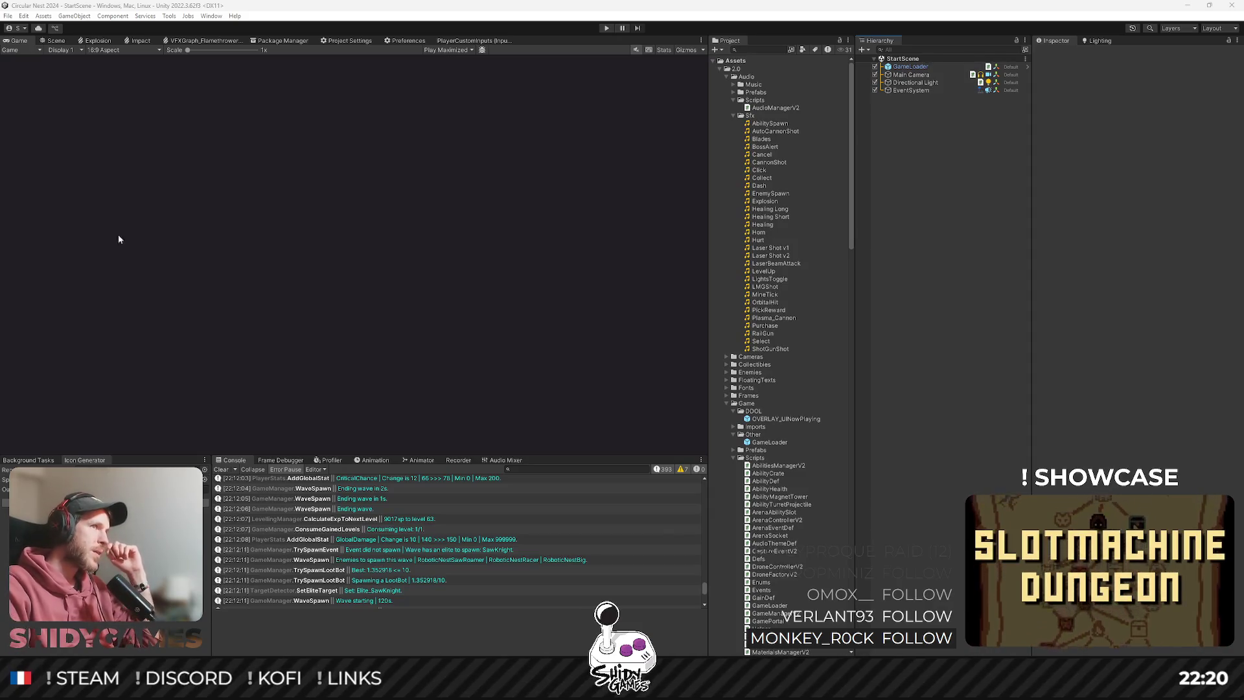
click(205, 220)
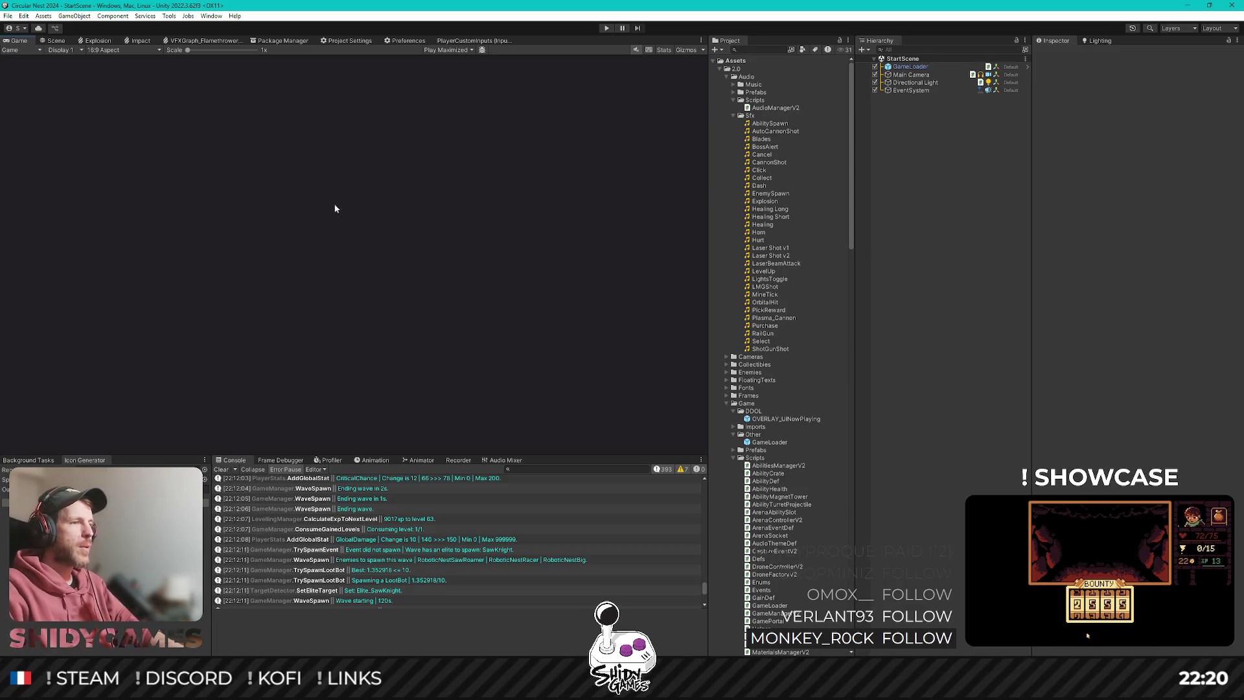
click(605, 28)
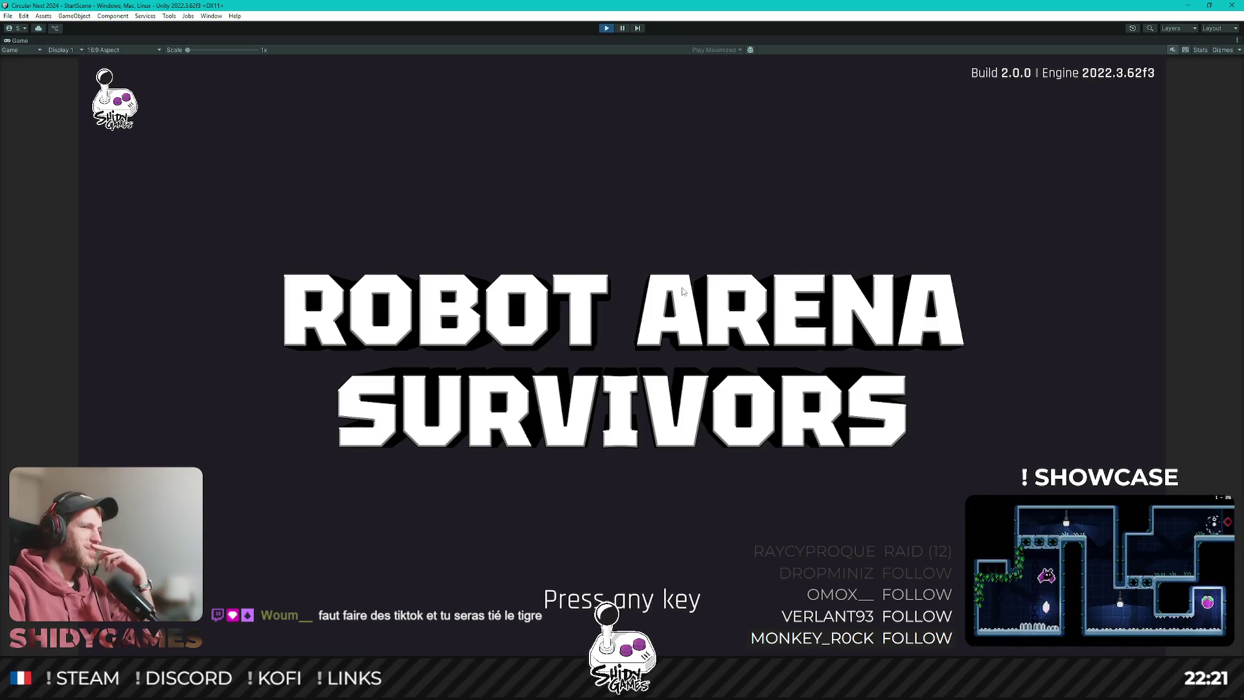
click(682, 290)
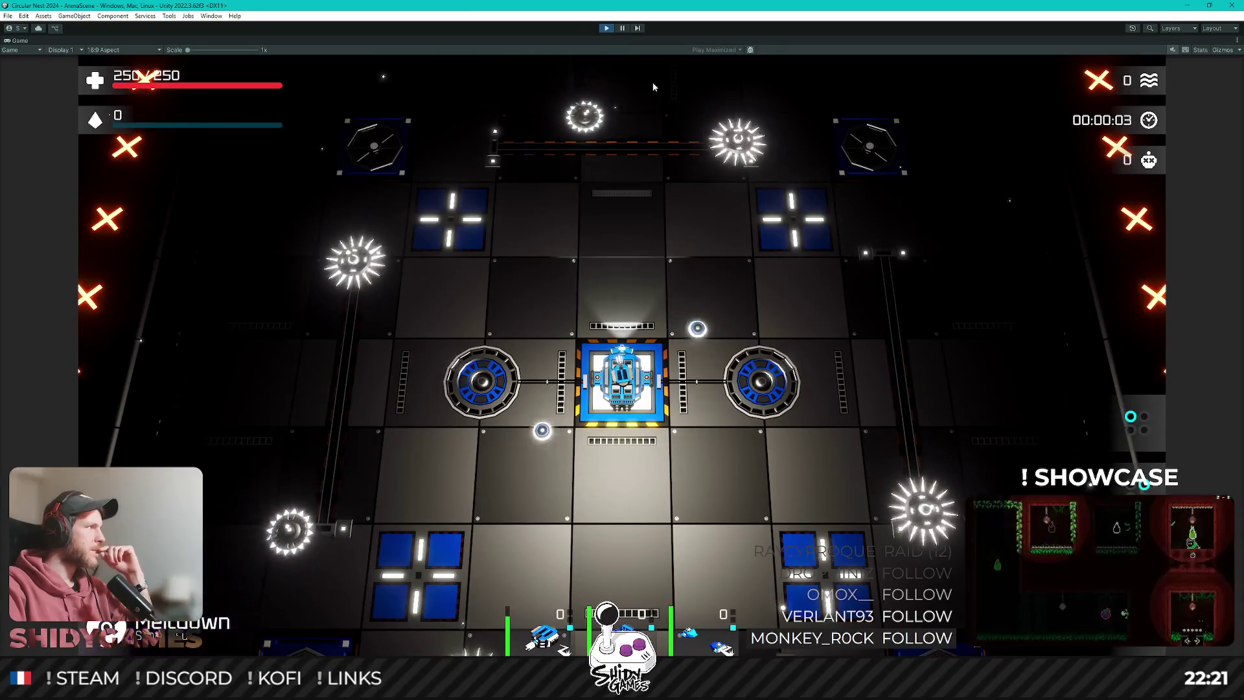
click(605, 29)
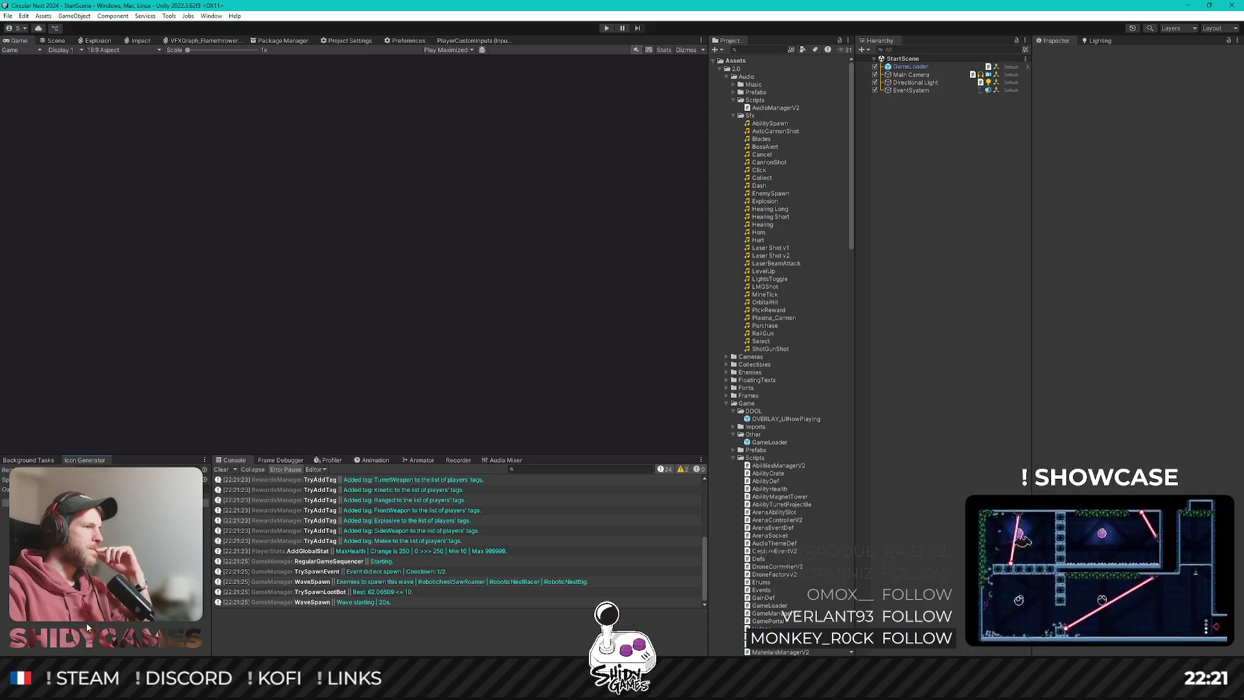
In Rider, find 'playn' with Search Everywhere (Files) and open UINowPlaying.cs.
key(alt+Tab)
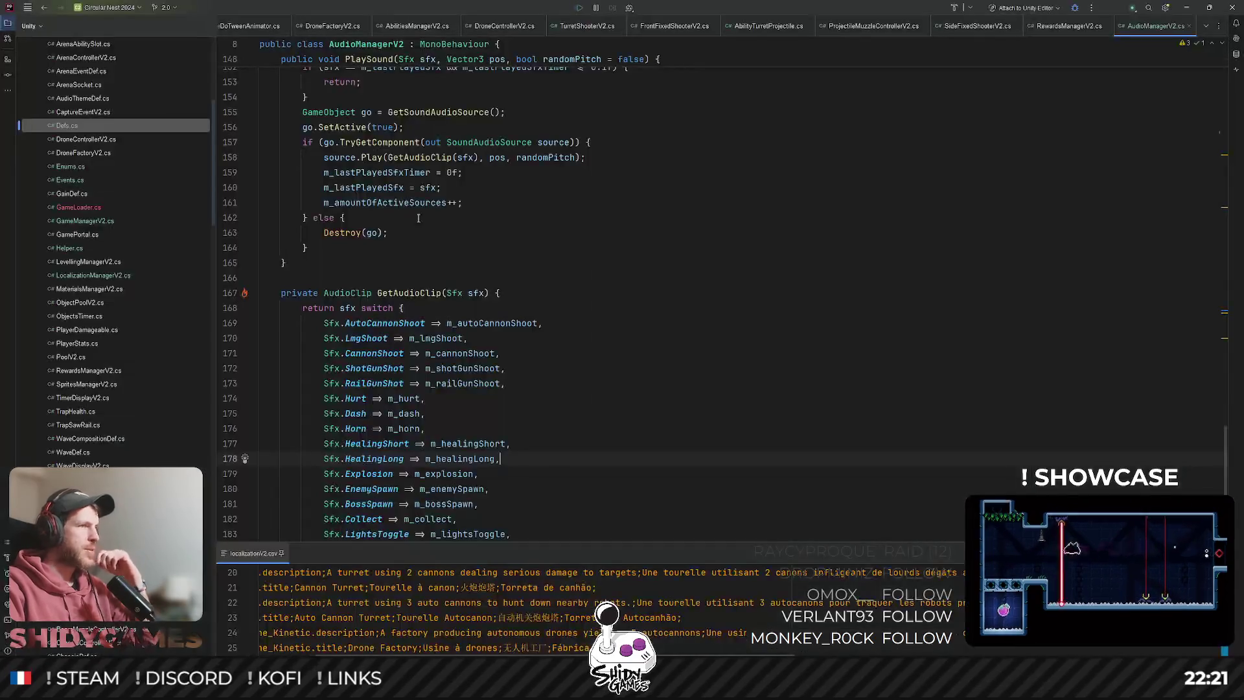
scroll(524, 328, up, 10)
click(655, 252)
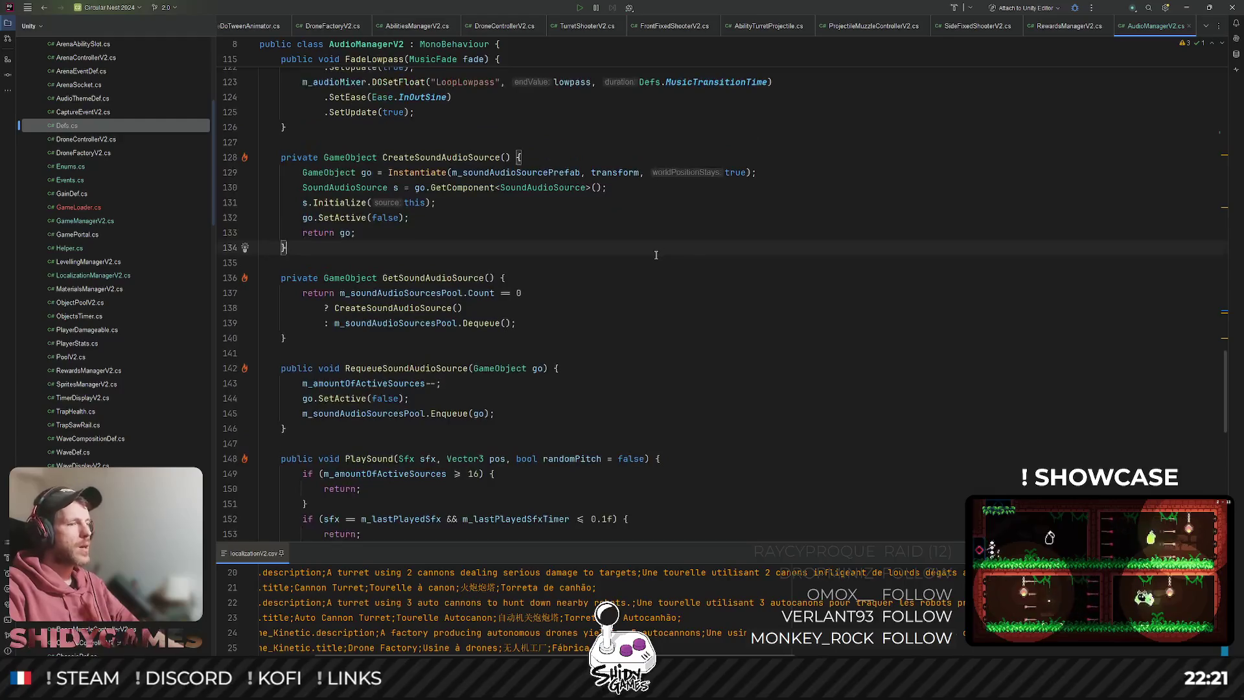
key(ctrl+shift+t)
text(playn)
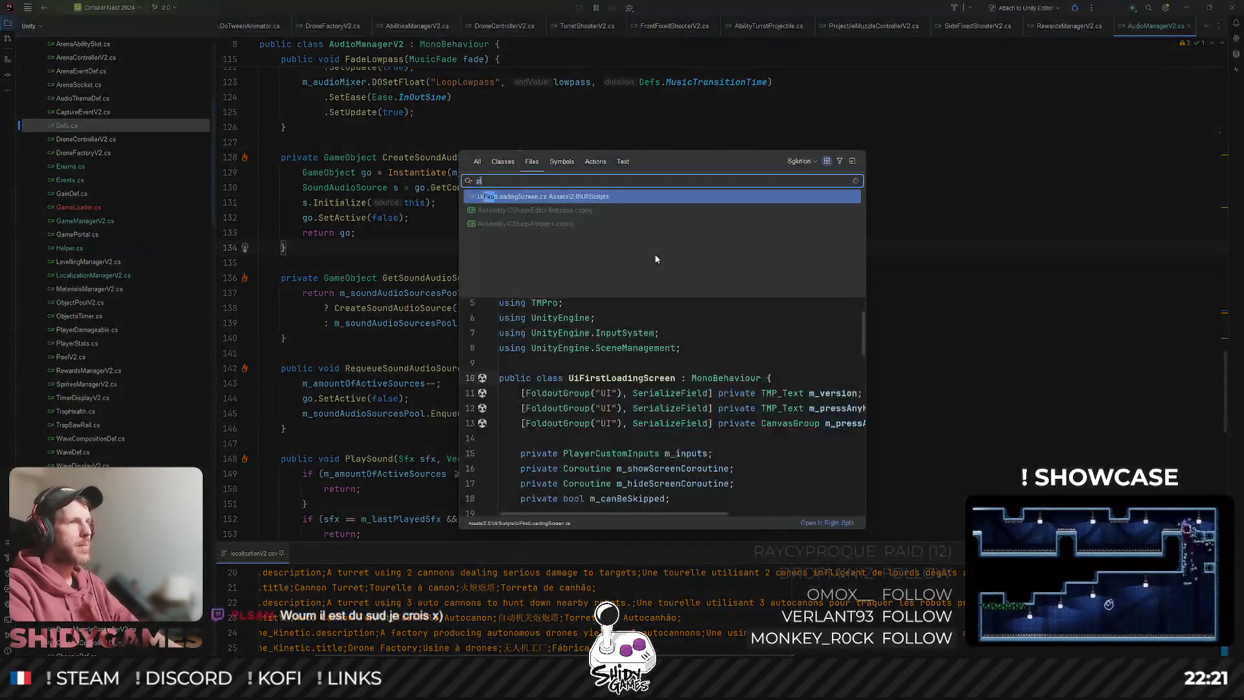
key(Return)
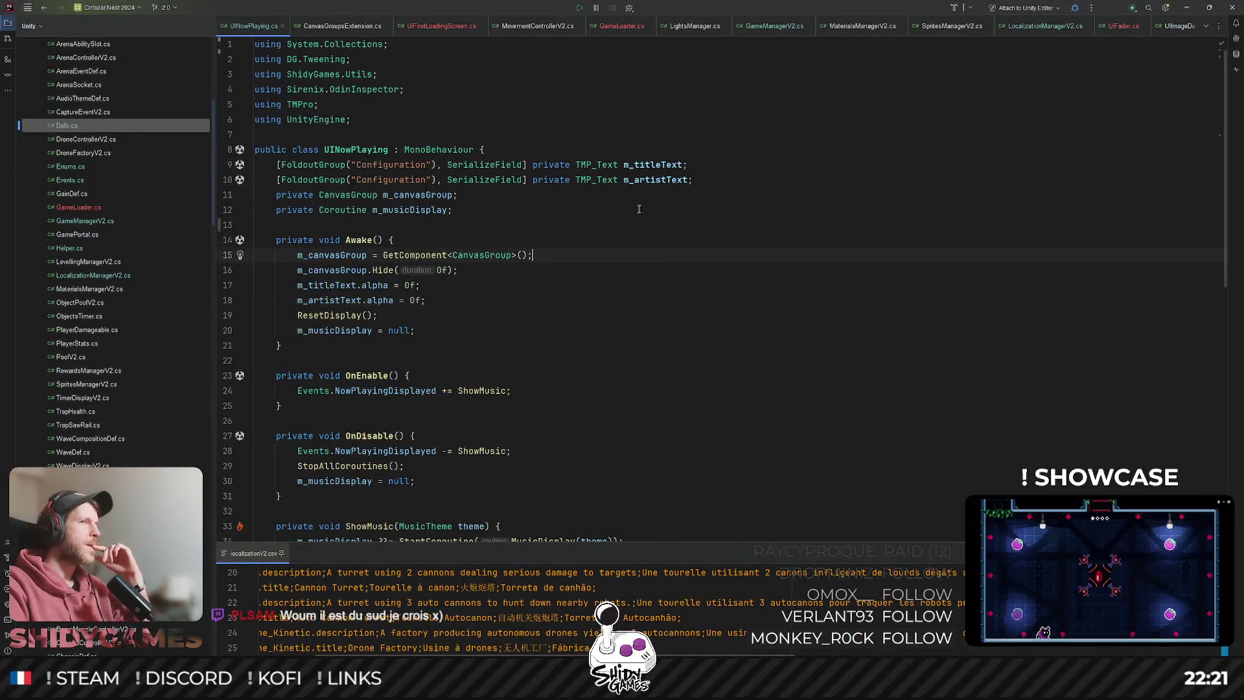
Scroll to the ShowMusic method, highlighting NowPlayingDisplayed, and place the cursor inside it.
click(655, 255)
scroll(532, 286, down, 2)
scroll(532, 286, down, 2)
click(467, 270)
click(405, 300)
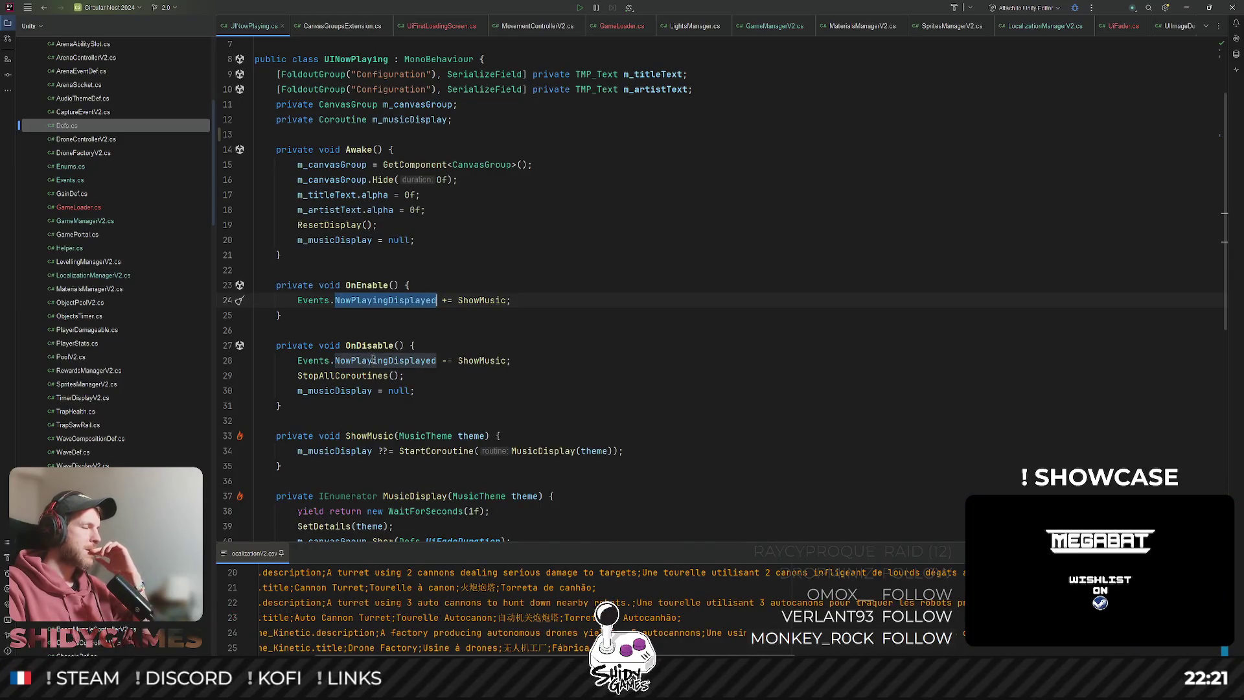
scroll(411, 318, down, 3)
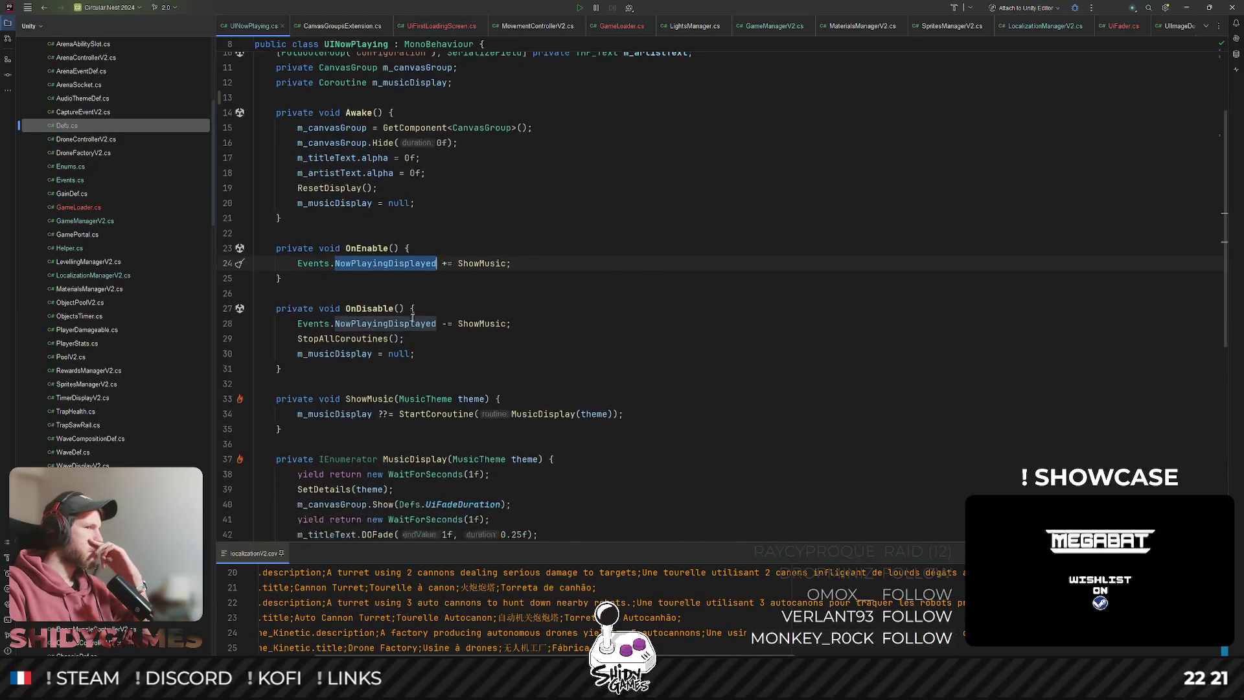
click(375, 347)
scroll(396, 311, down, 3)
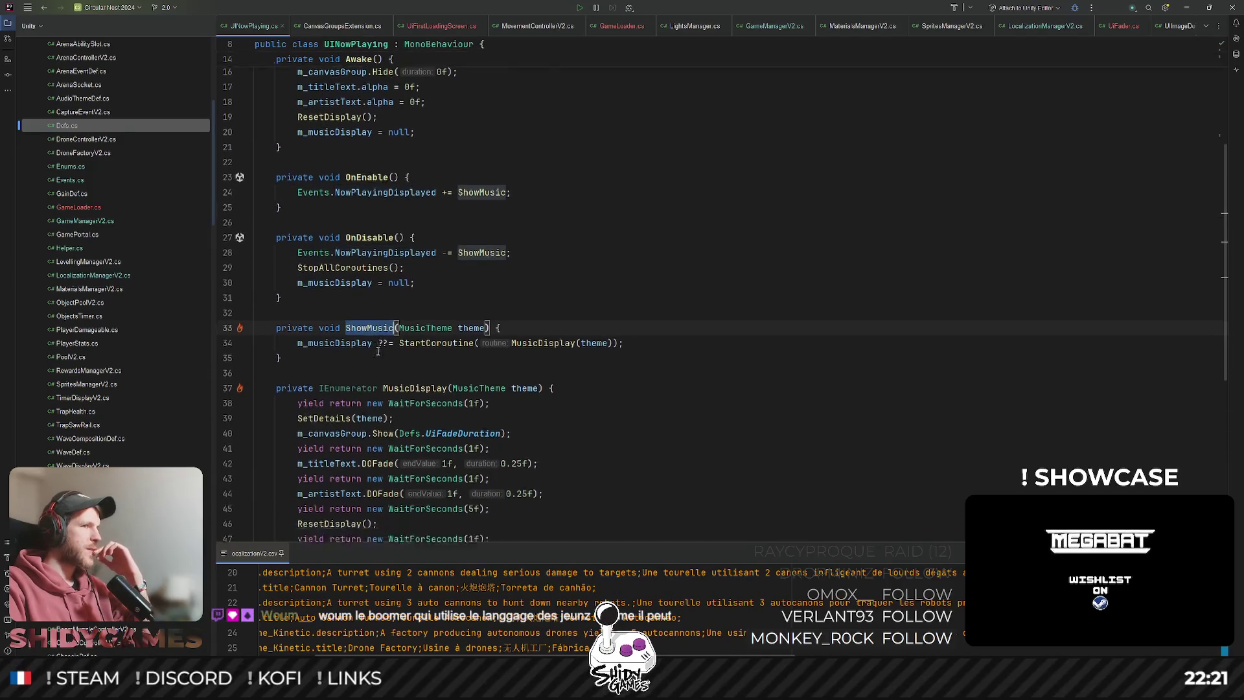
scroll(407, 275, down, 1)
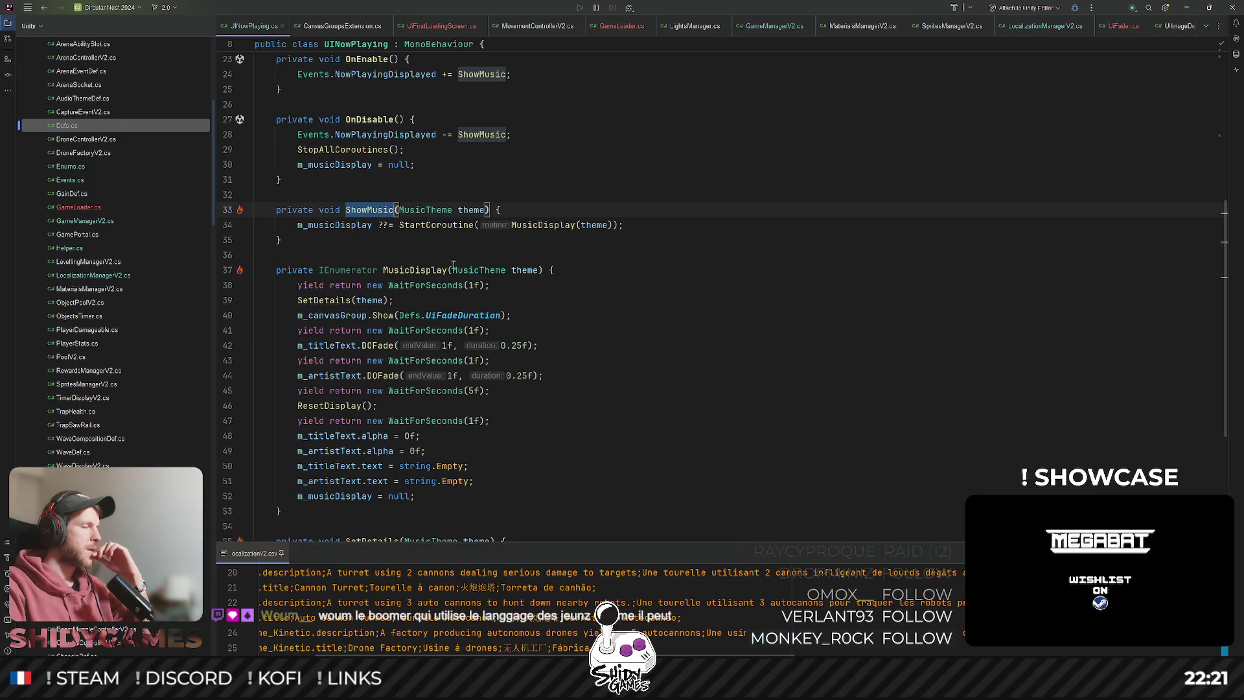
click(704, 204)
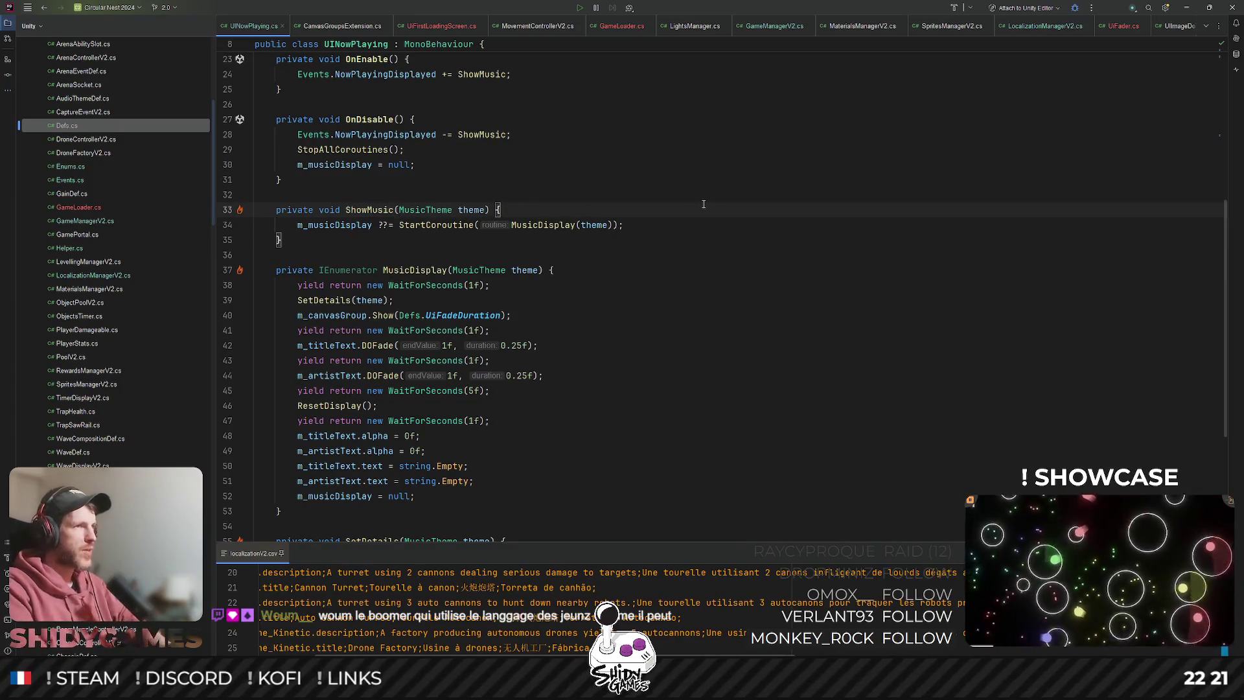
Add an 'if (m_musicDisplay != null)' check at the start of ShowMusic.
key(Return)
text(if (m)
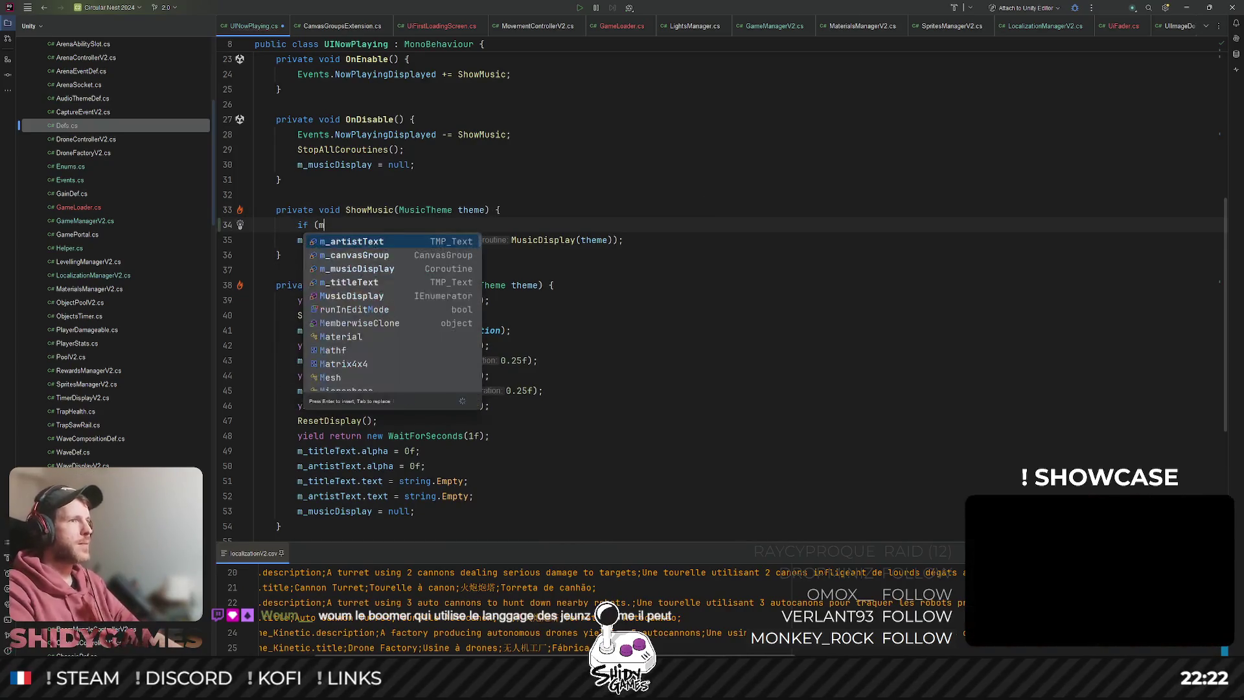
key(Tab)
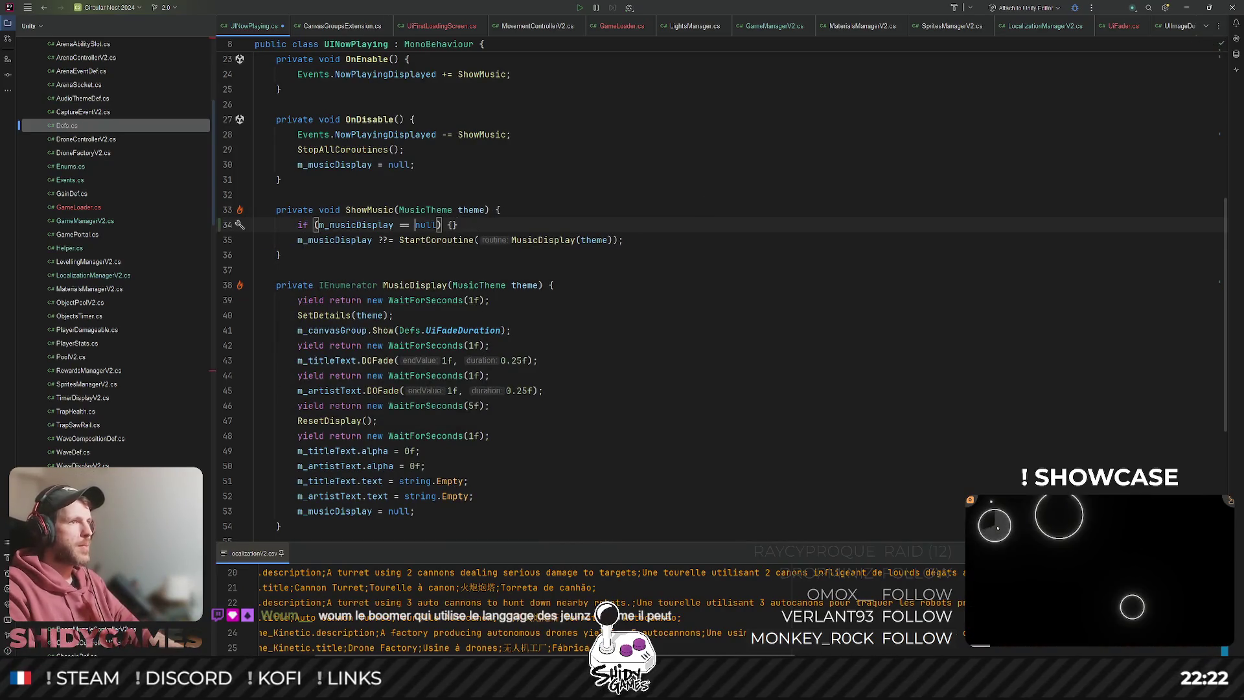
key(BackSpace)
text(!)
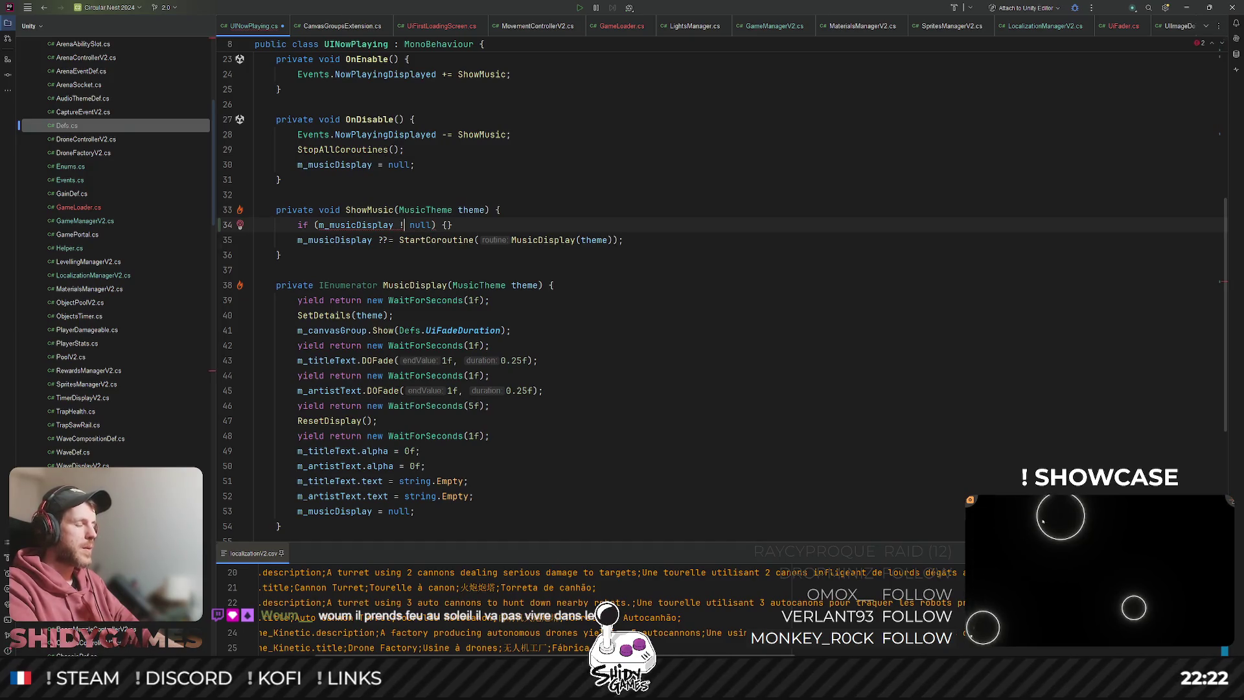
key(Right)
key(Right)
key(Right)
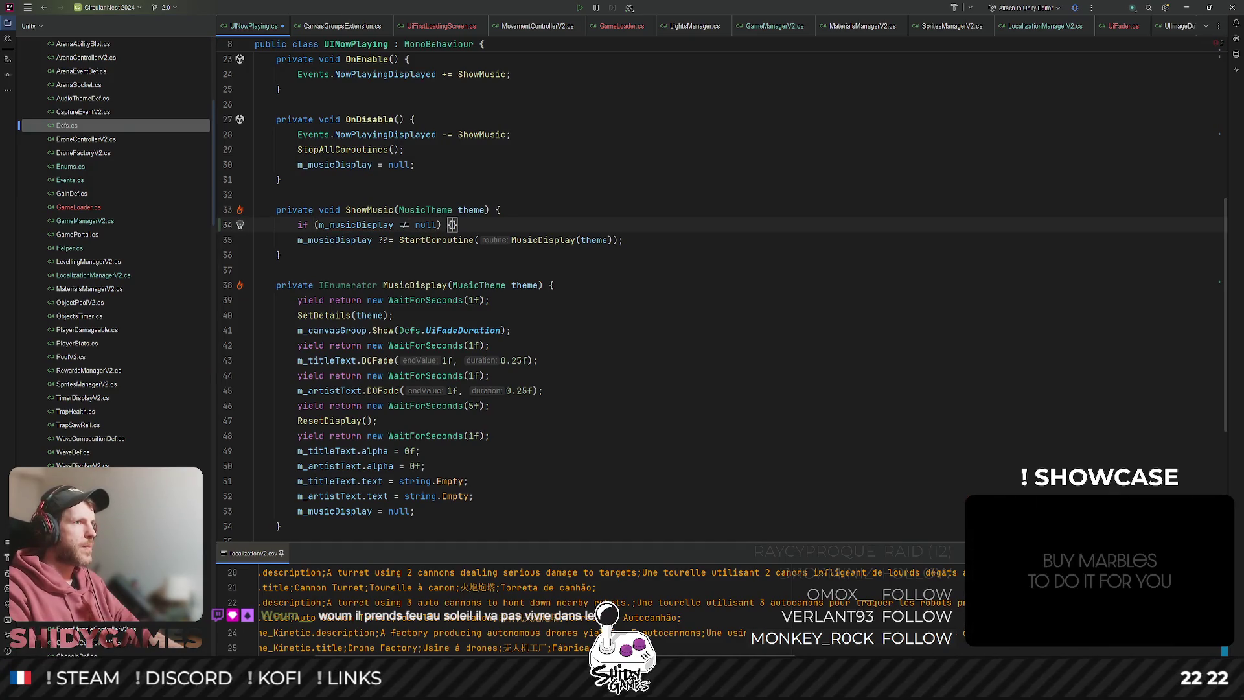
key(Return)
Inside the if block, add StopCoroutine(m_musicDisplay).
text(St)
key(Return)
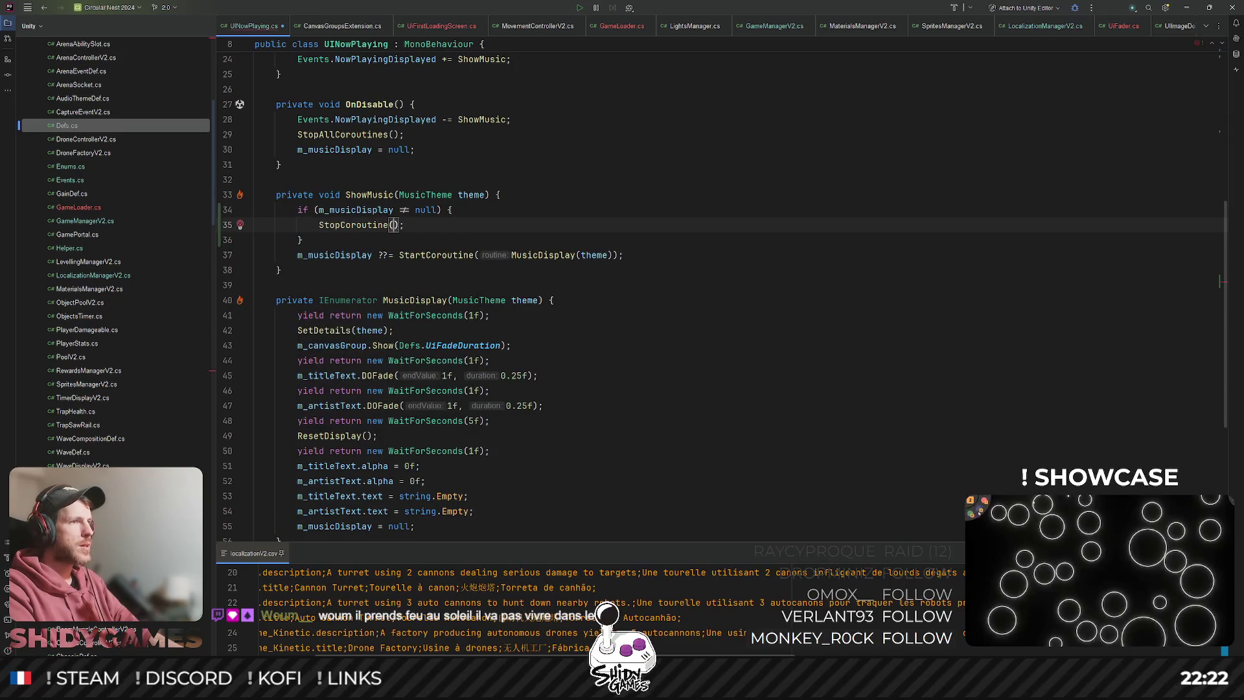
text(m_a)
key(Return)
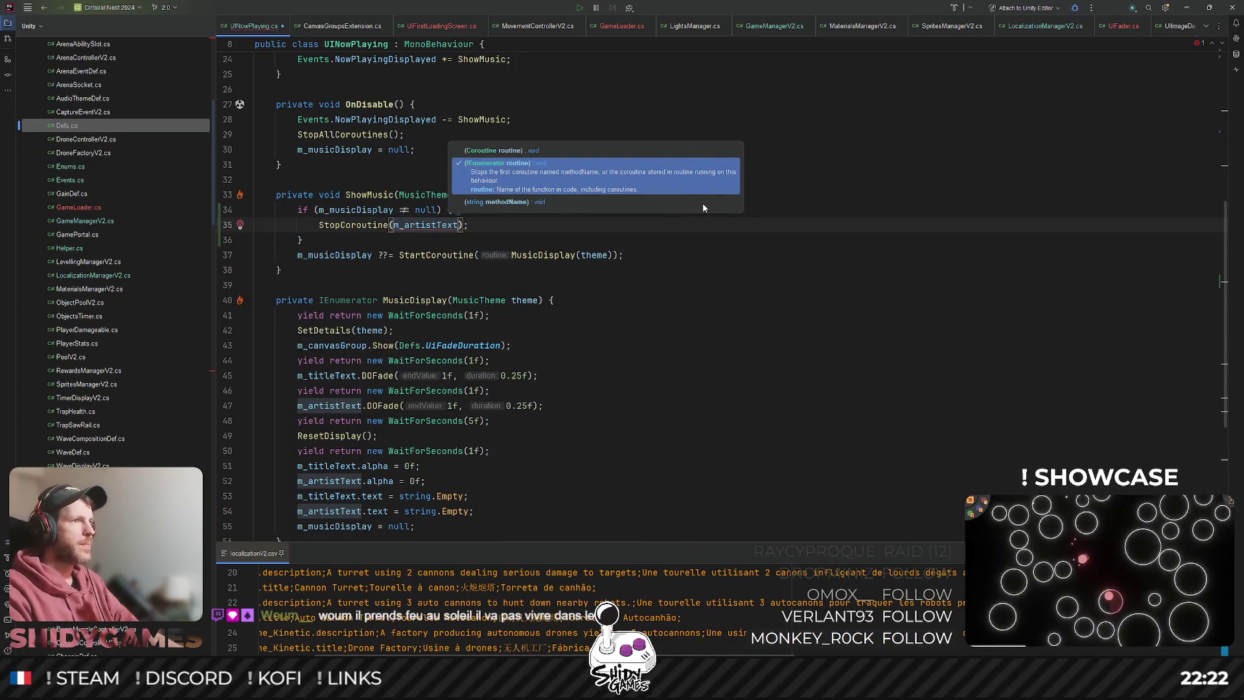
double_click(338, 255)
key(ctrl+c)
double_click(427, 224)
key(ctrl+v)
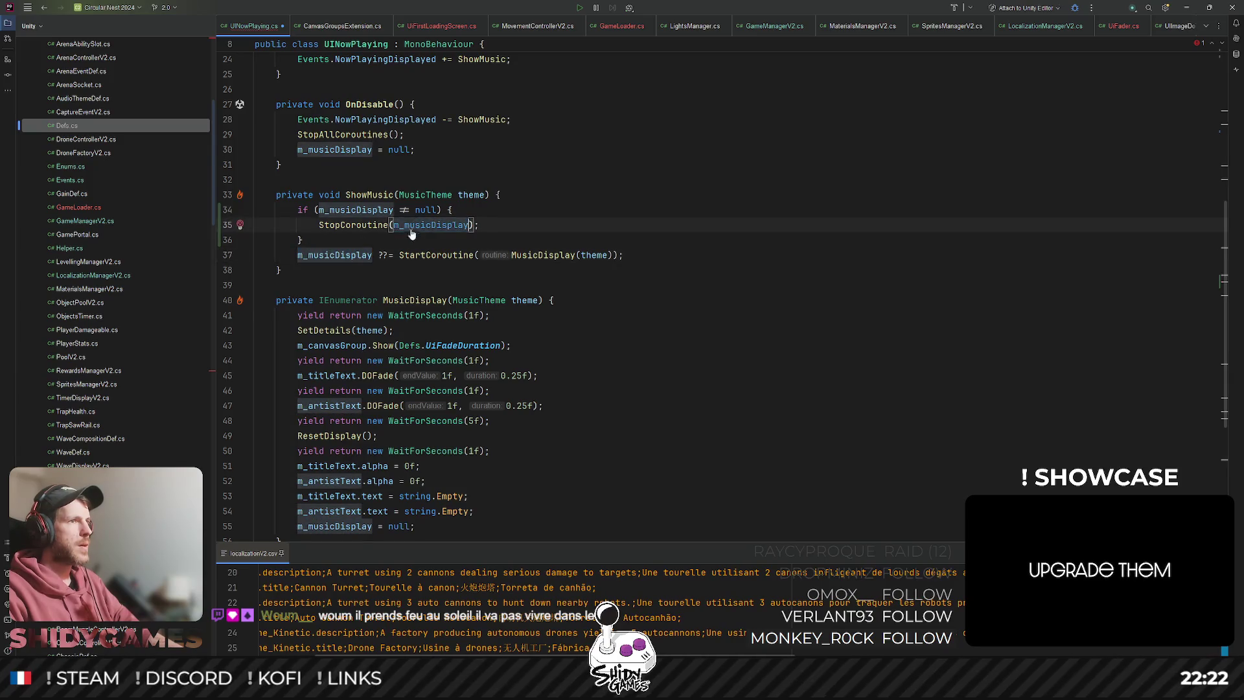
Replace ??= with = on the StartCoroutine line and return to Unity to recompile.
click(382, 255)
text(=)
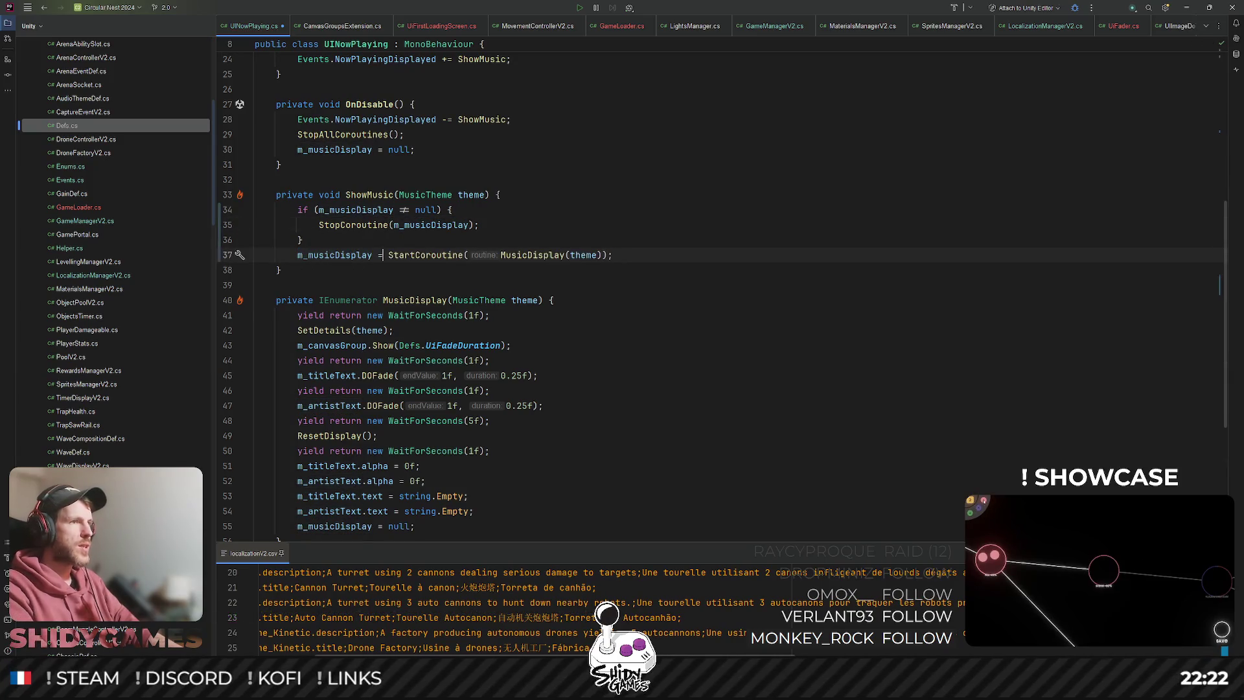
click(616, 194)
click(703, 178)
click(711, 189)
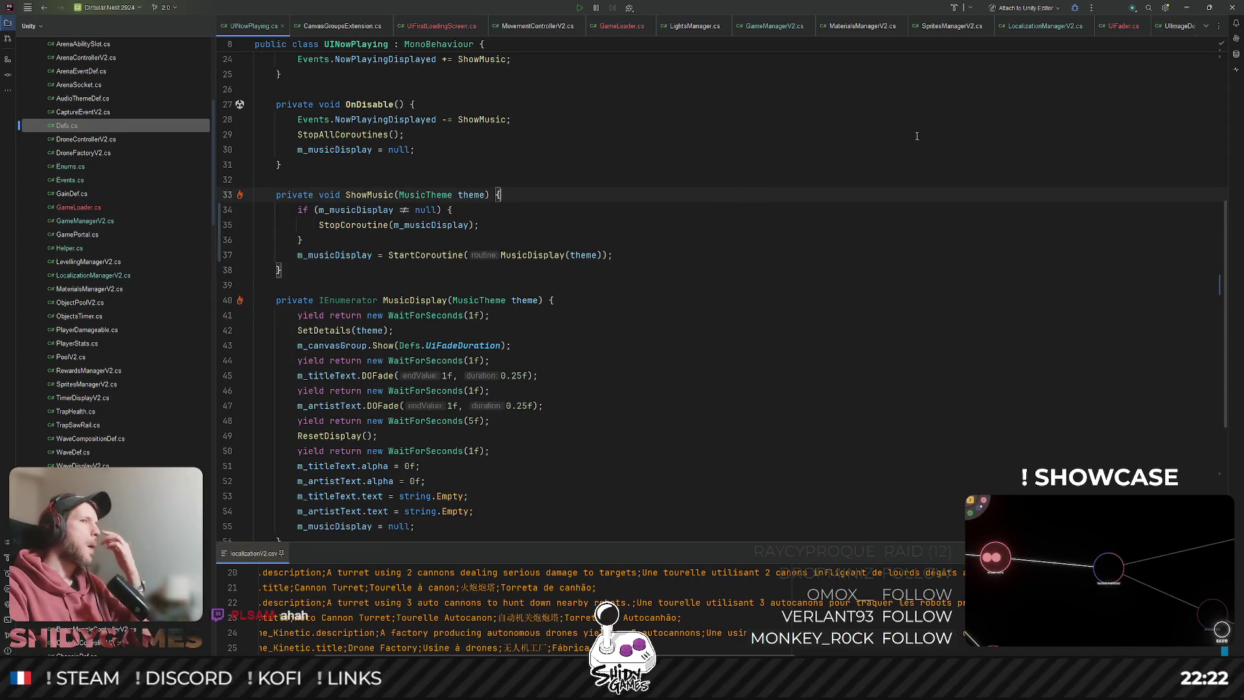
click(1170, 9)
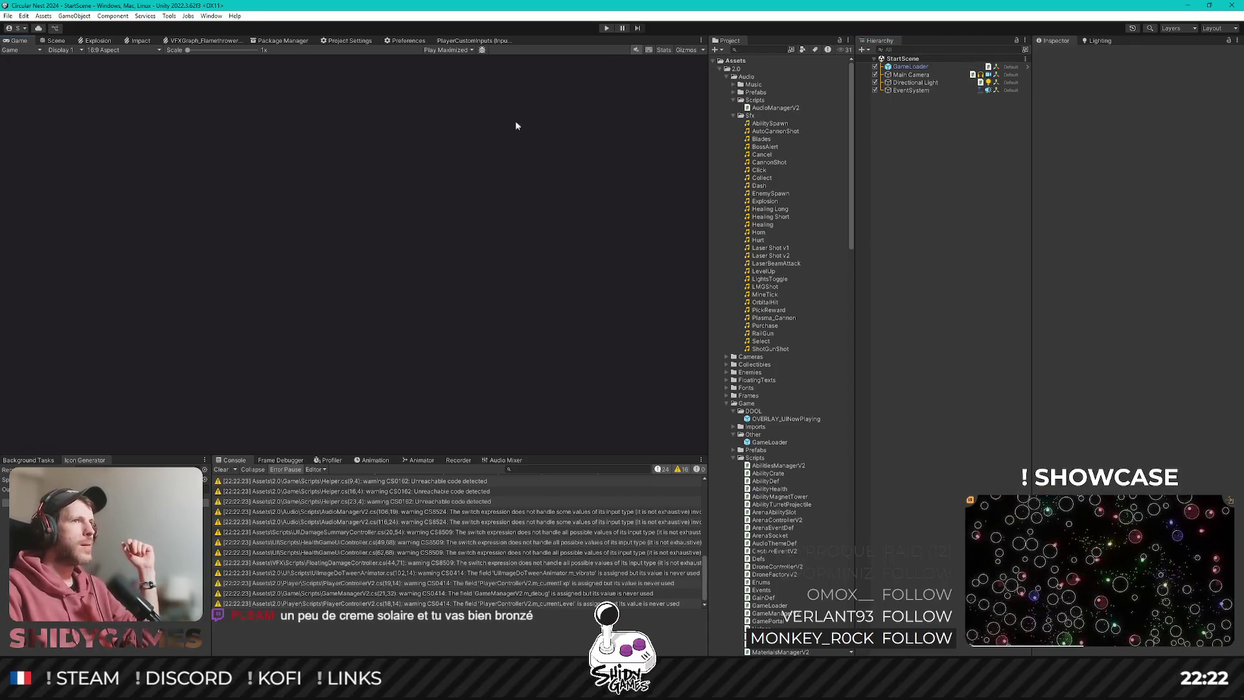
Play the recompiled game, skip the title screen into a match, then stop playing.
click(606, 28)
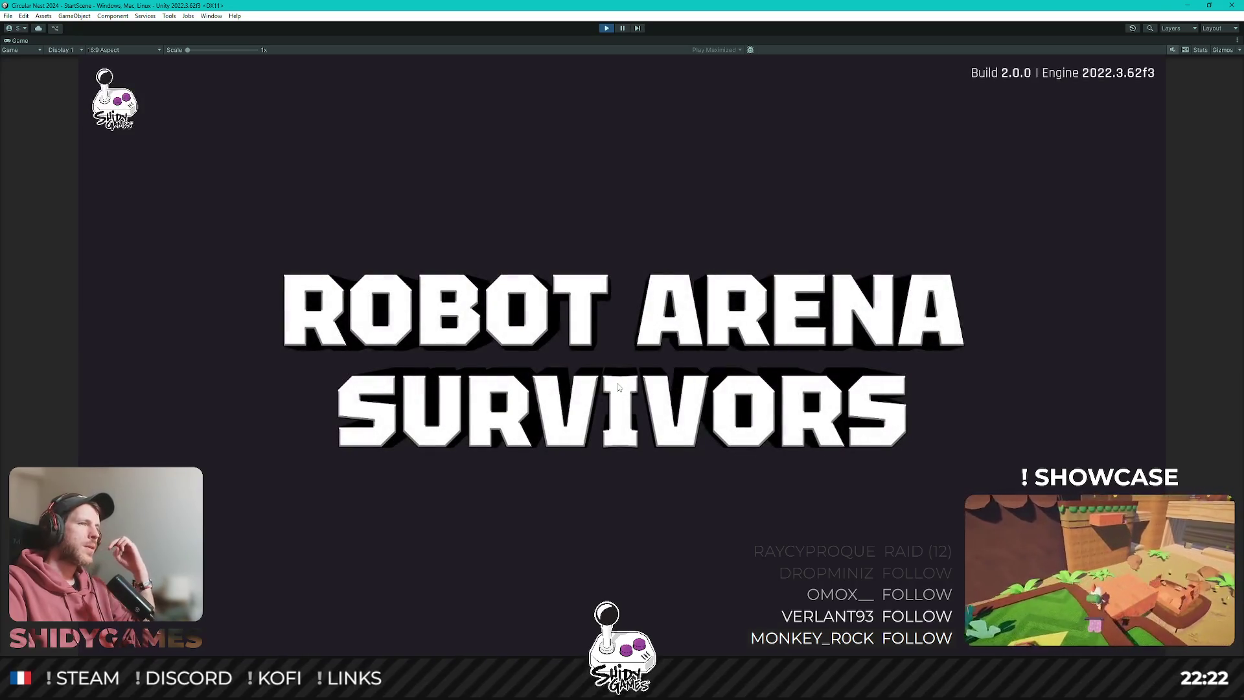
click(396, 385)
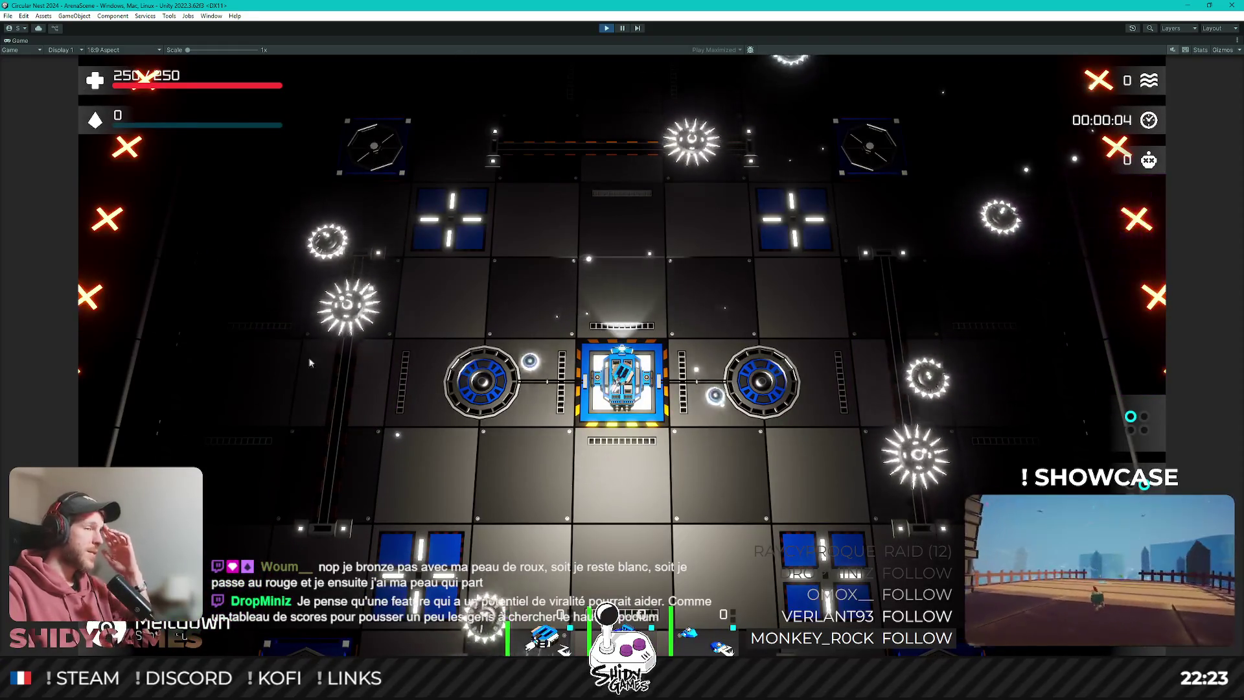
click(604, 30)
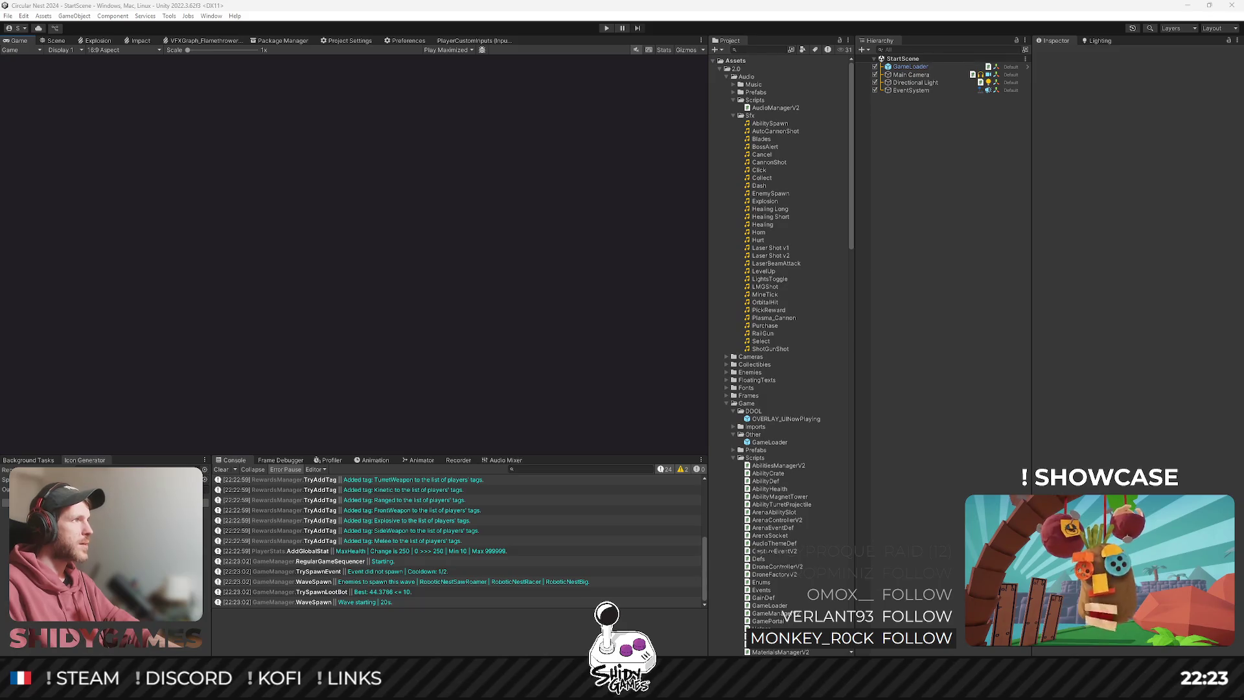
Switch to the Robot Arena Survivors Steam store page in the browser.
key(alt+Tab)
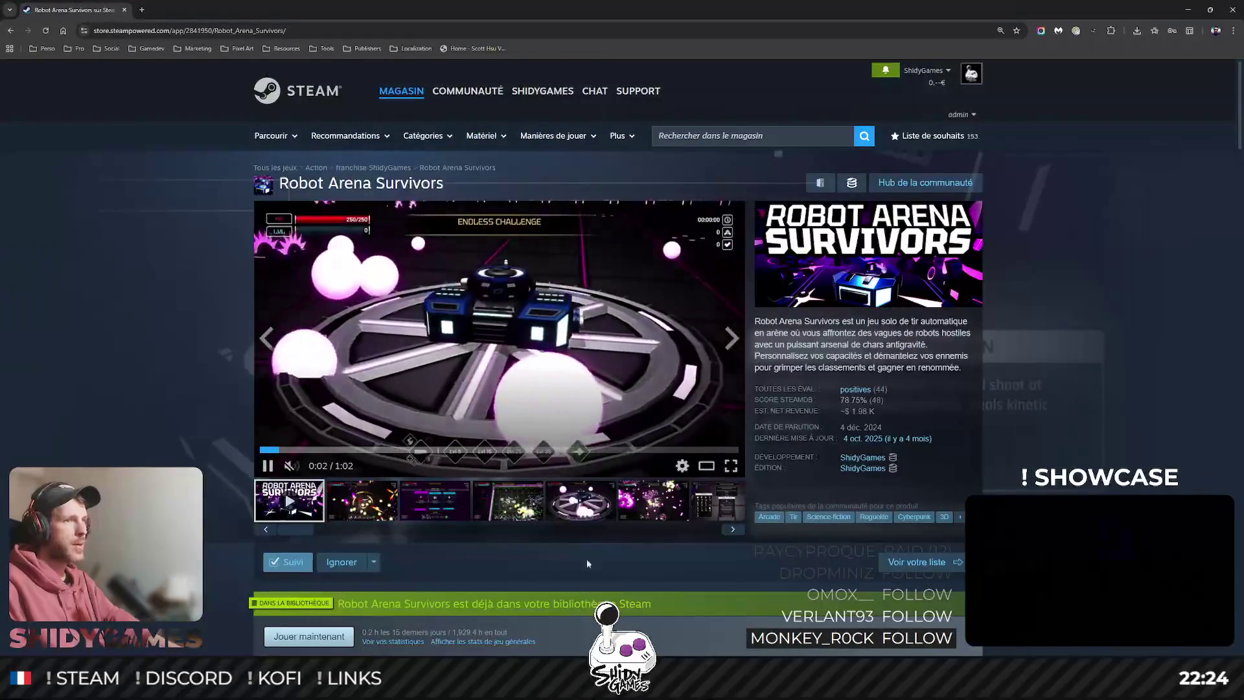
Enlarge the 'Choose a difficulty' screenshot, then close the browser and focus Unity.
click(677, 528)
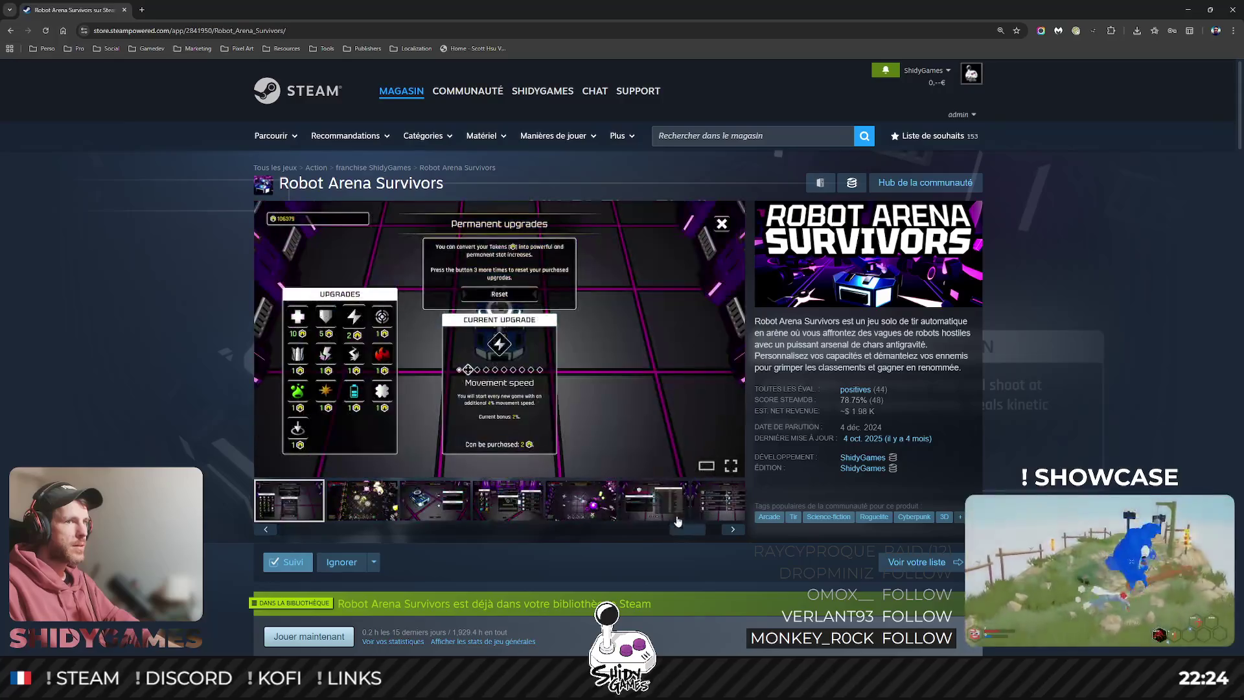
click(673, 512)
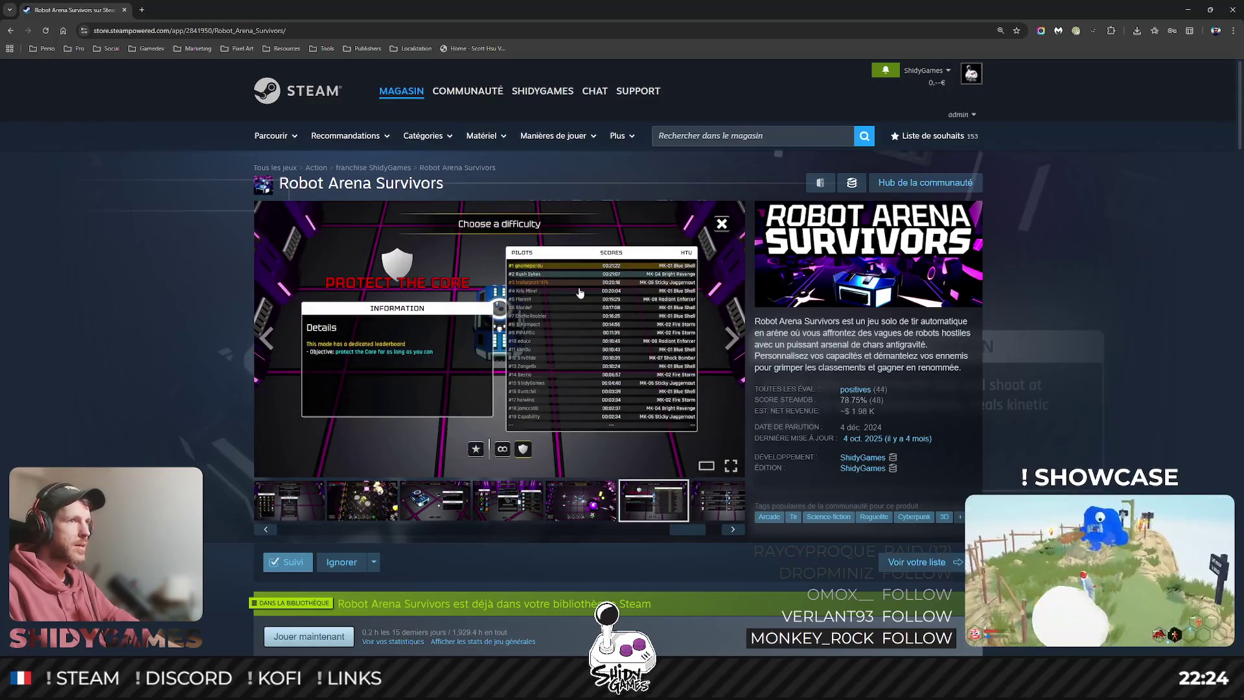
click(580, 293)
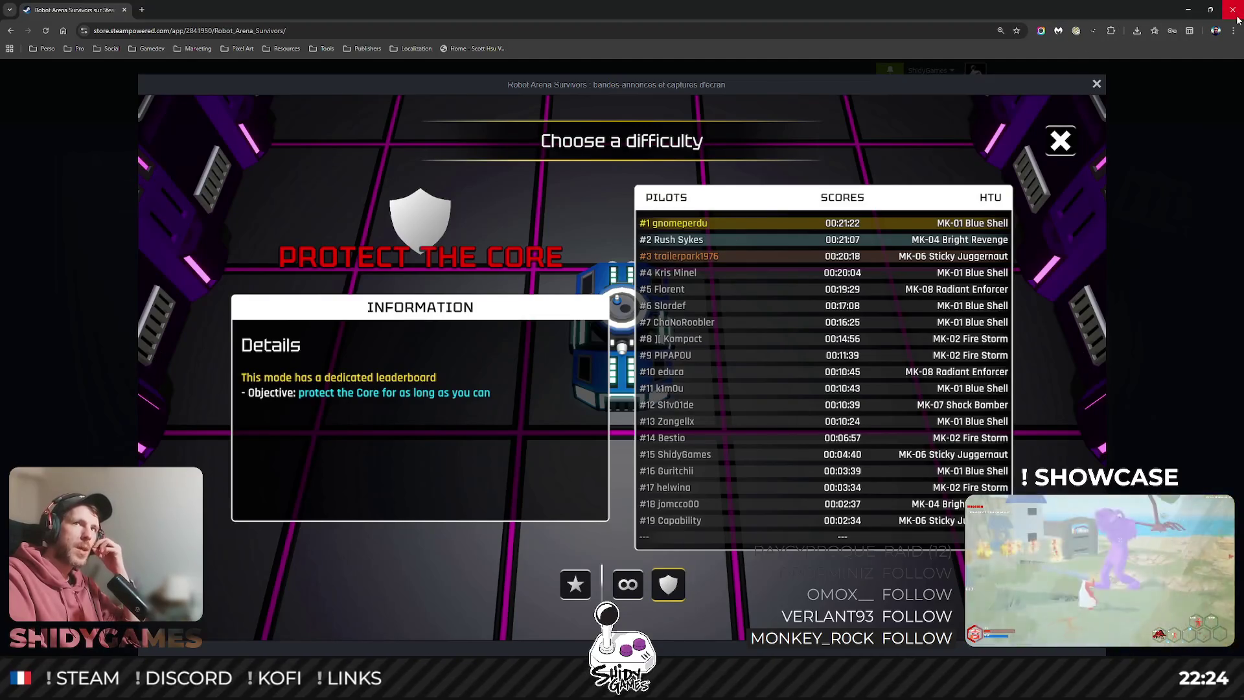
click(1233, 10)
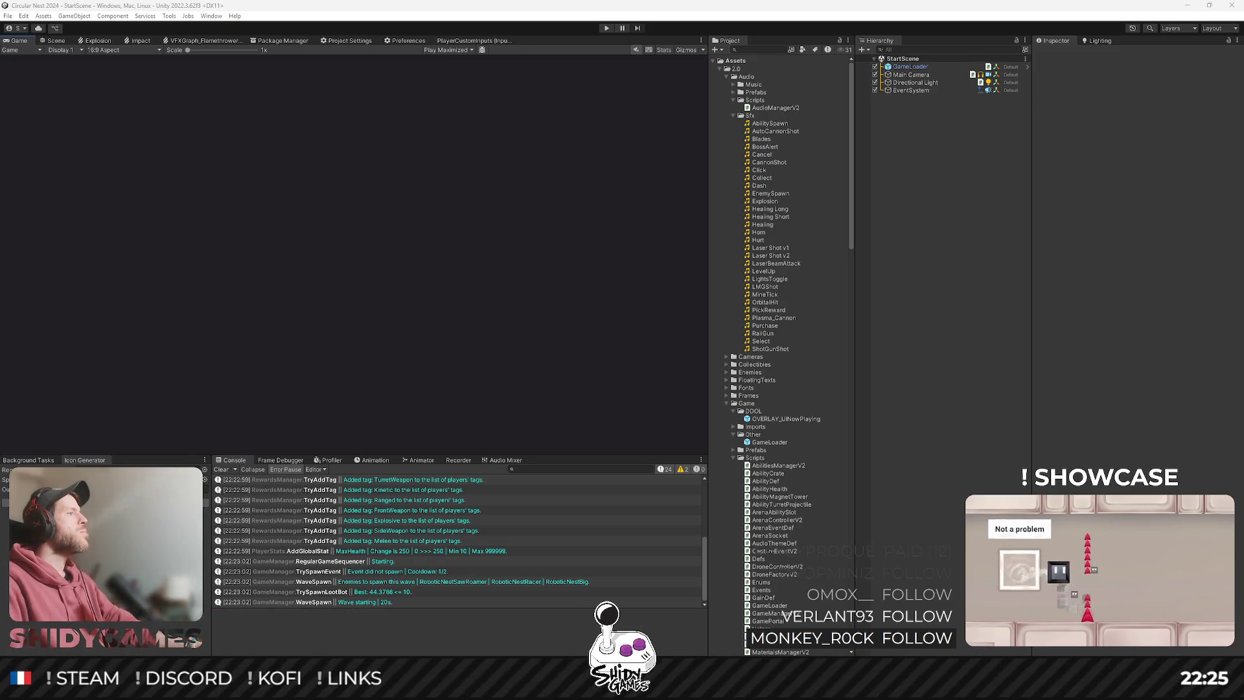
click(338, 297)
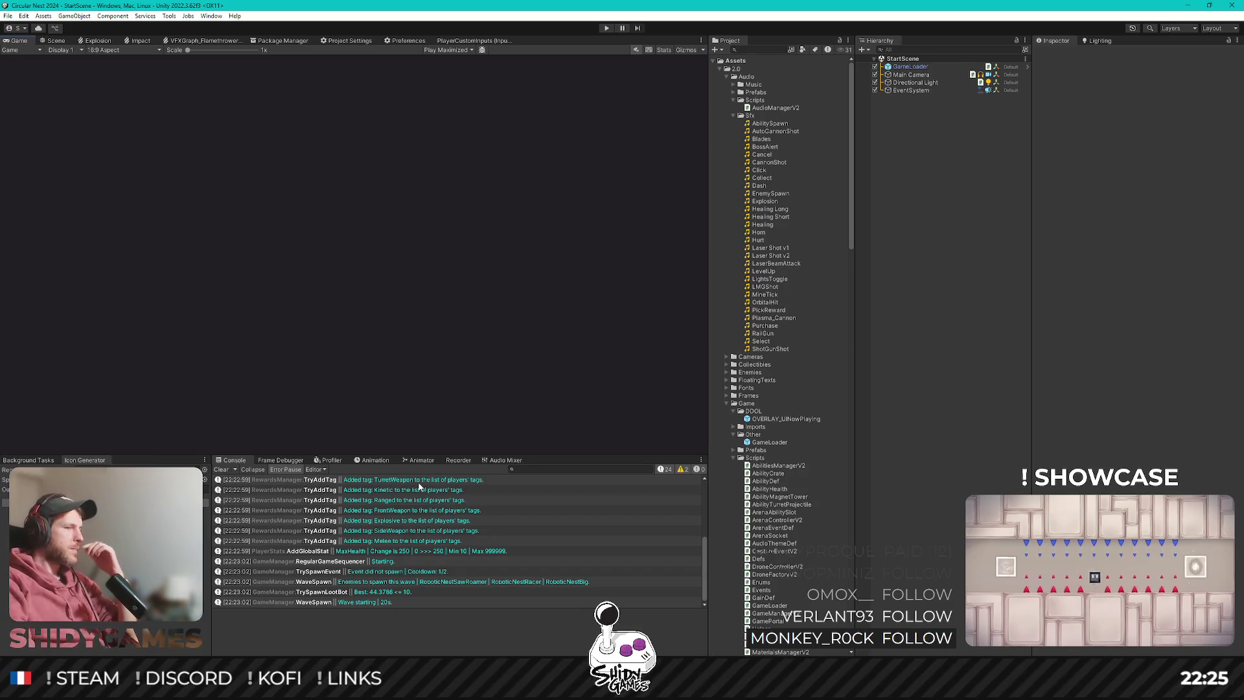
Switch to GitHub Desktop to see the pending Enums.cs changes.
key(alt+Tab)
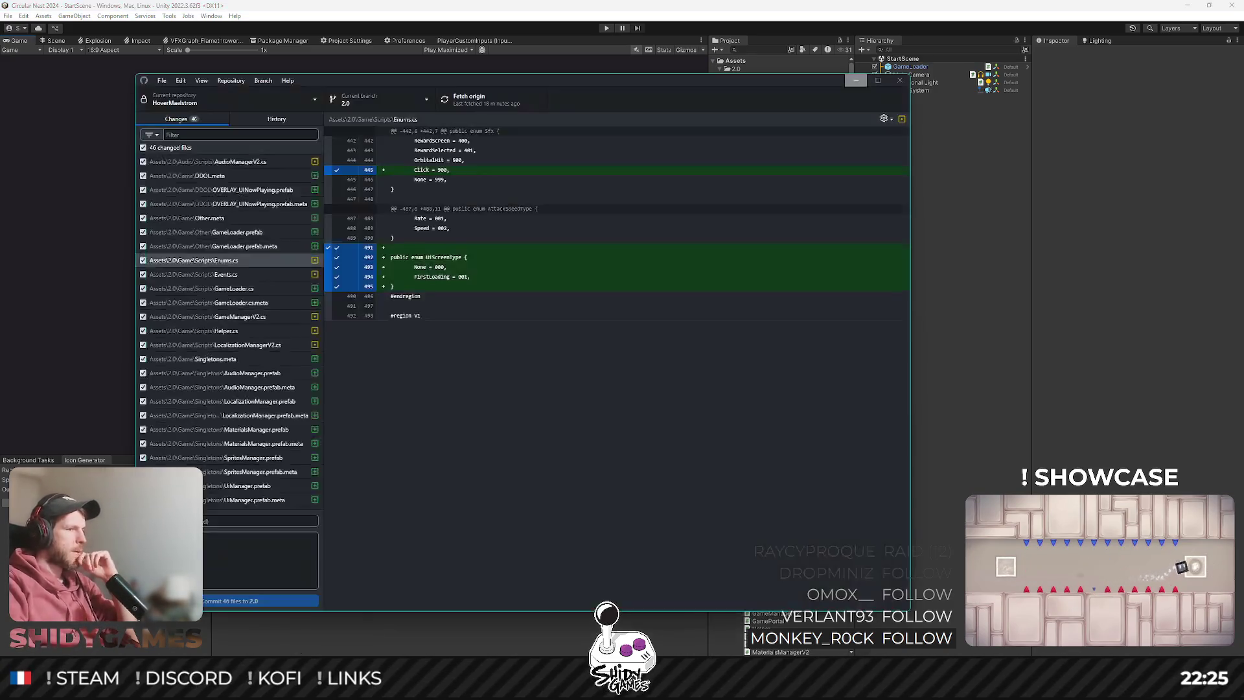
Maximize GitHub Desktop, commit the 46 files to 2.0, push to origin, then minimize.
click(272, 521)
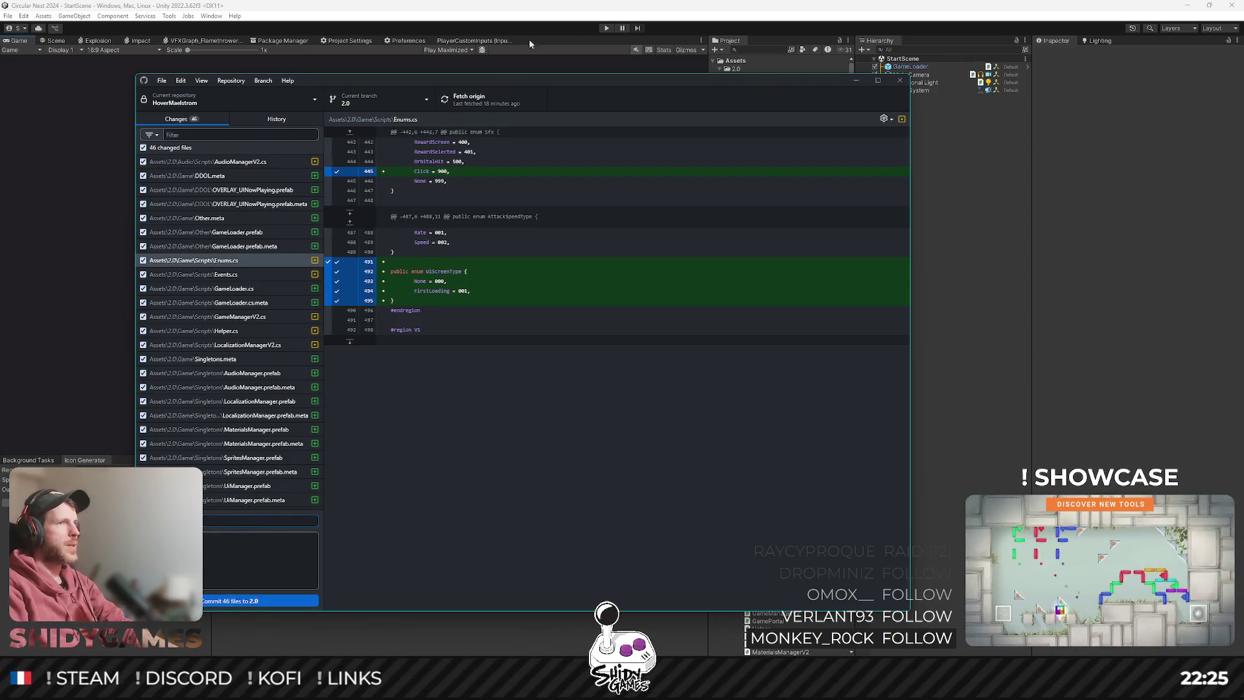
double_click(590, 80)
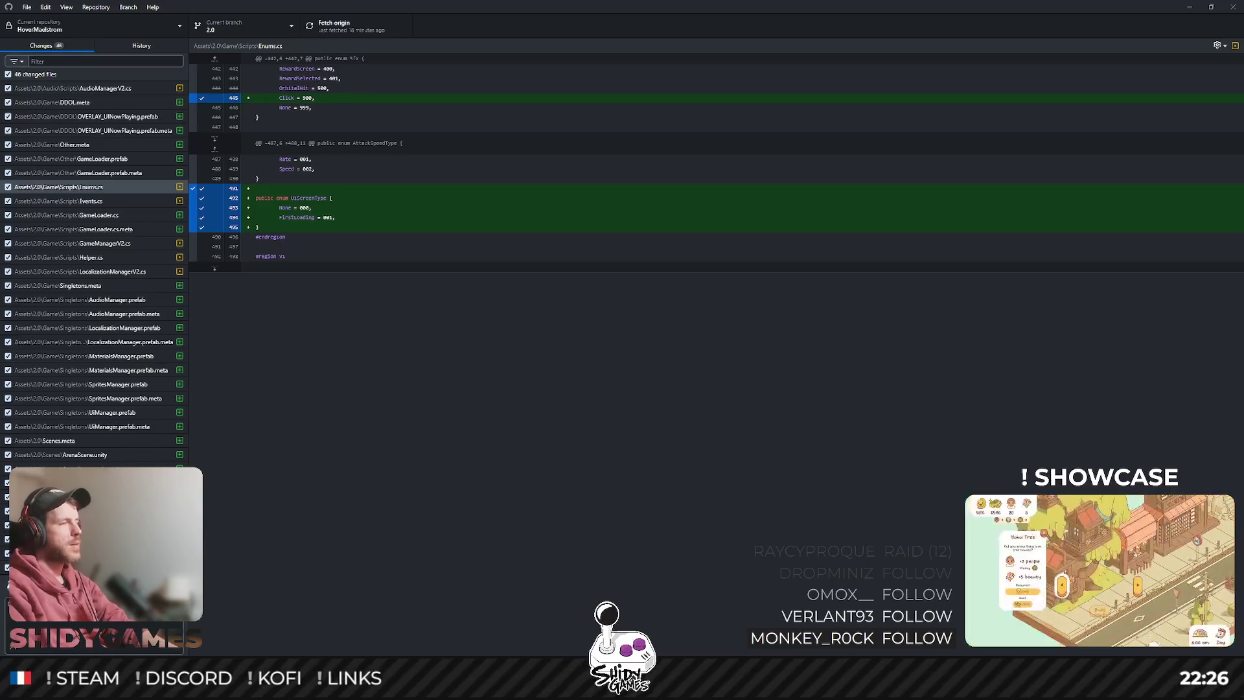
click(165, 651)
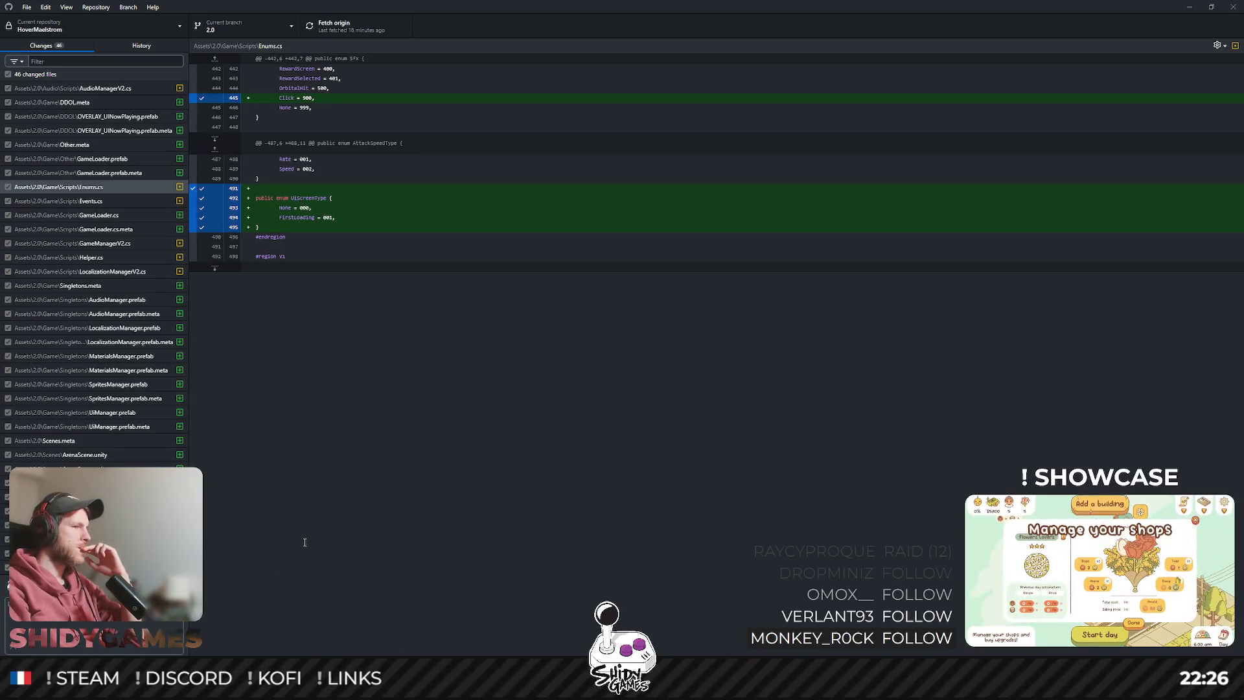
click(842, 139)
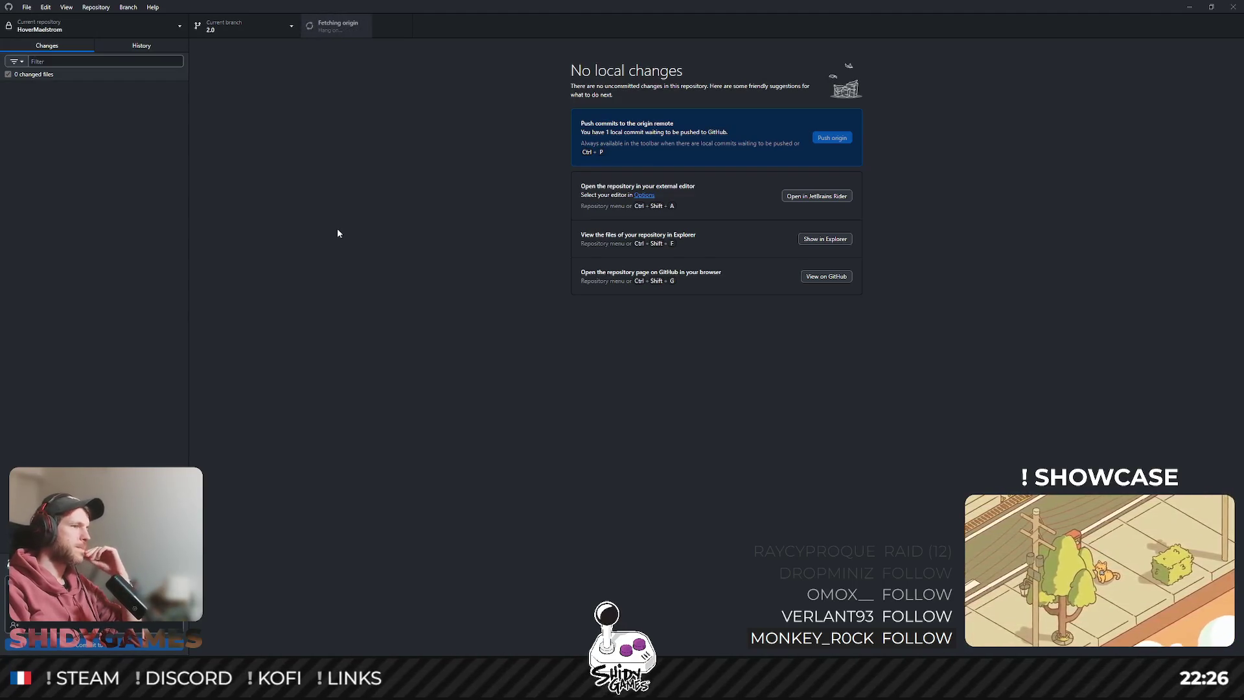
click(1190, 7)
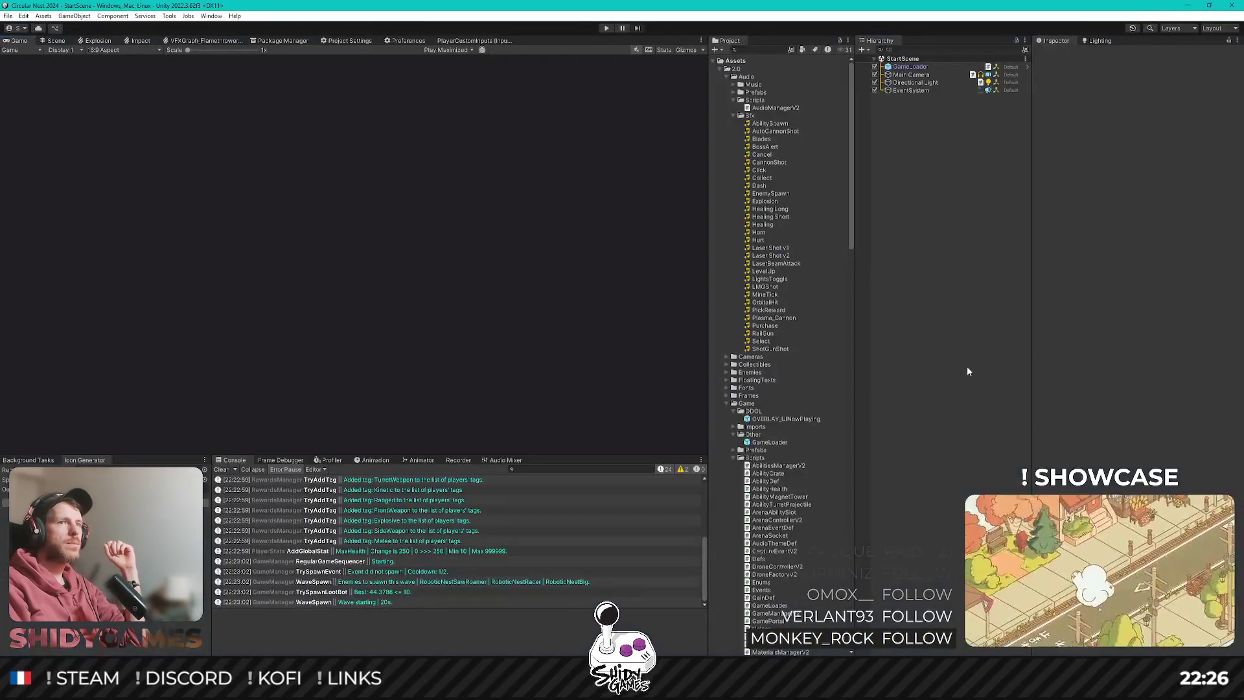
Clear the console, set the Game view to Play Focused, run the game, then stop it.
click(221, 469)
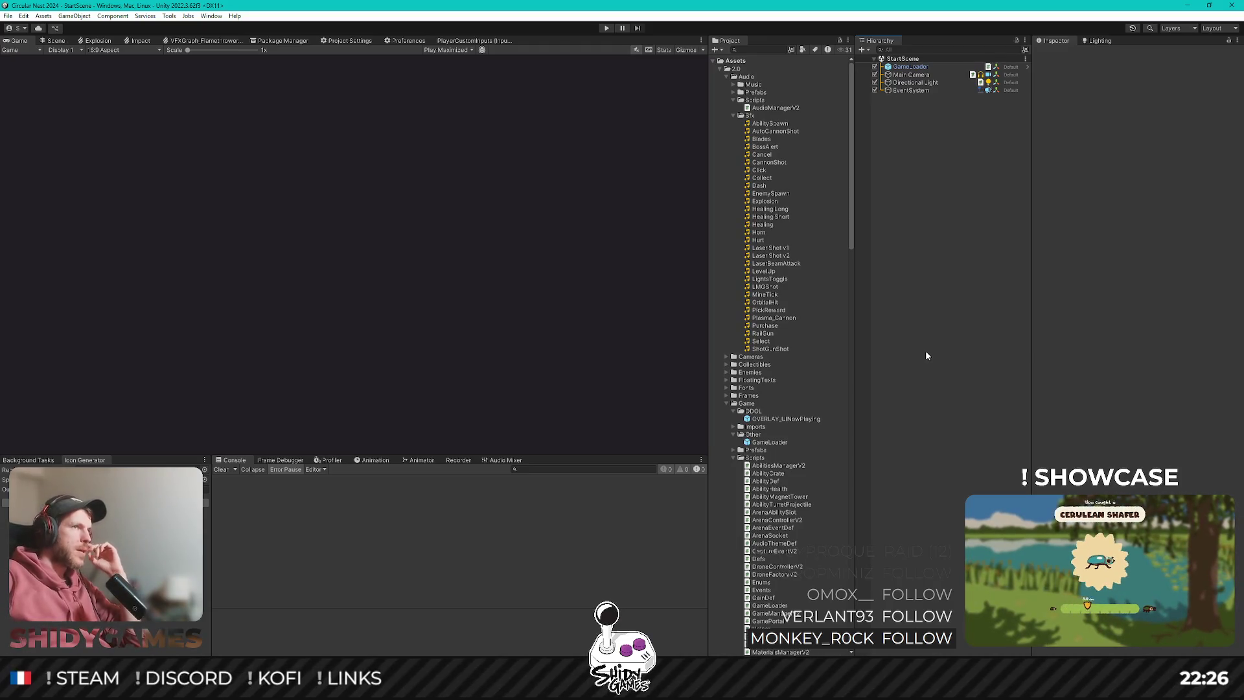
click(447, 50)
click(453, 57)
click(607, 28)
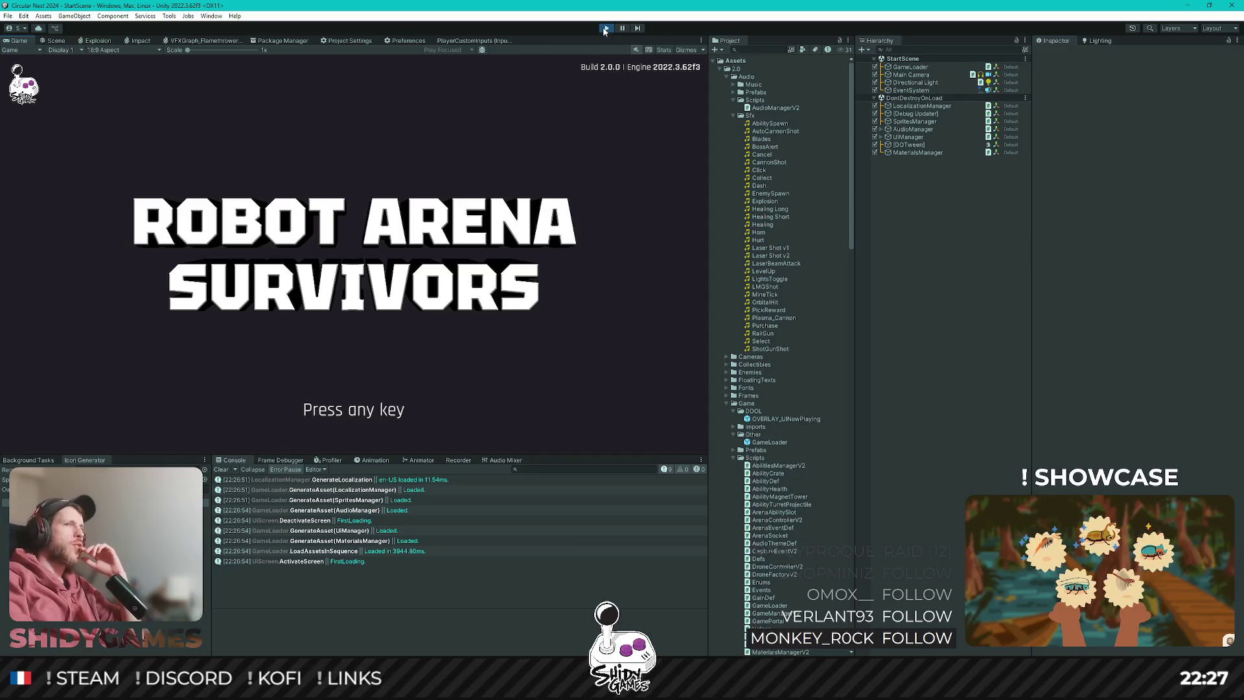
key(ctrl+p)
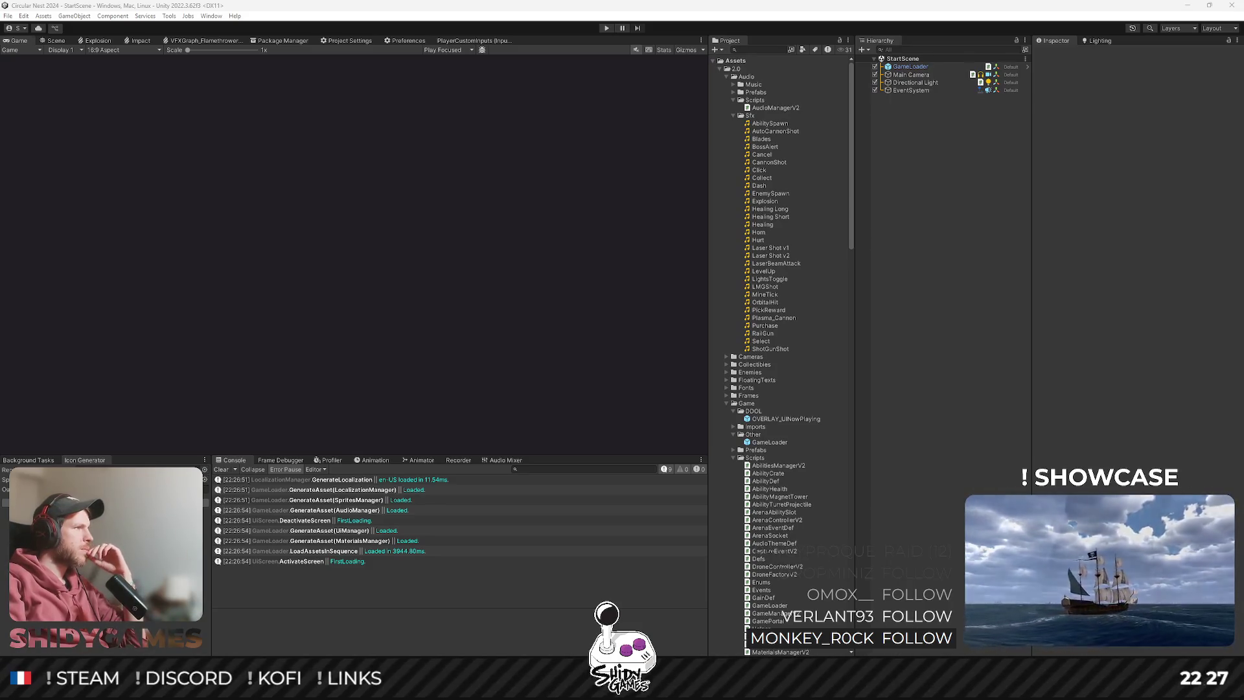
Switch to the Robot Arena Survivors Steam store page in Chrome.
key(alt+Tab)
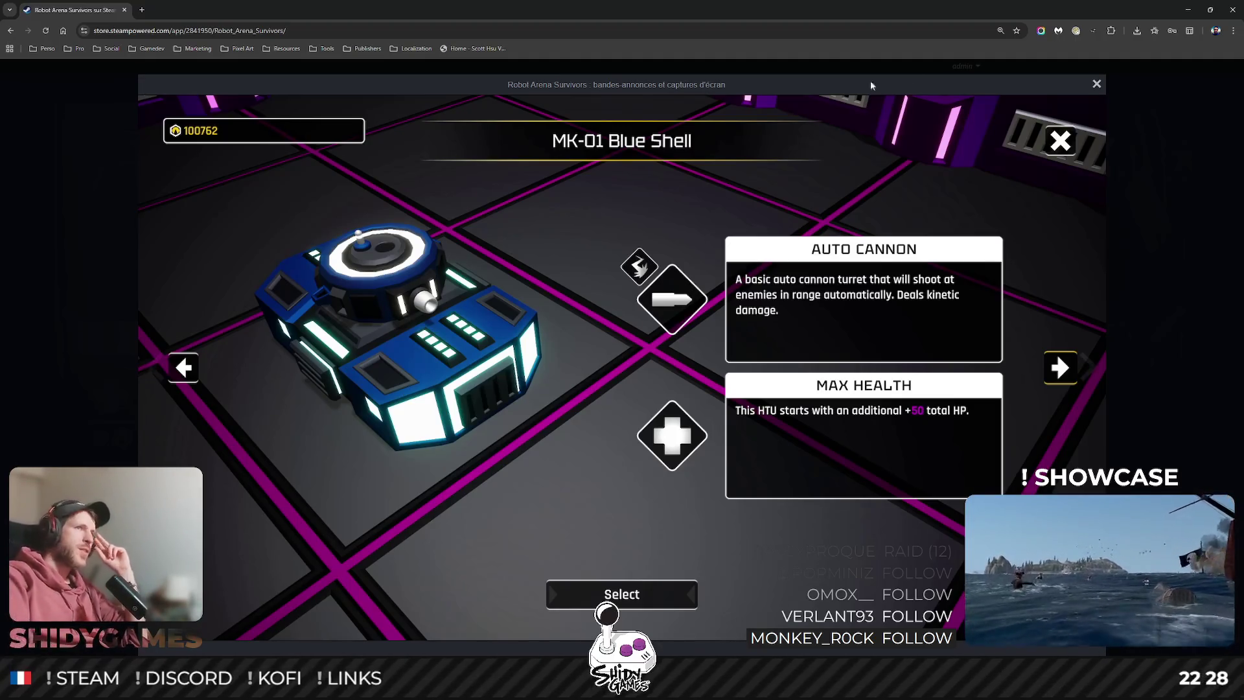
Leave the Steam store screenshot viewer for the running game's photosensitivity warning.
click(1210, 8)
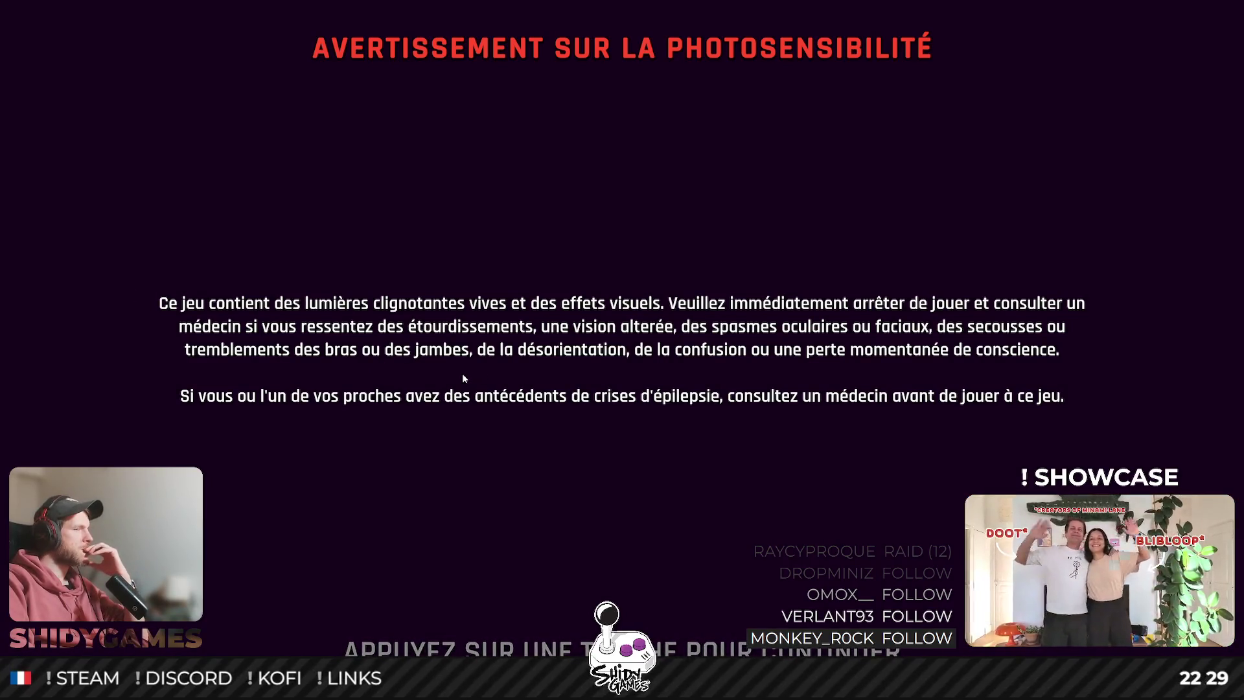
Get past the warning and drag Options > Audio global volume from 50 to 0.
key(Return)
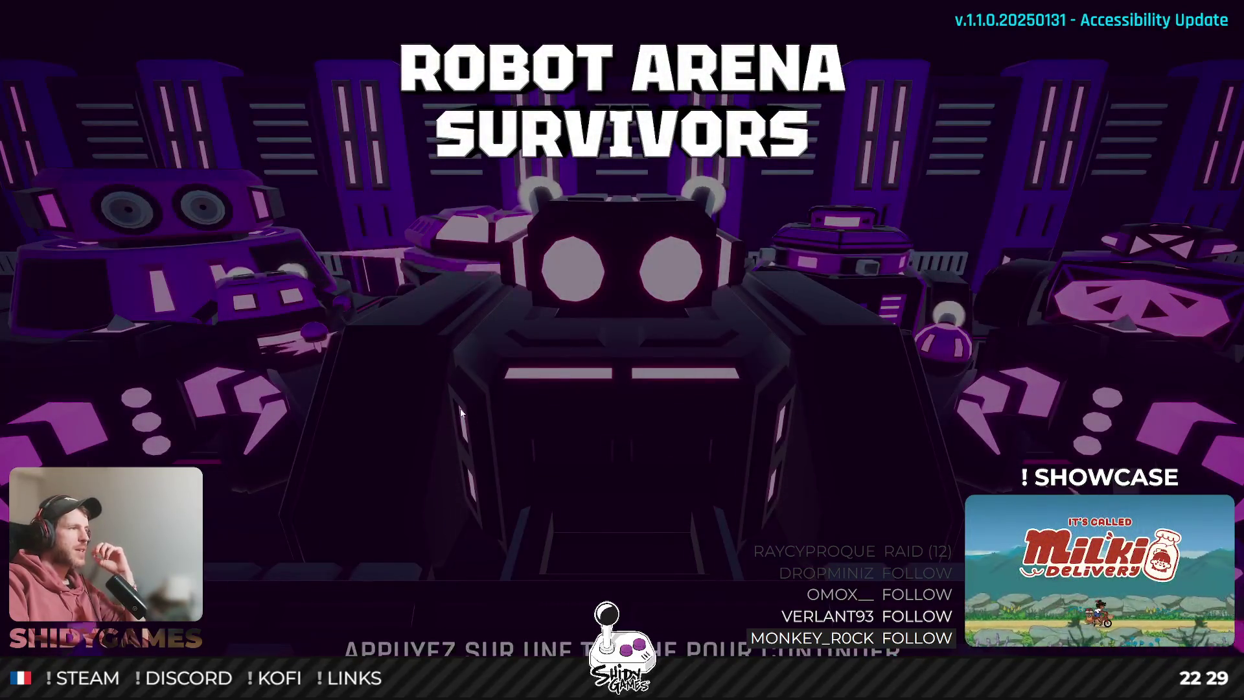
click(453, 380)
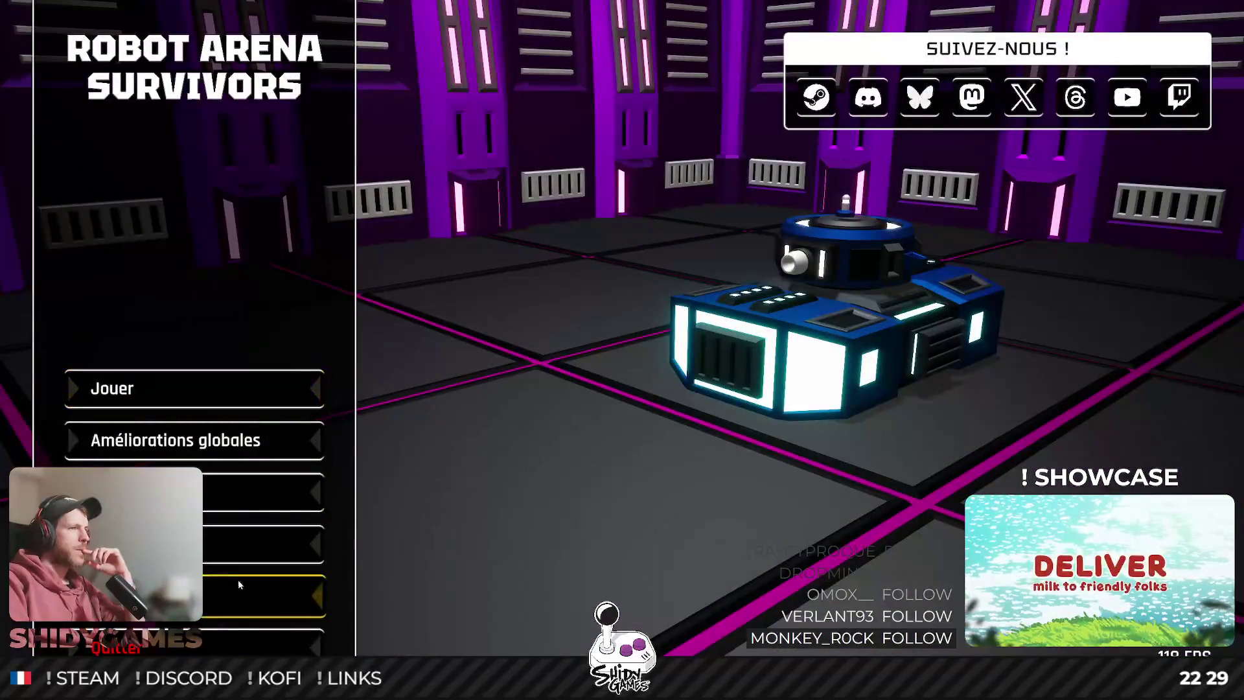
click(238, 585)
click(285, 362)
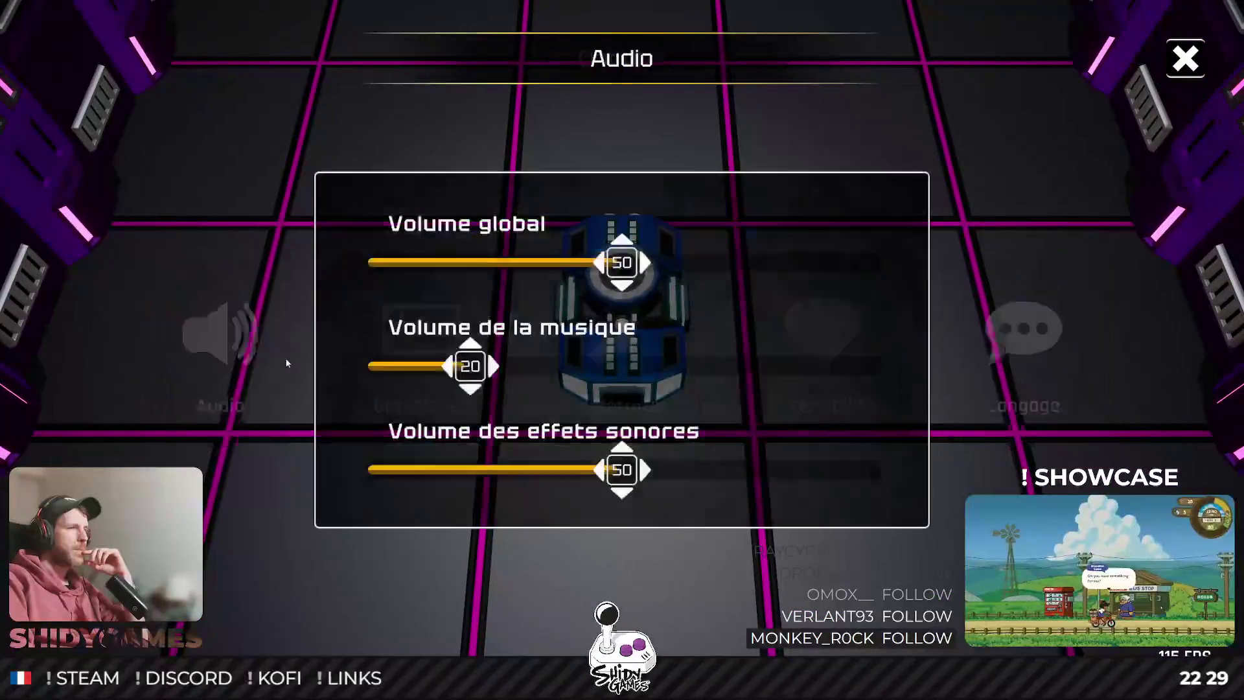
drag(622, 262, 251, 266)
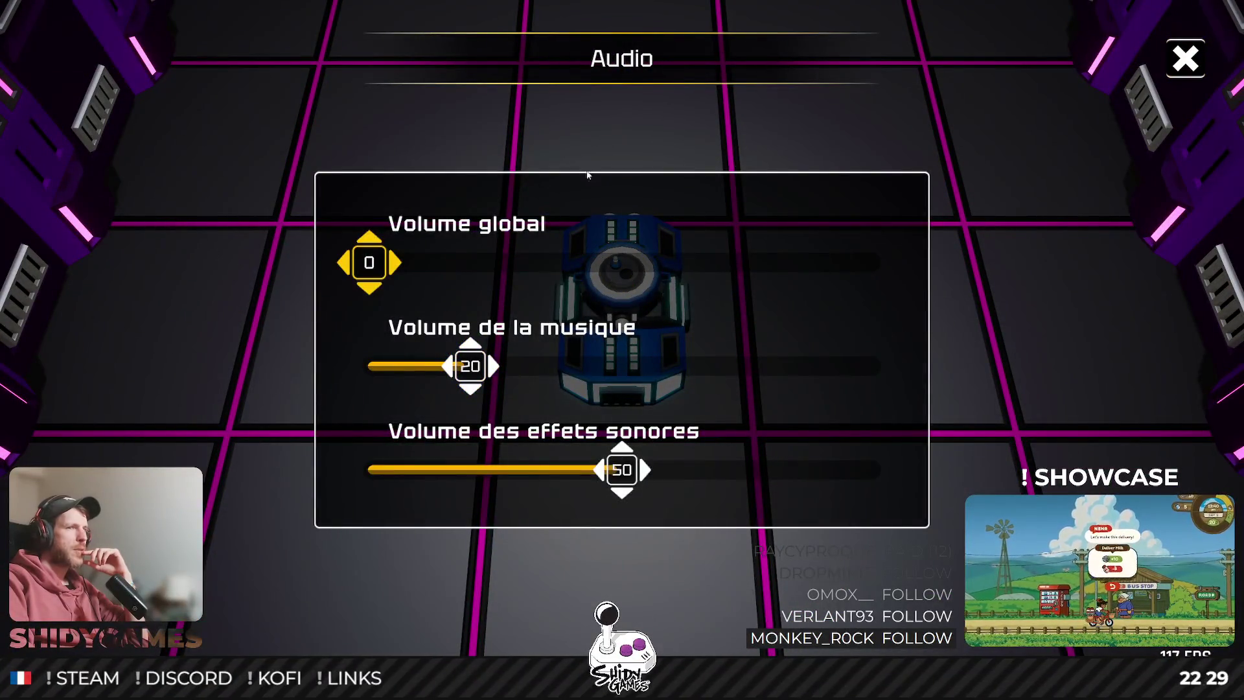
click(1185, 58)
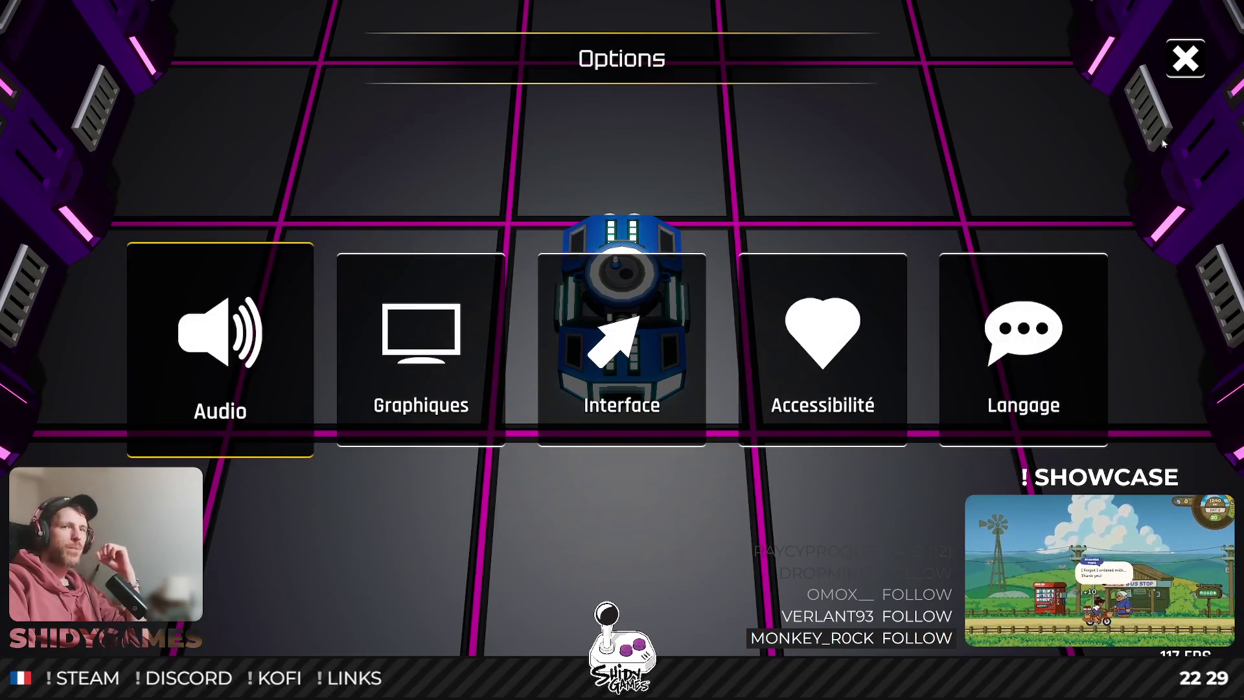
key(Escape)
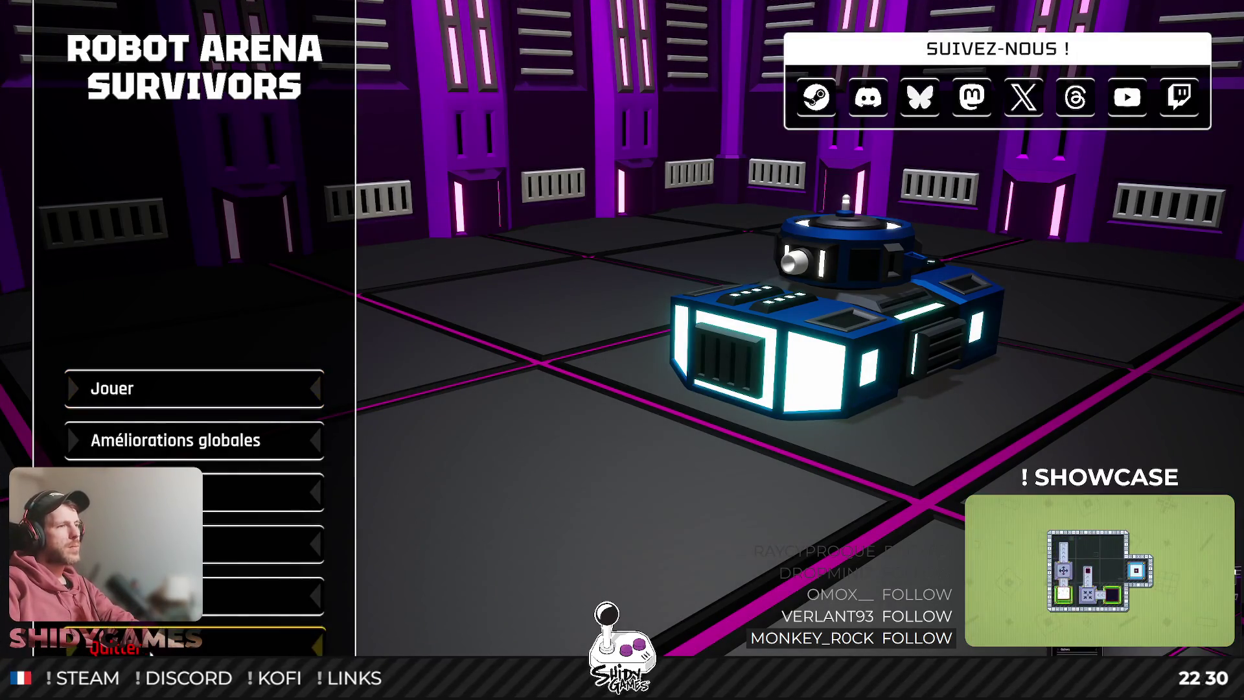
Quit the game with Quitter > Oui and refocus the Unity Editor.
key(Escape)
click(547, 371)
click(339, 208)
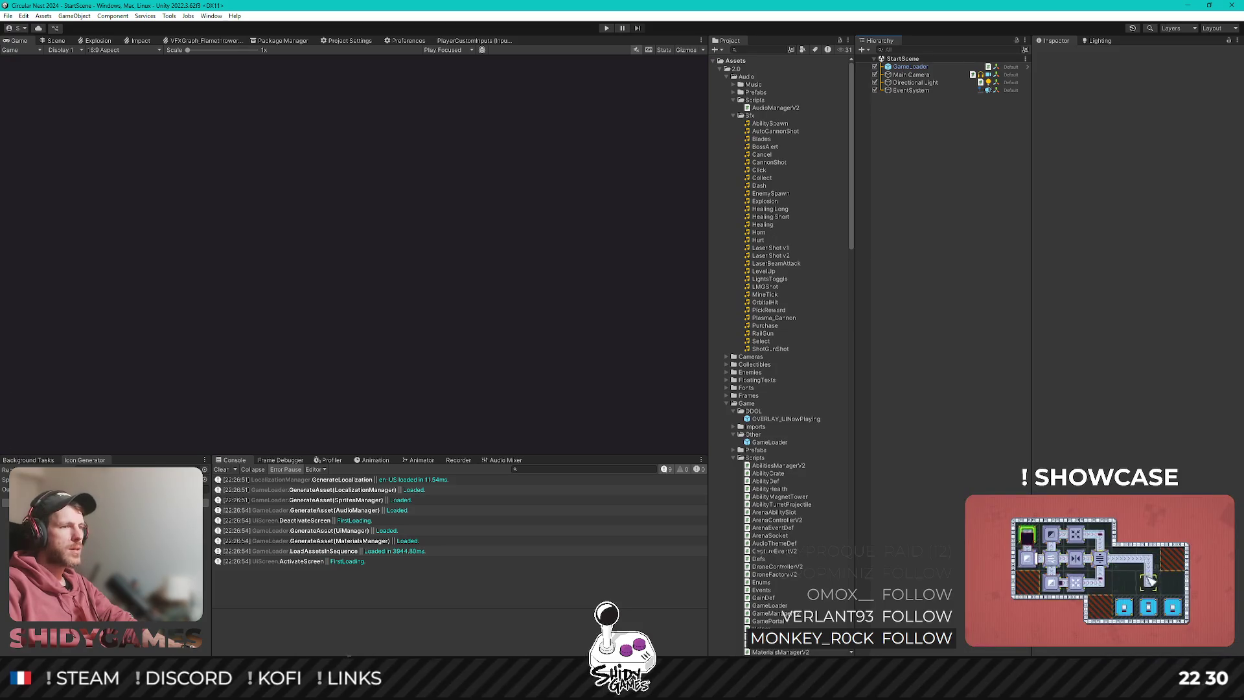
Switch from Unity to the Chrome window with the Figma file and maximize it.
mouse_move(230, 680)
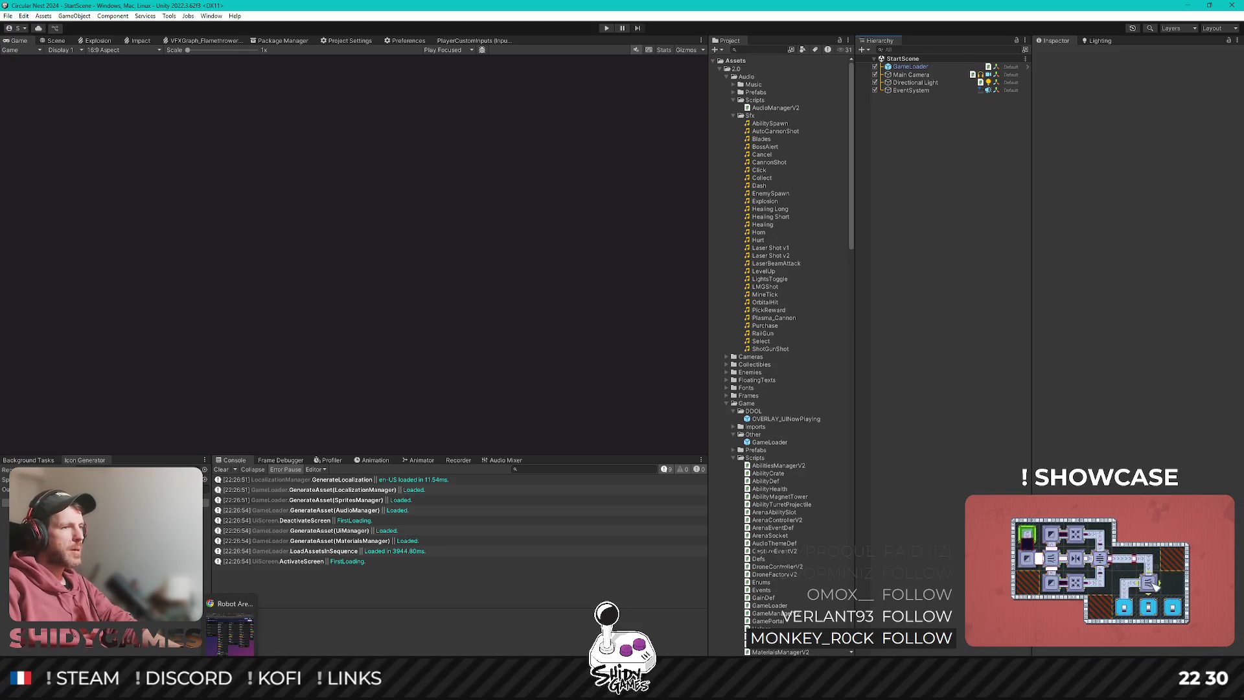
click(230, 625)
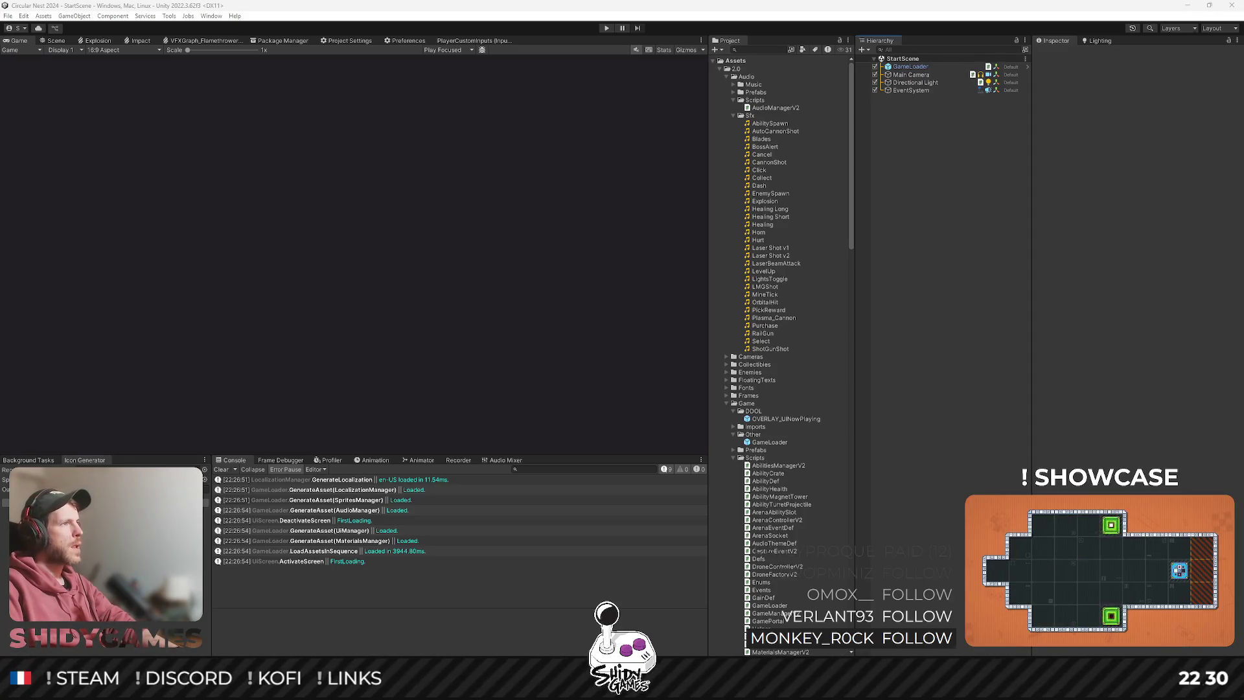
key(alt+Tab)
double_click(550, 117)
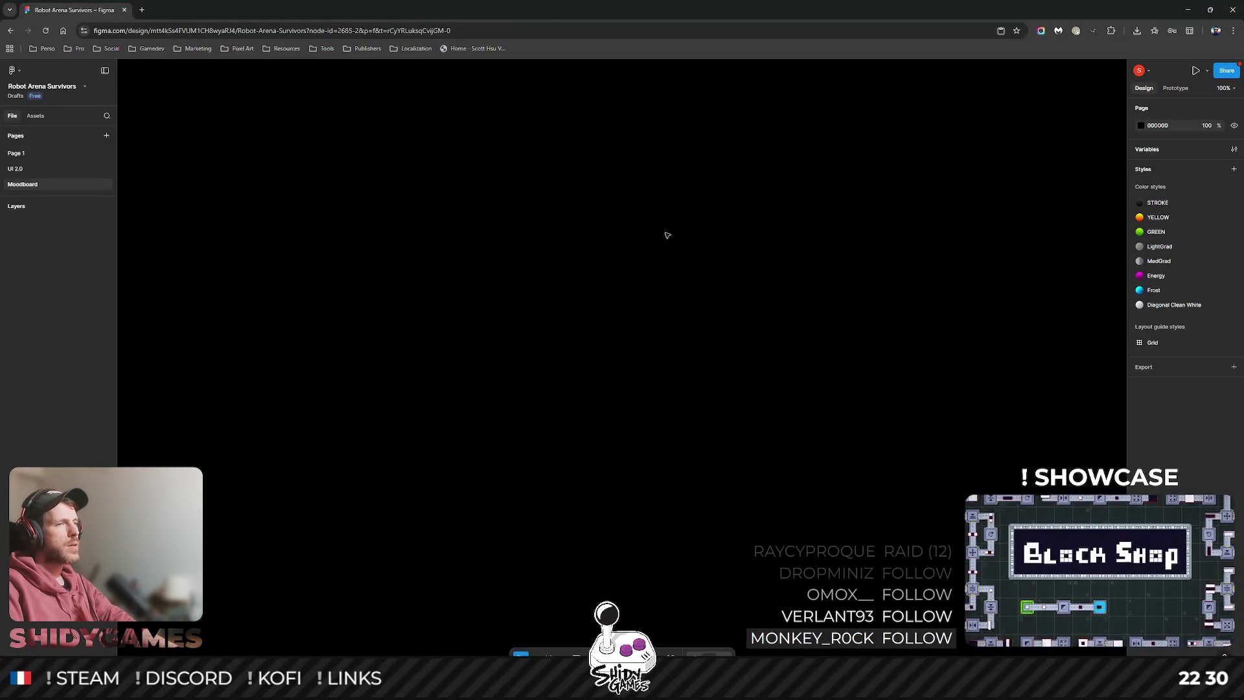
Paste the main-menu screenshot onto the Moodboard, reposition it, and set its height to 1080.
key(ctrl+v)
scroll(667, 259, down, 5)
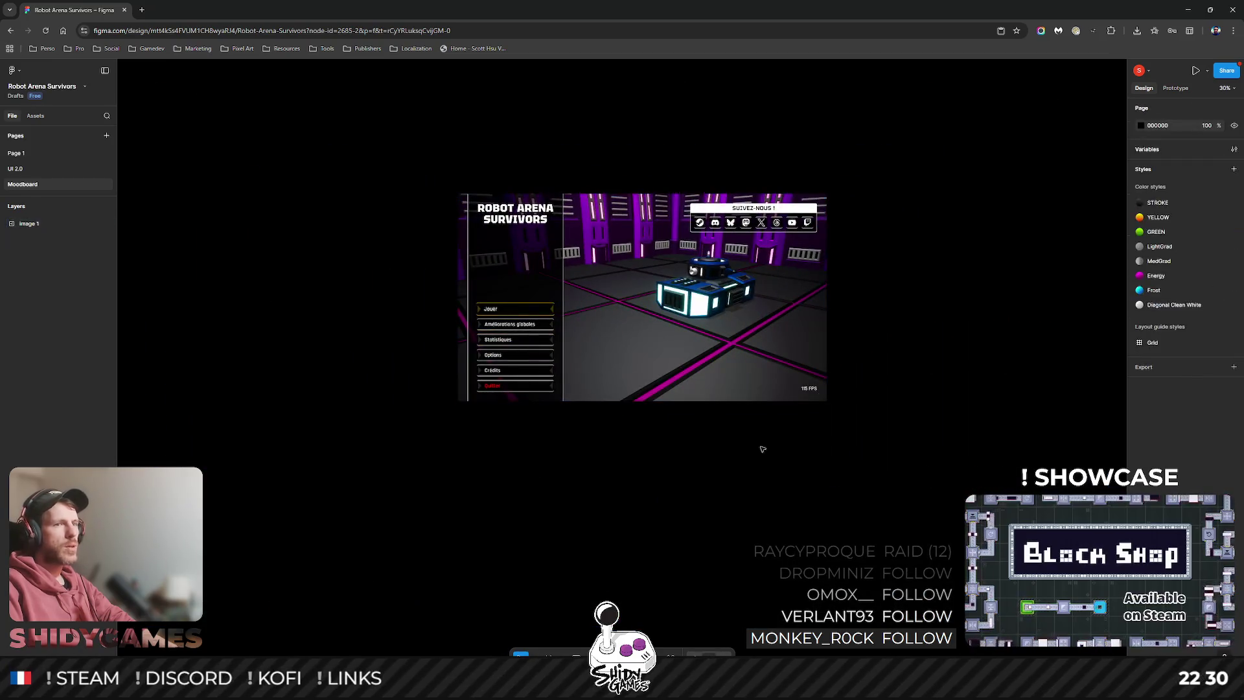
scroll(771, 434, up, 2)
drag(713, 258, 615, 331)
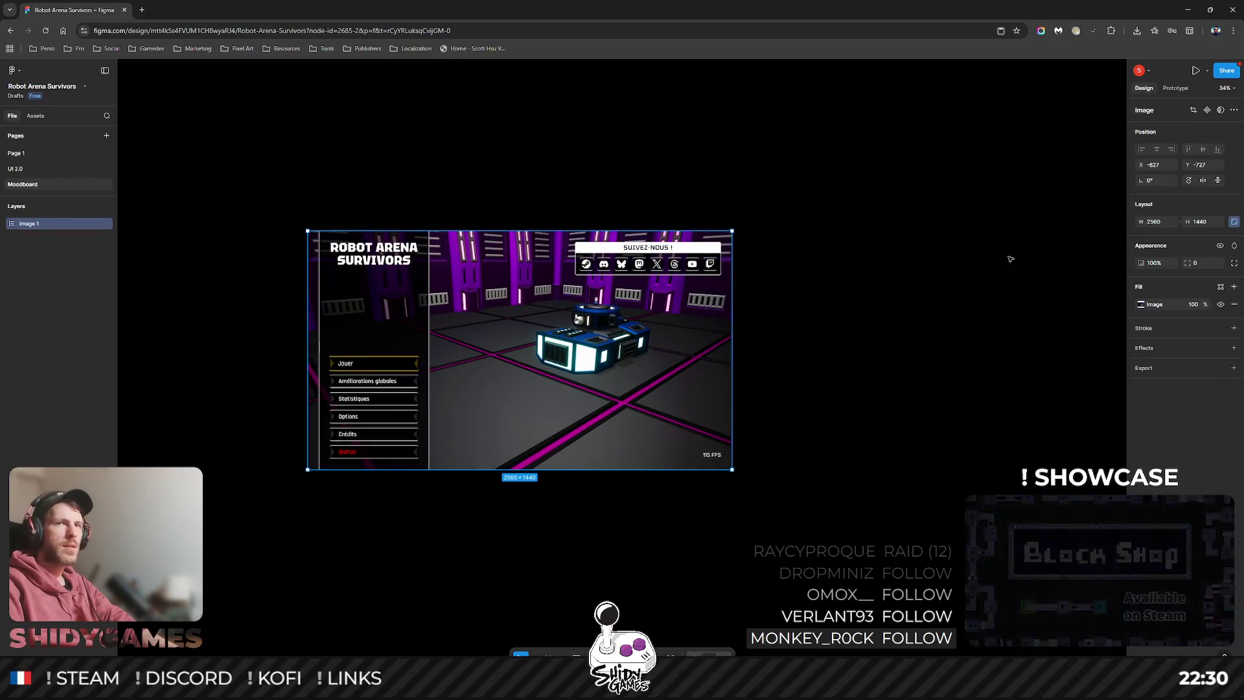
click(1205, 223)
text(1)
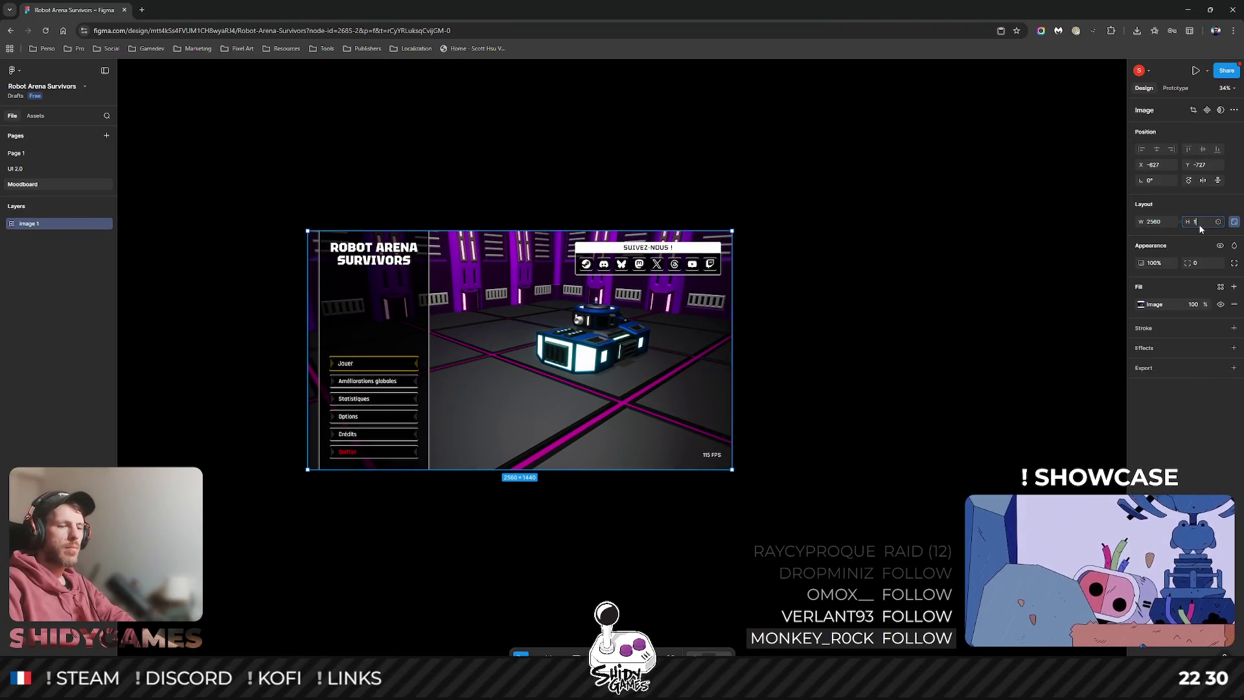
text(0)
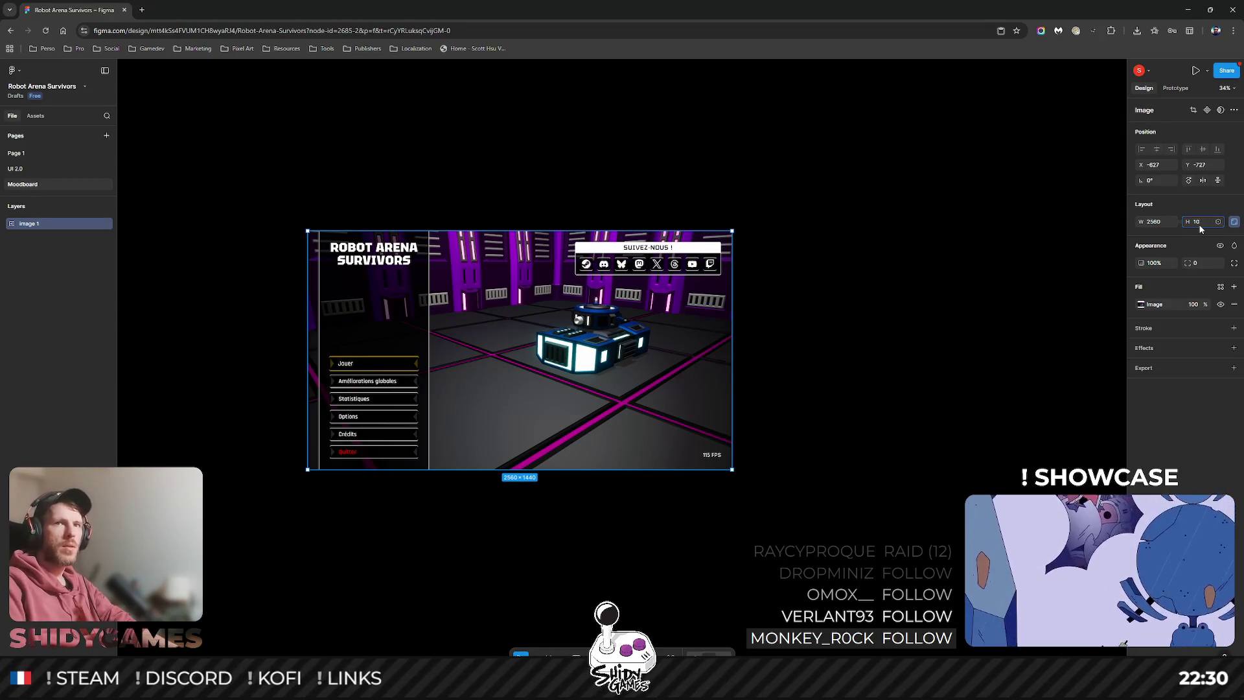
text(80)
key(Return)
click(716, 477)
key(shift+1)
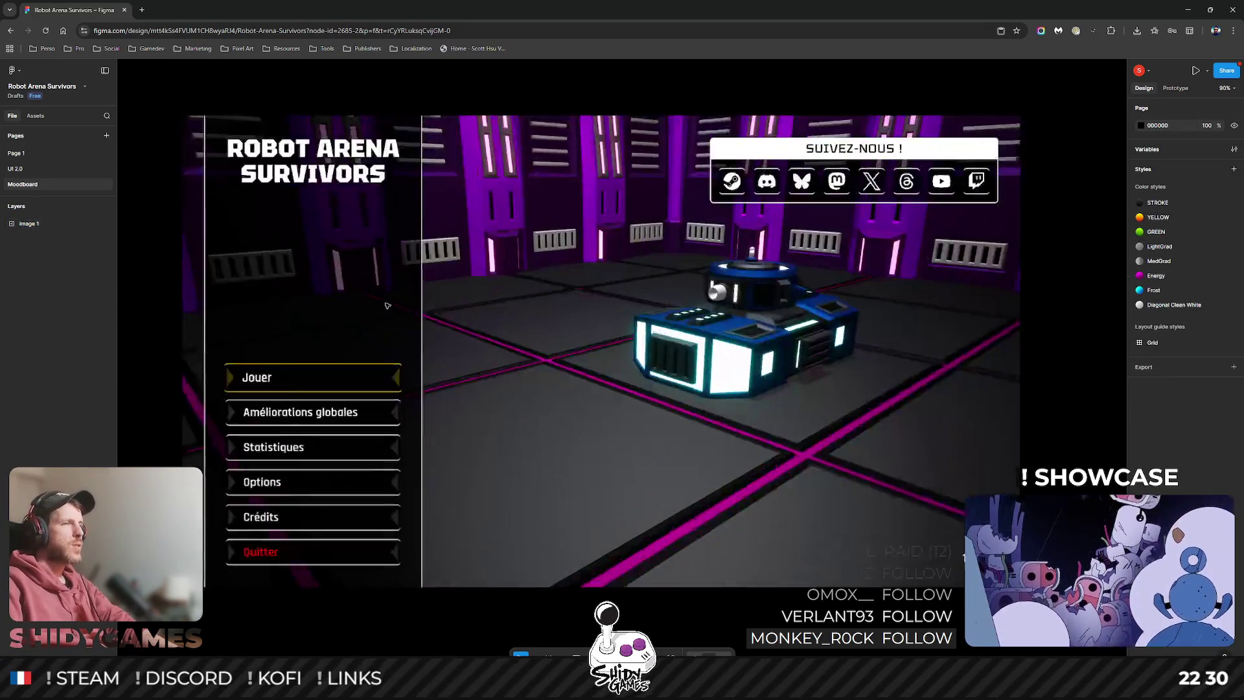
Bring up the Game UI Database window maximized.
ctrl+scroll(387, 305, down, 1)
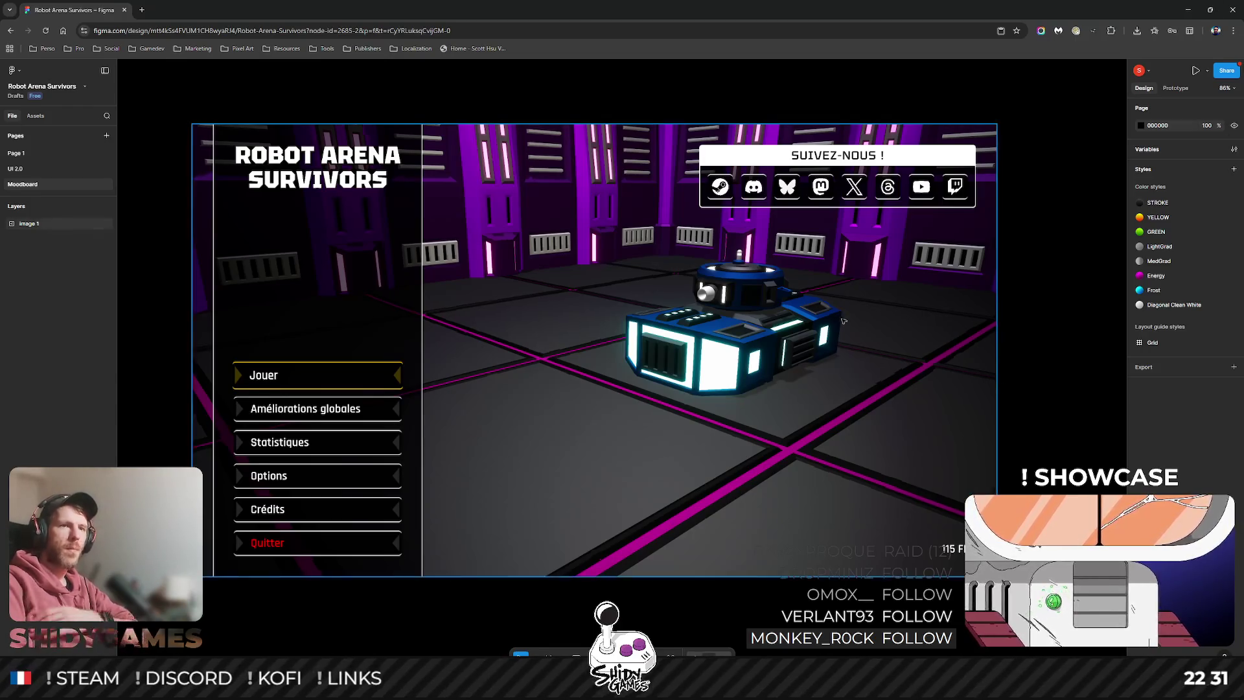
ctrl+scroll(473, 221, down, 3)
ctrl+scroll(520, 316, down, 3)
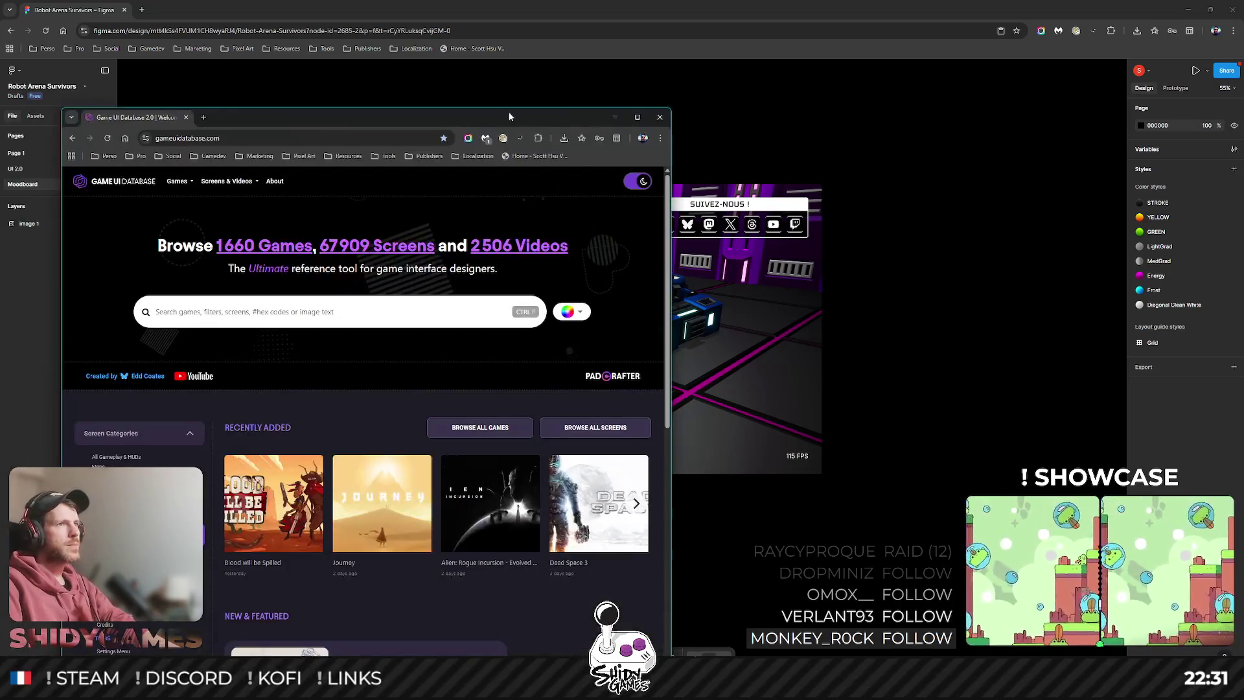
double_click(508, 111)
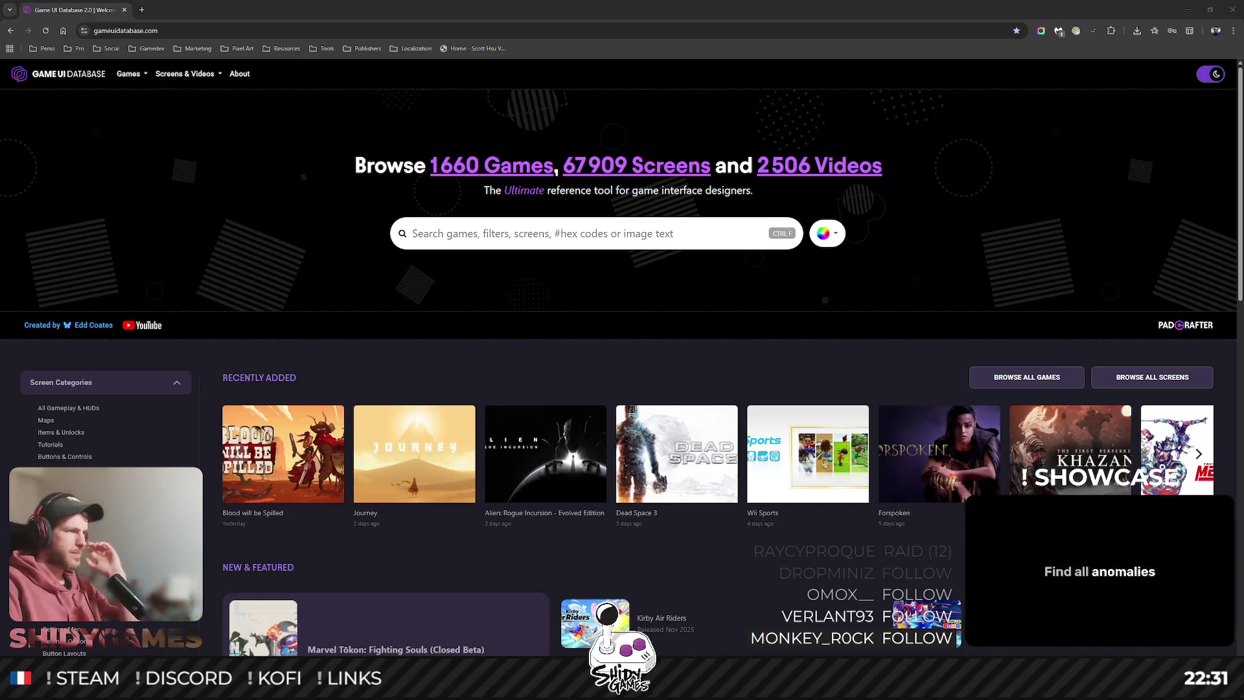
Filter the Game UI Database gallery to Title Screen references.
key(ctrl+f)
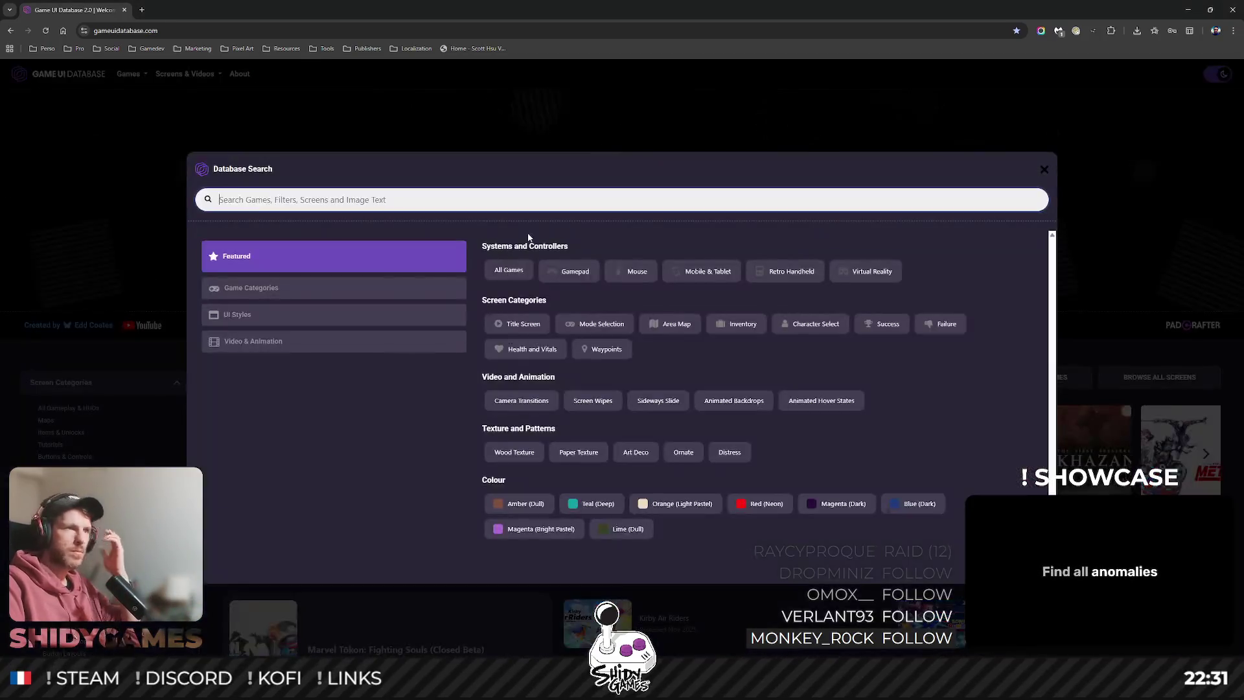
click(1042, 170)
scroll(104, 272, down, 5)
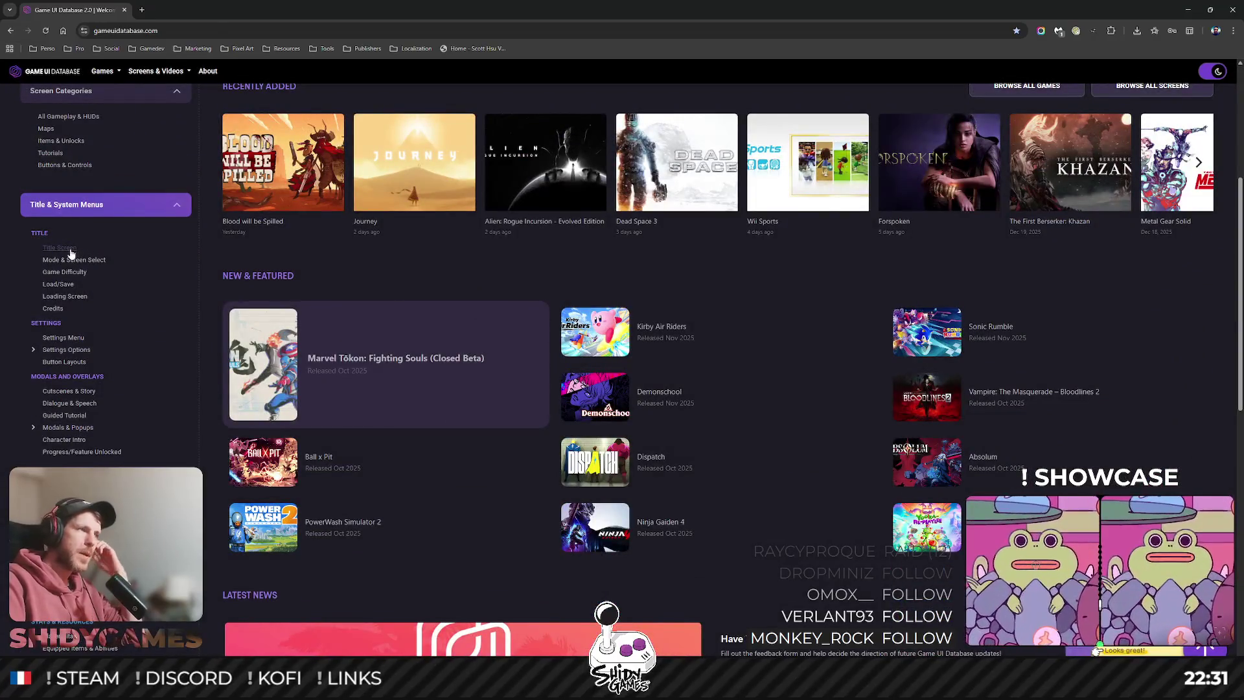
click(49, 248)
scroll(594, 261, down, 4)
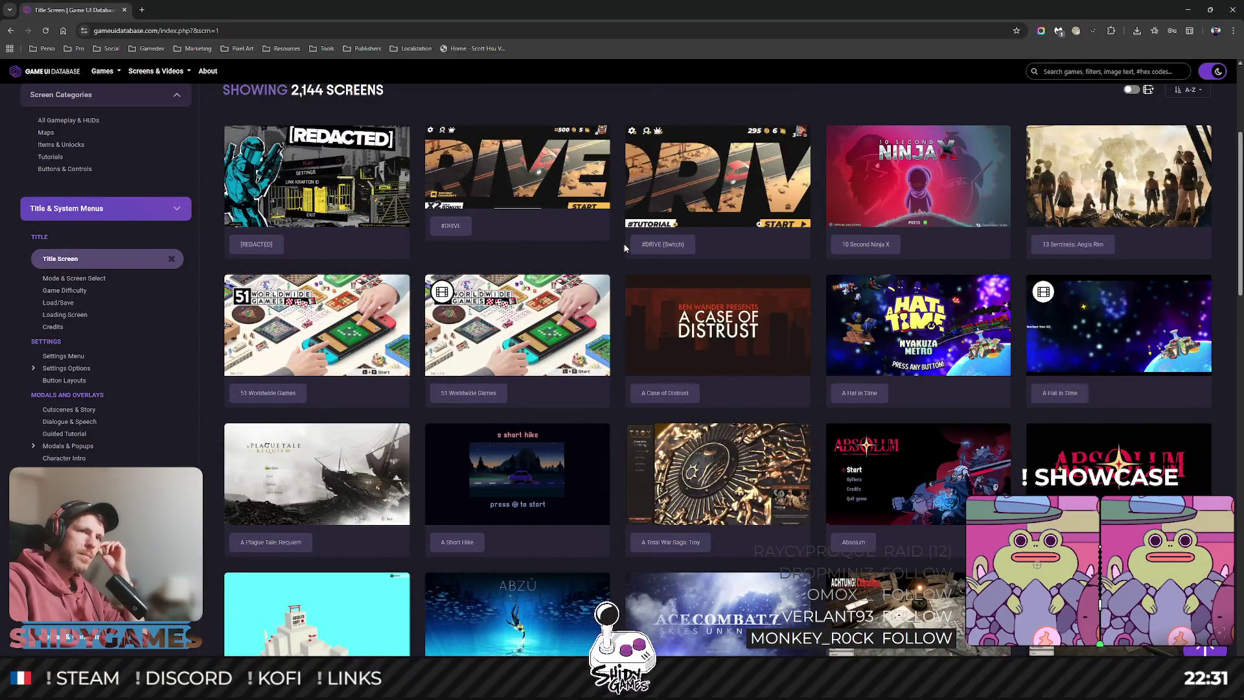
scroll(625, 248, down, 2)
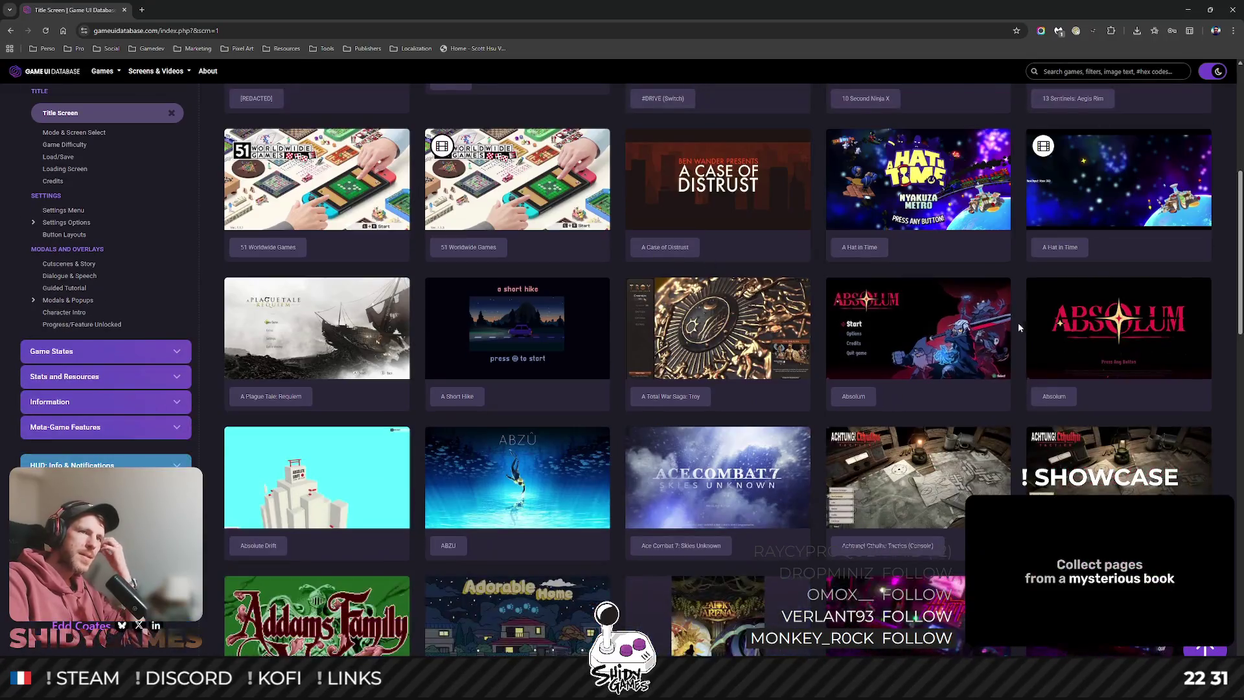
View the Absolum title screen full size, then clear the Title Screen filter.
click(902, 316)
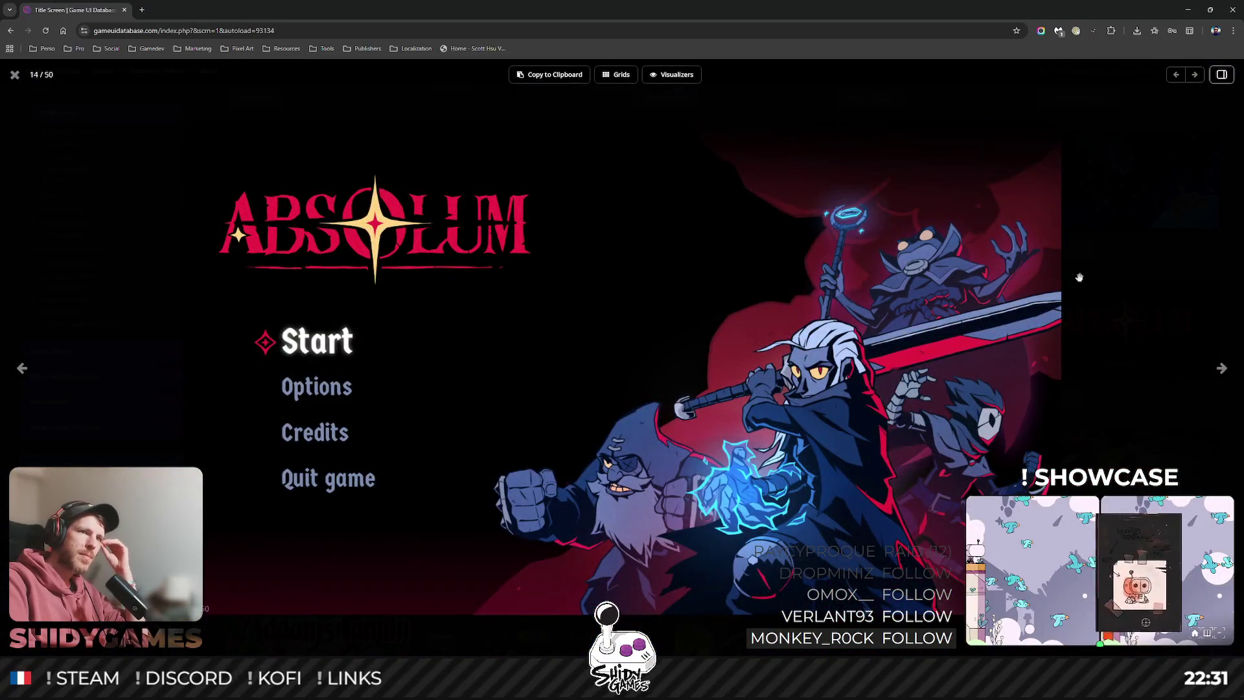
click(14, 75)
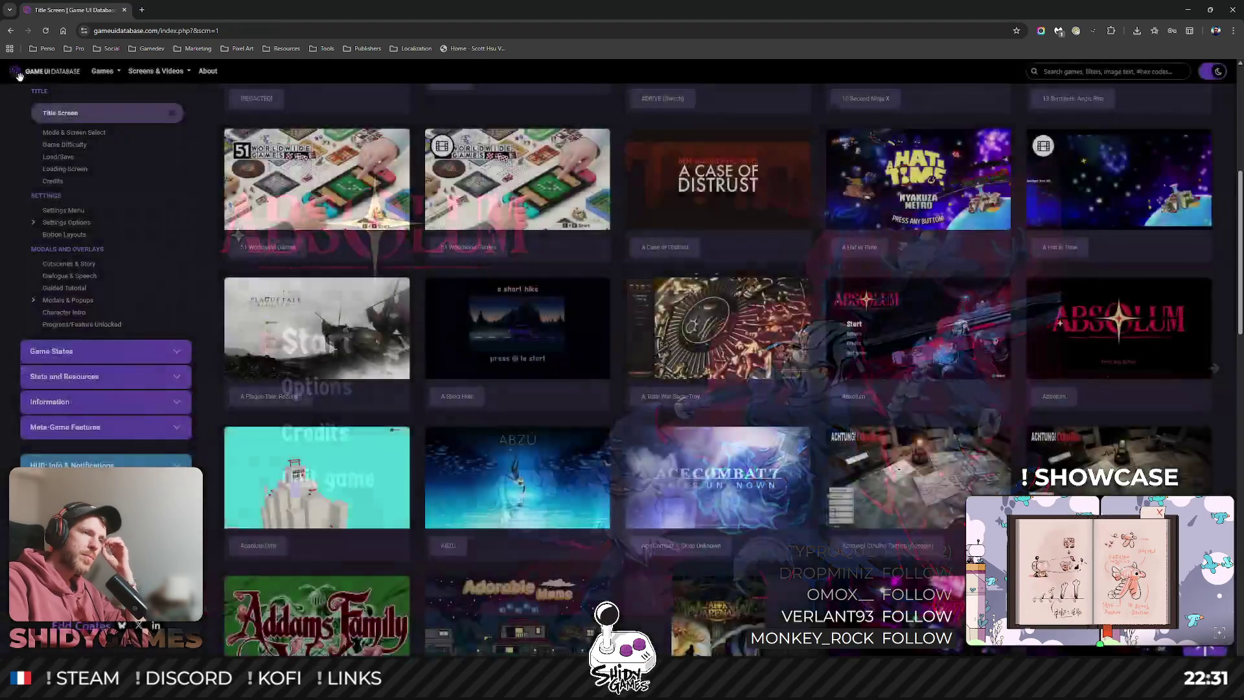
scroll(696, 253, down, 2)
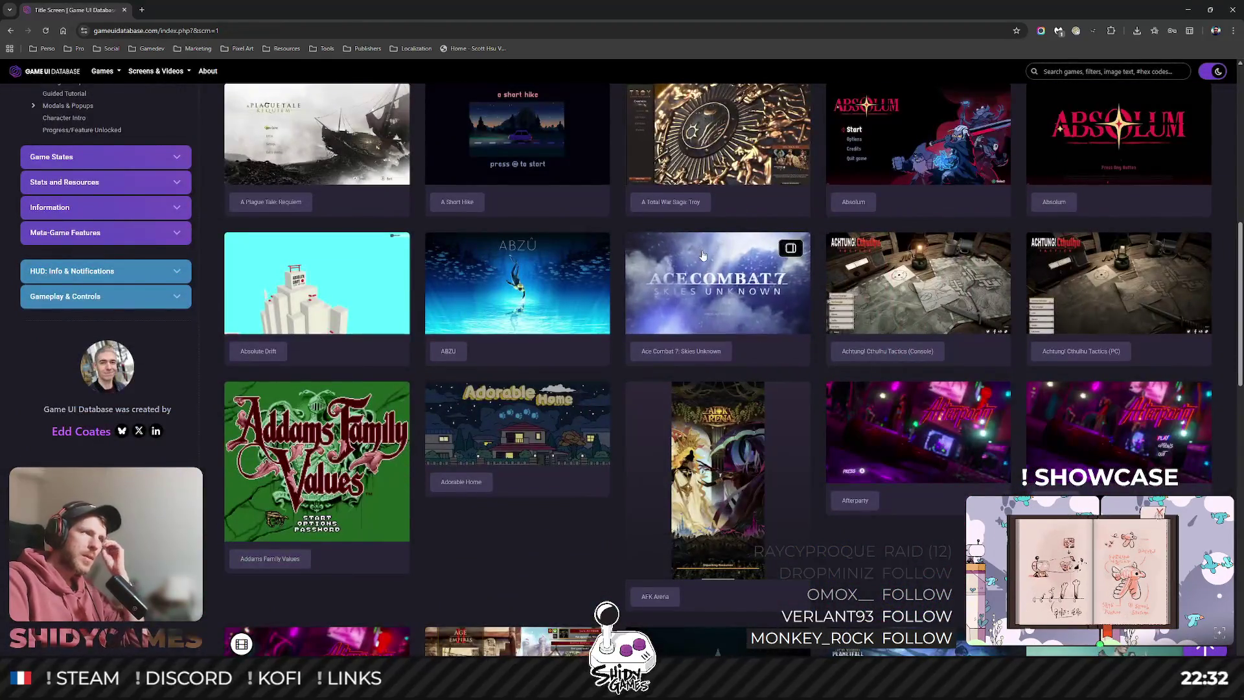
scroll(703, 255, up, 5)
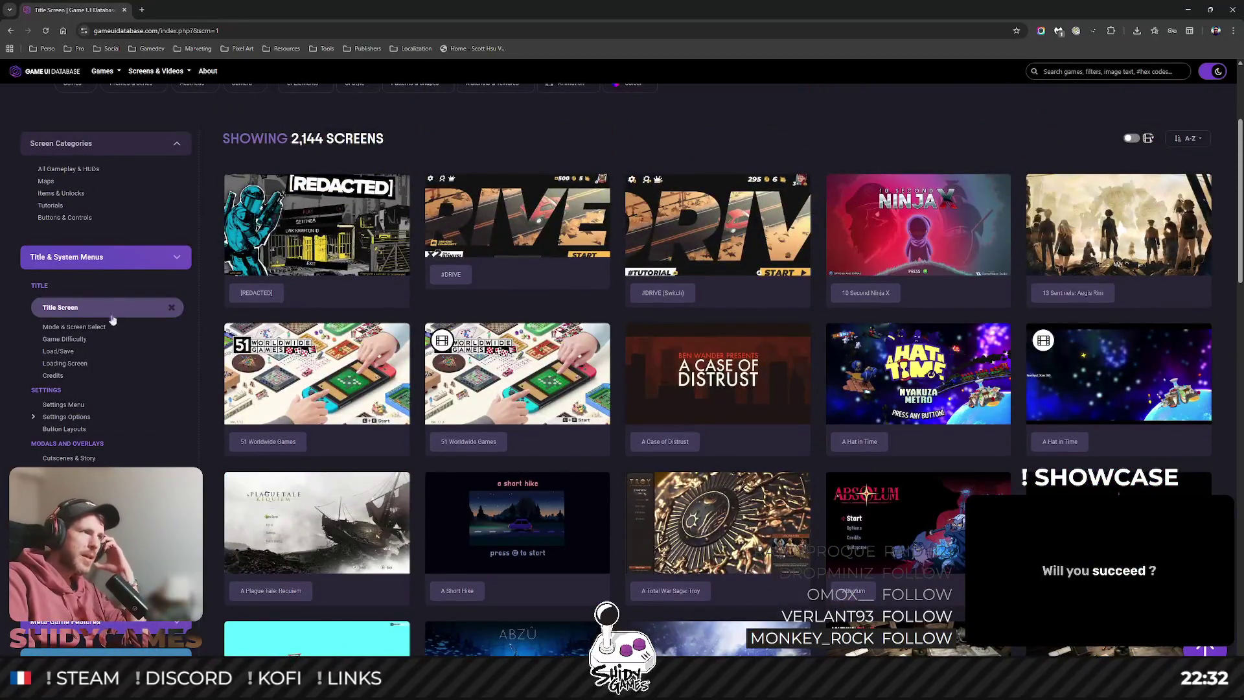
click(171, 307)
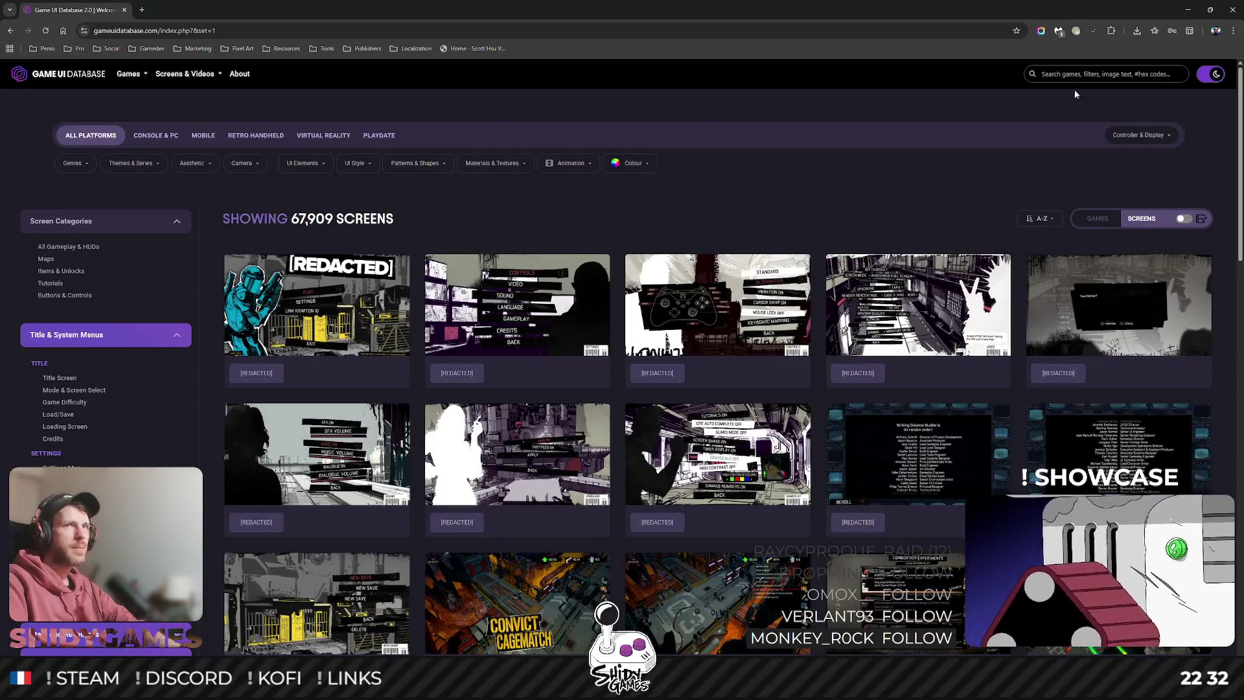
Search 'main menu' and open the Main Menu screen type results.
click(1063, 73)
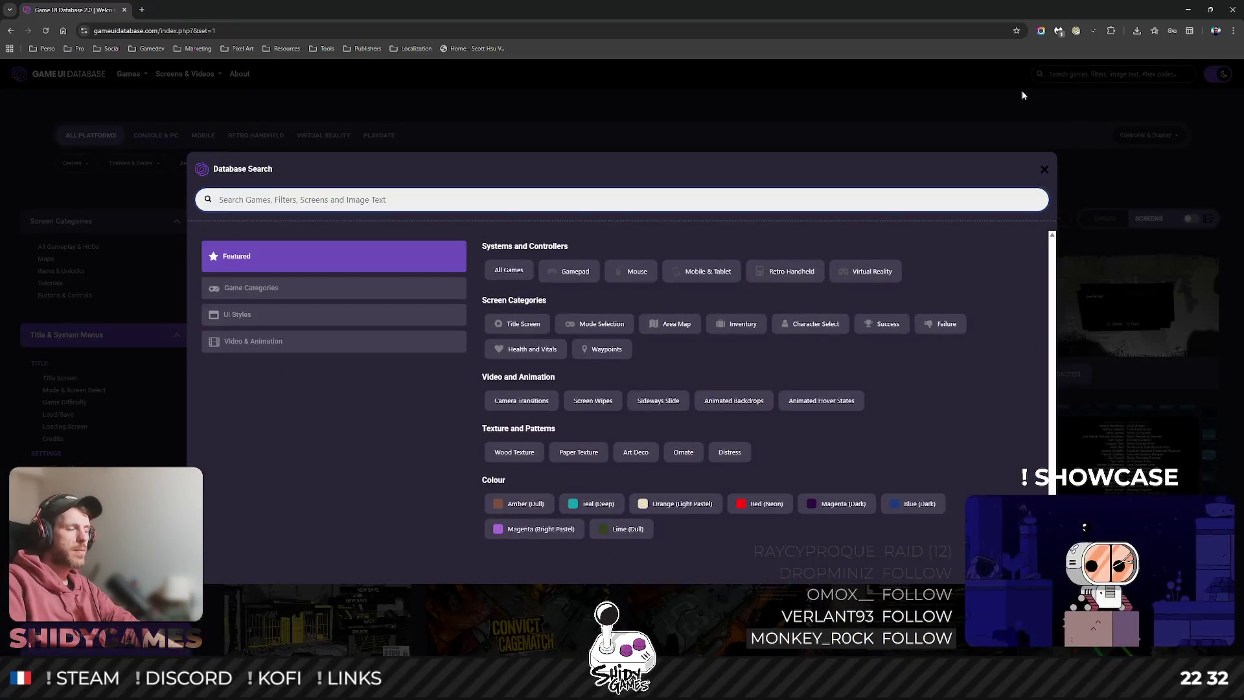
text(main m)
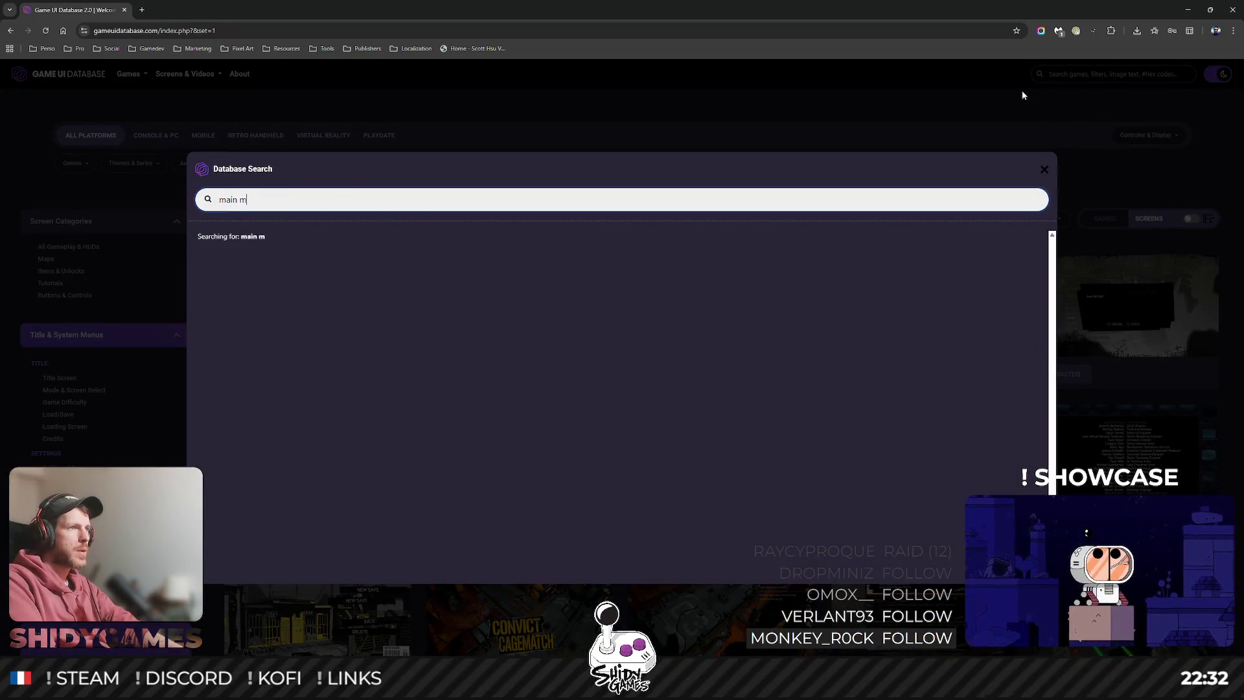
text(enu)
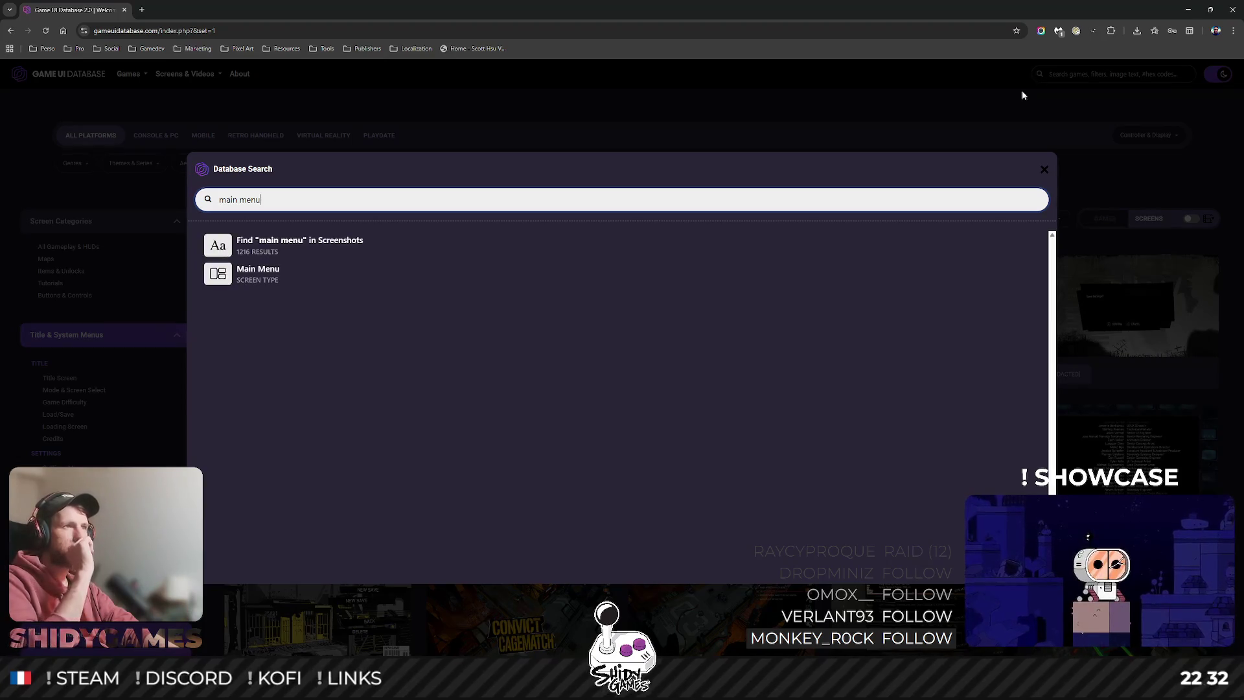
click(745, 273)
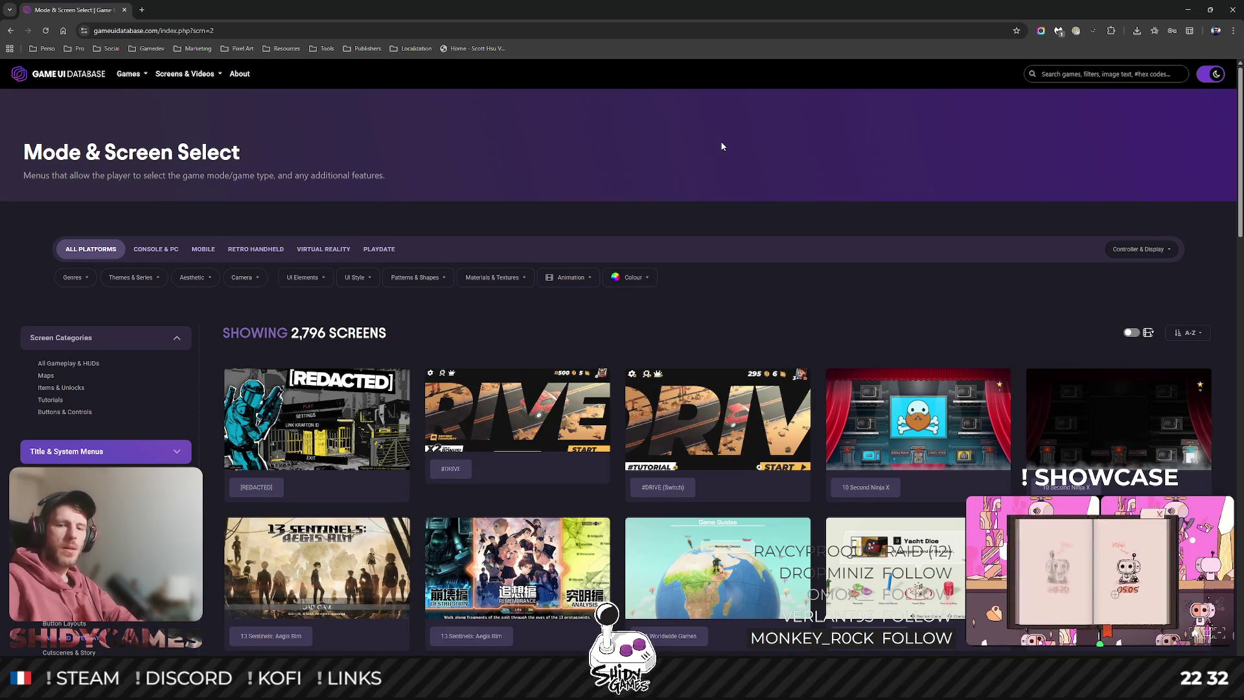
scroll(689, 227, down, 2)
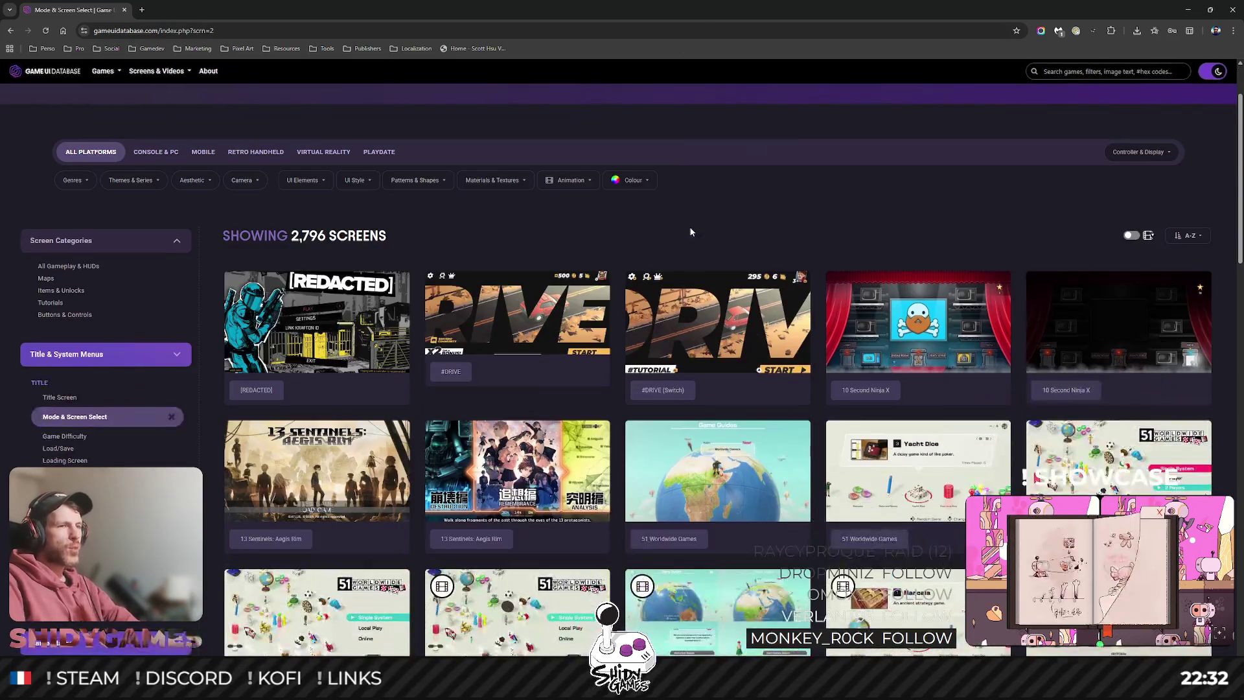
scroll(740, 165, down, 2)
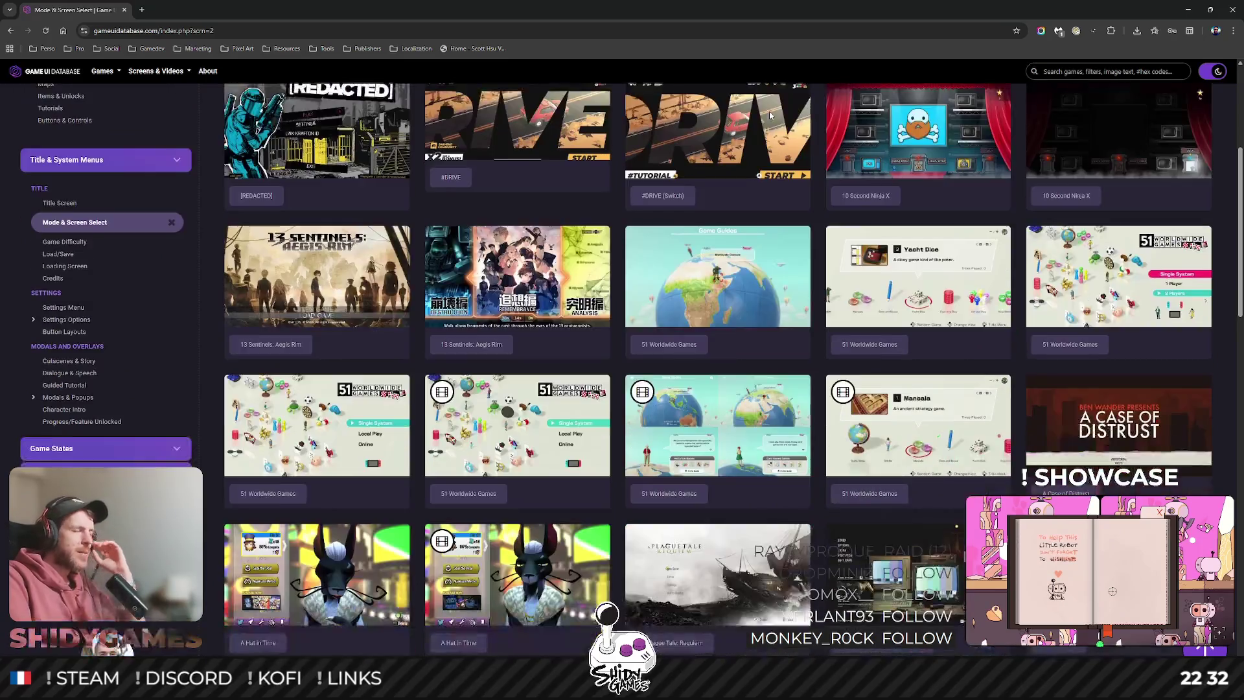
scroll(697, 137, up, 2)
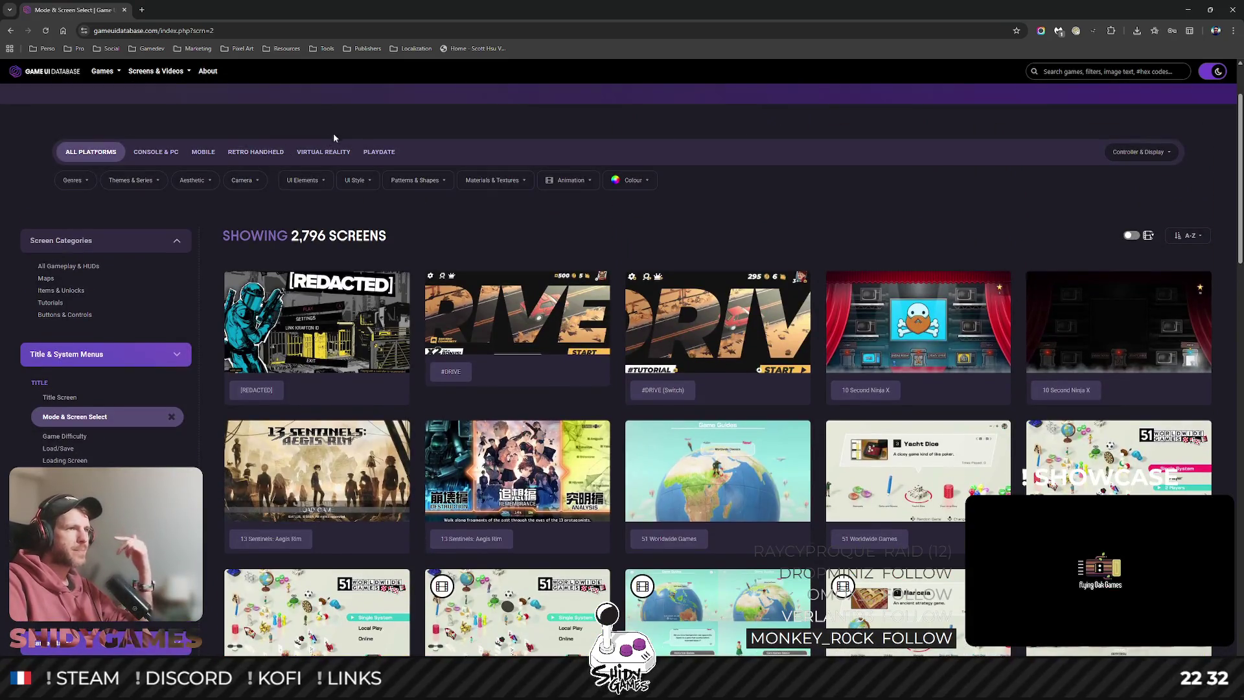
Open the Genres, Themes & Series and Aesthetic filter dropdowns.
click(86, 180)
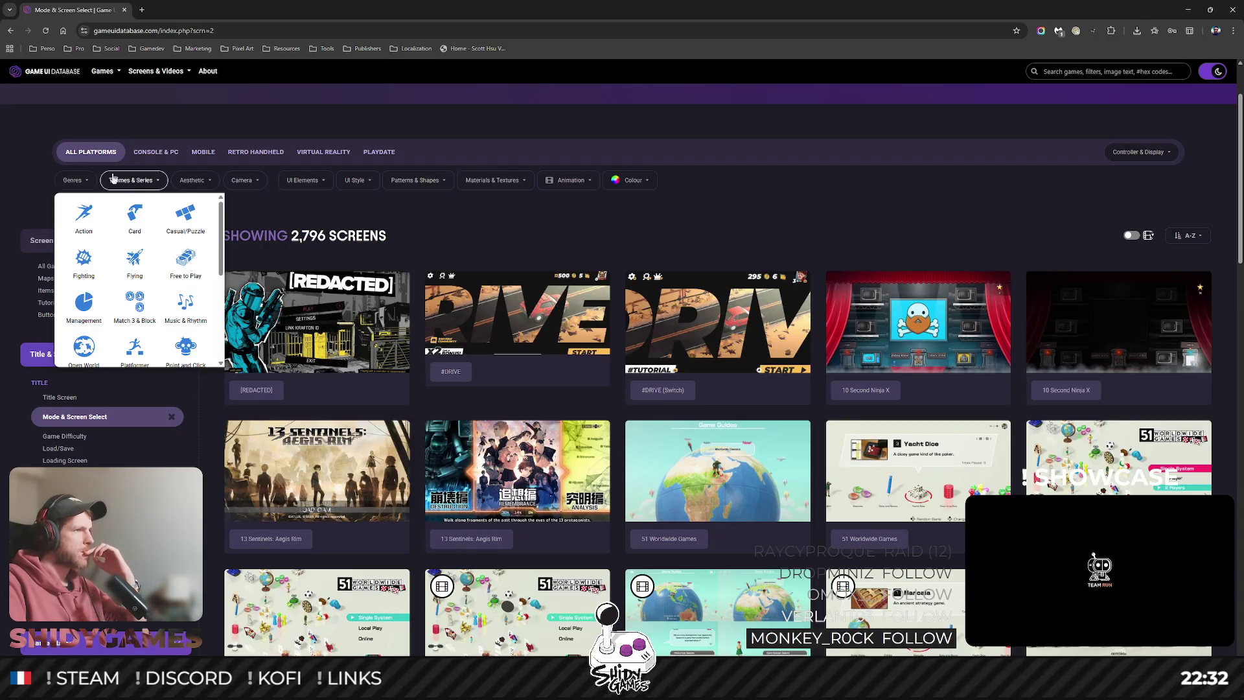
click(157, 181)
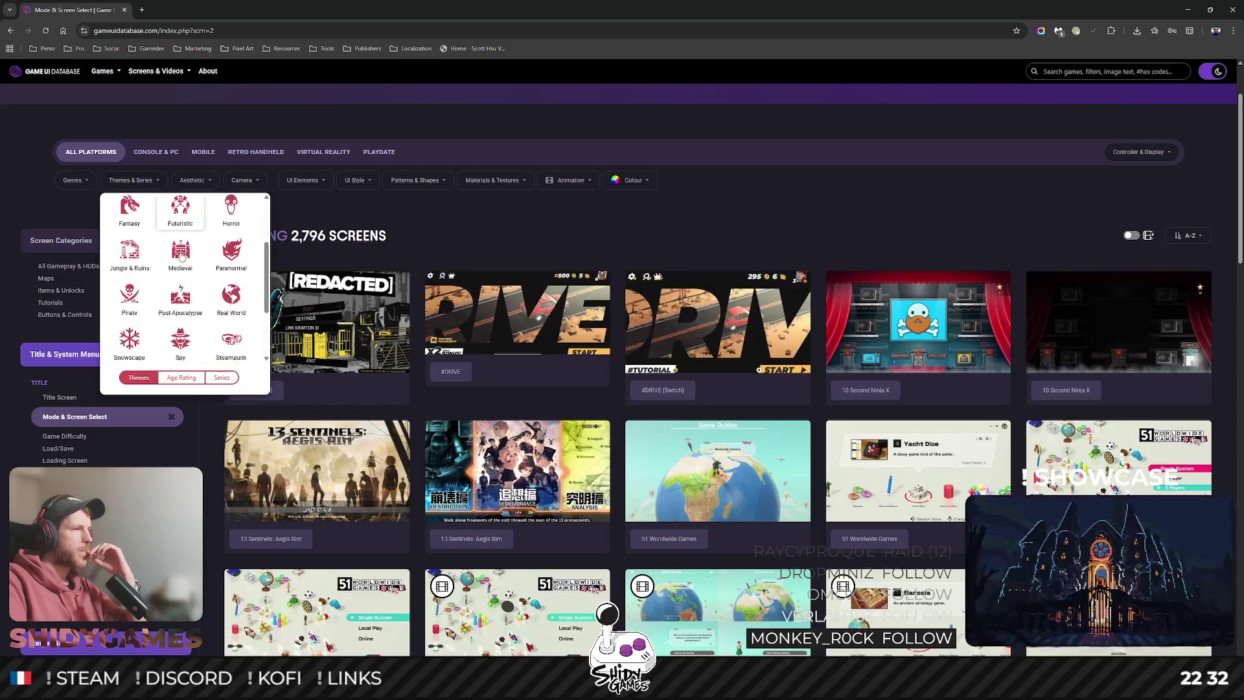
scroll(180, 246, down, 1)
scroll(180, 246, up, 2)
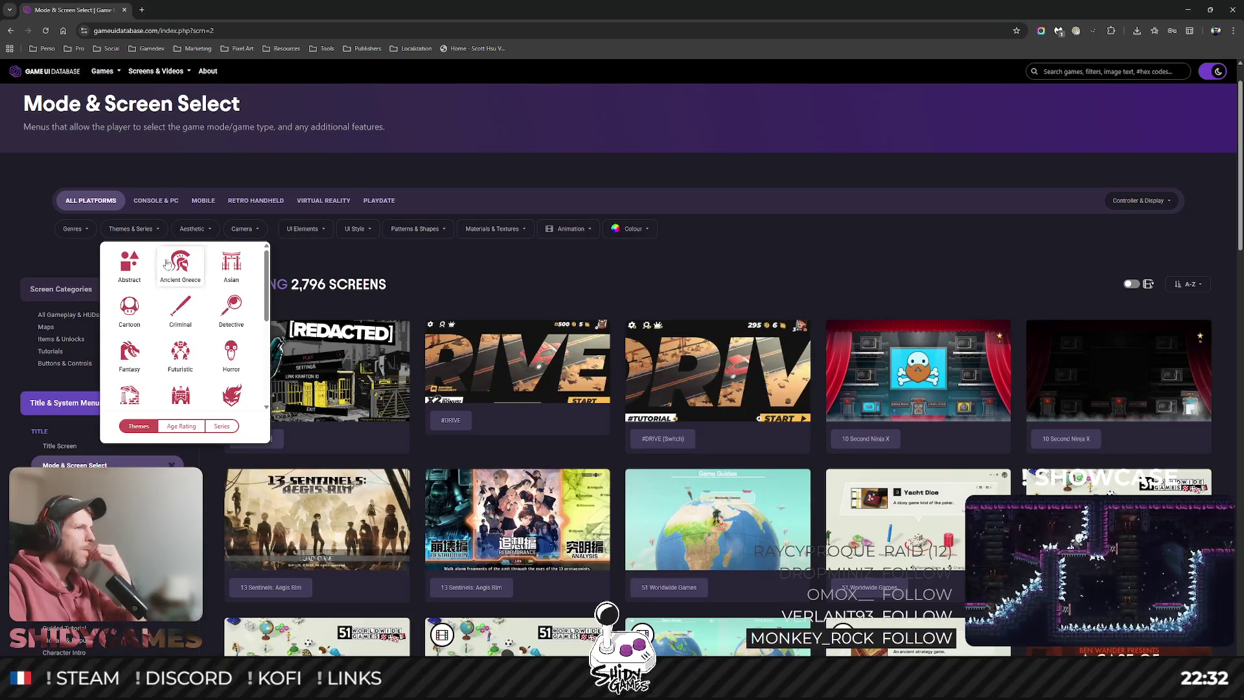
click(191, 229)
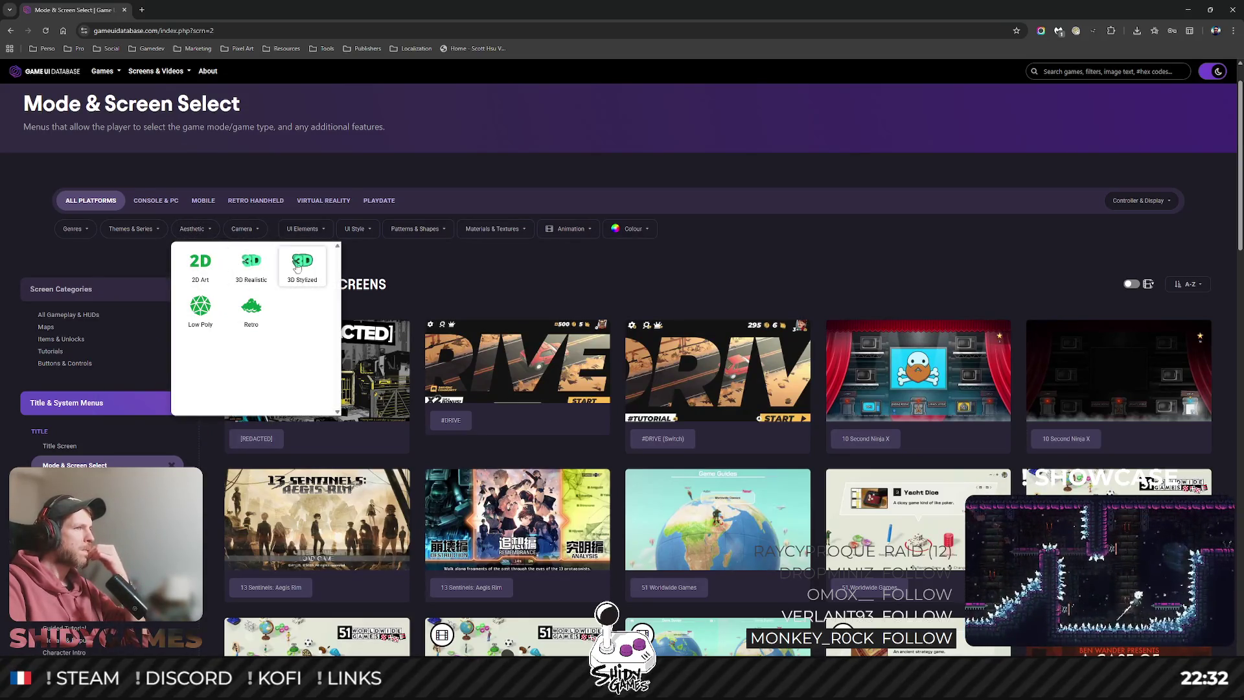
click(208, 313)
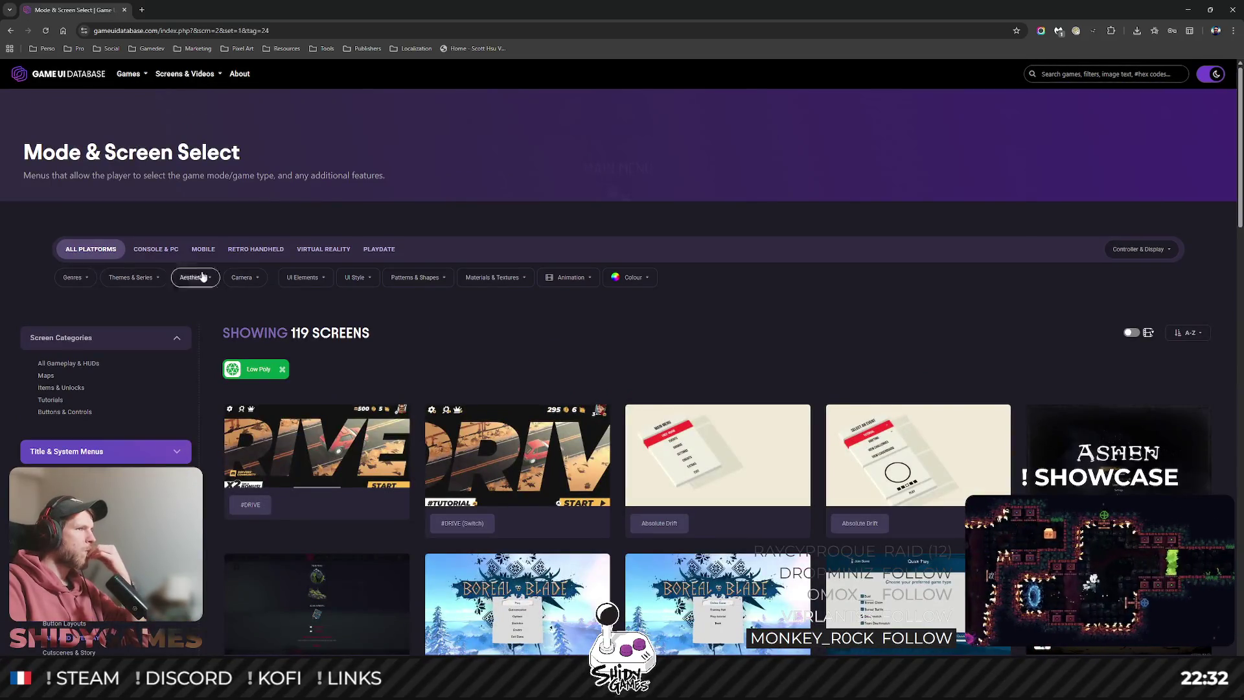
click(199, 279)
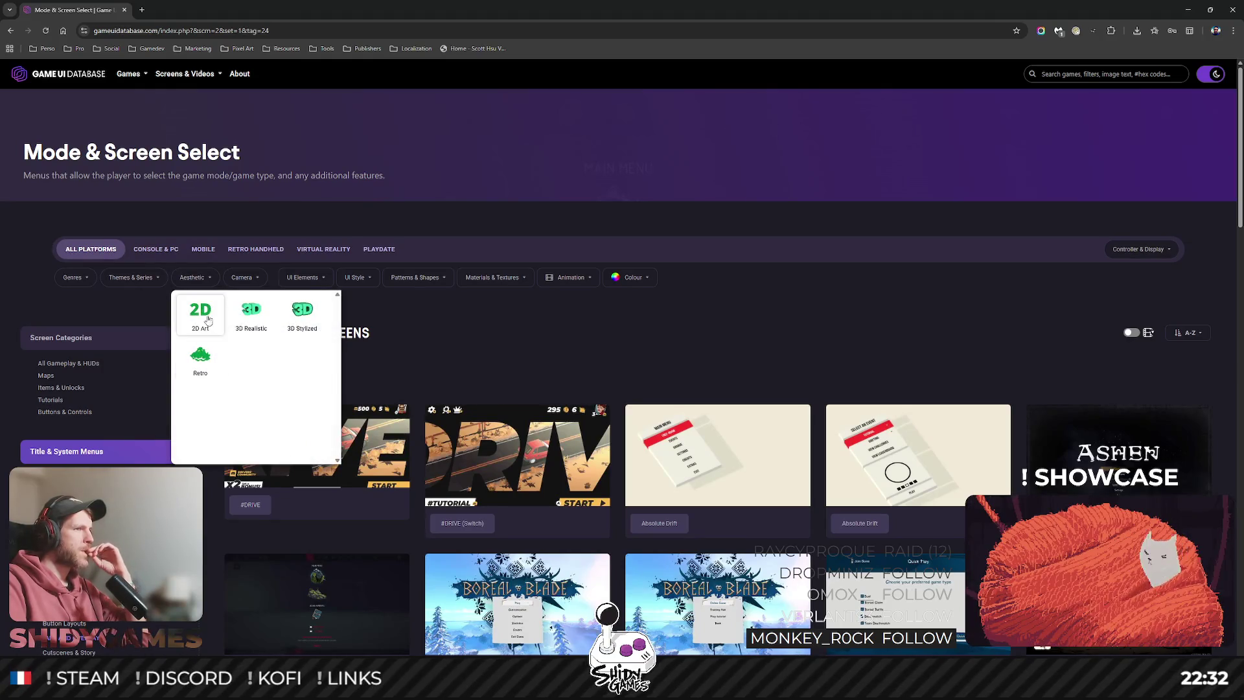
click(829, 313)
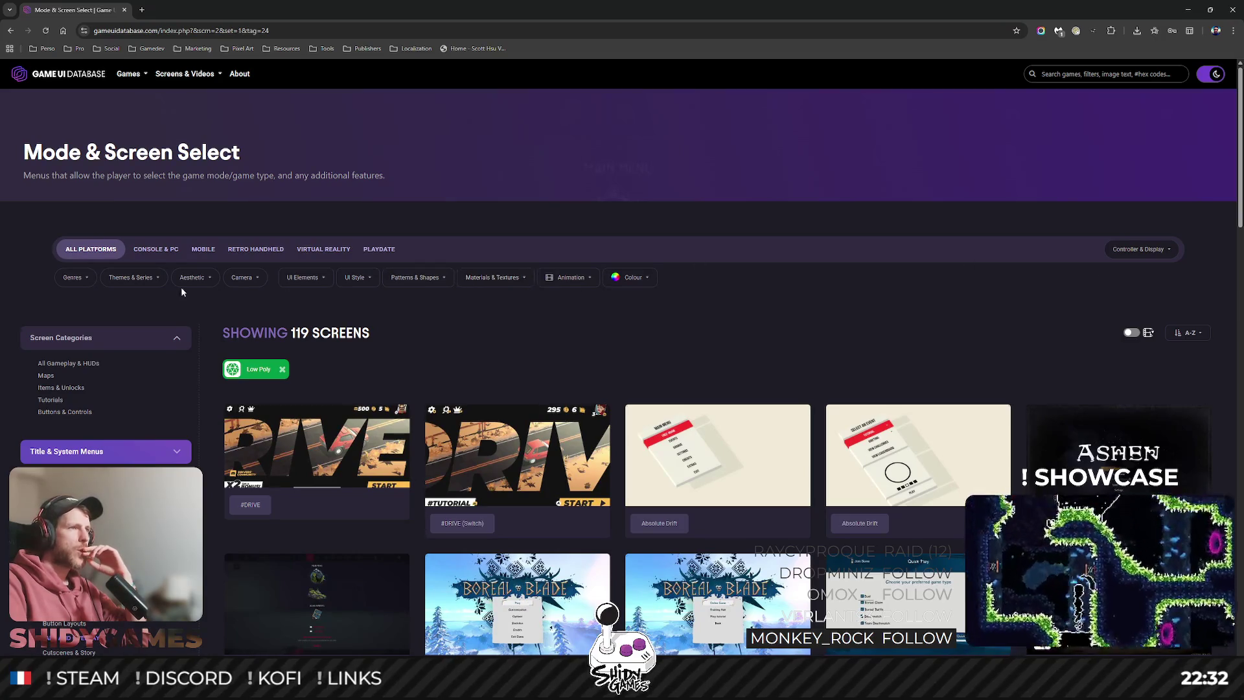
click(282, 368)
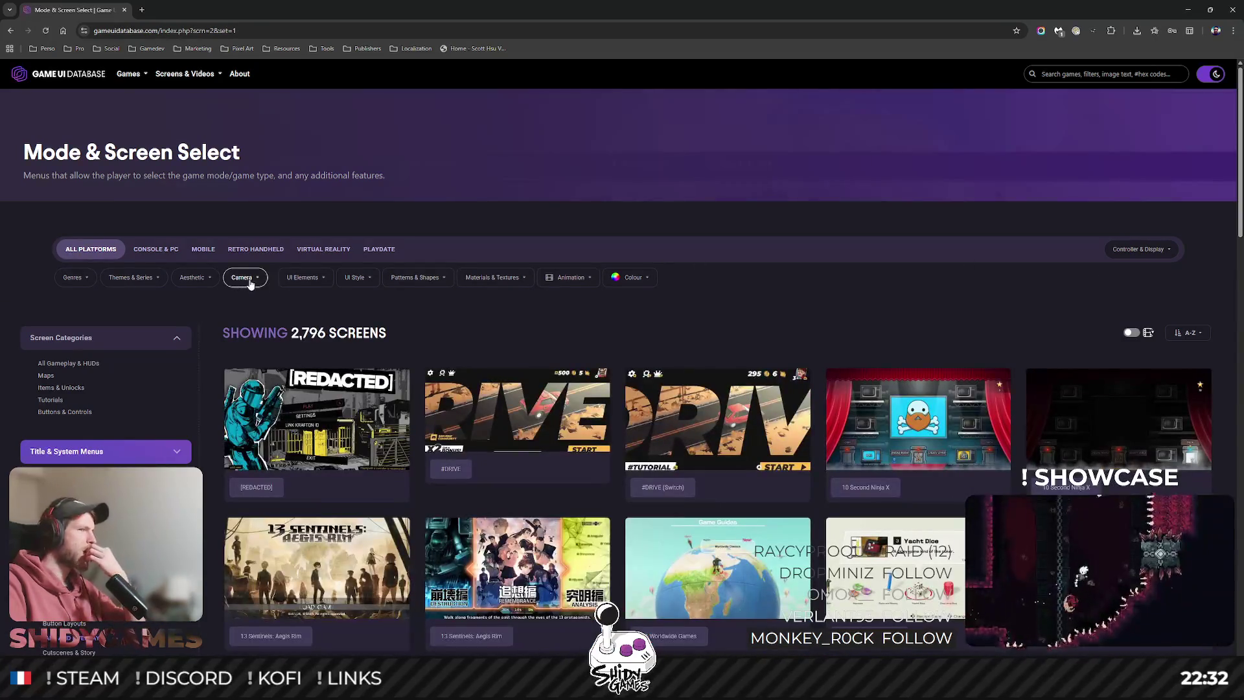
mouse_move(303, 278)
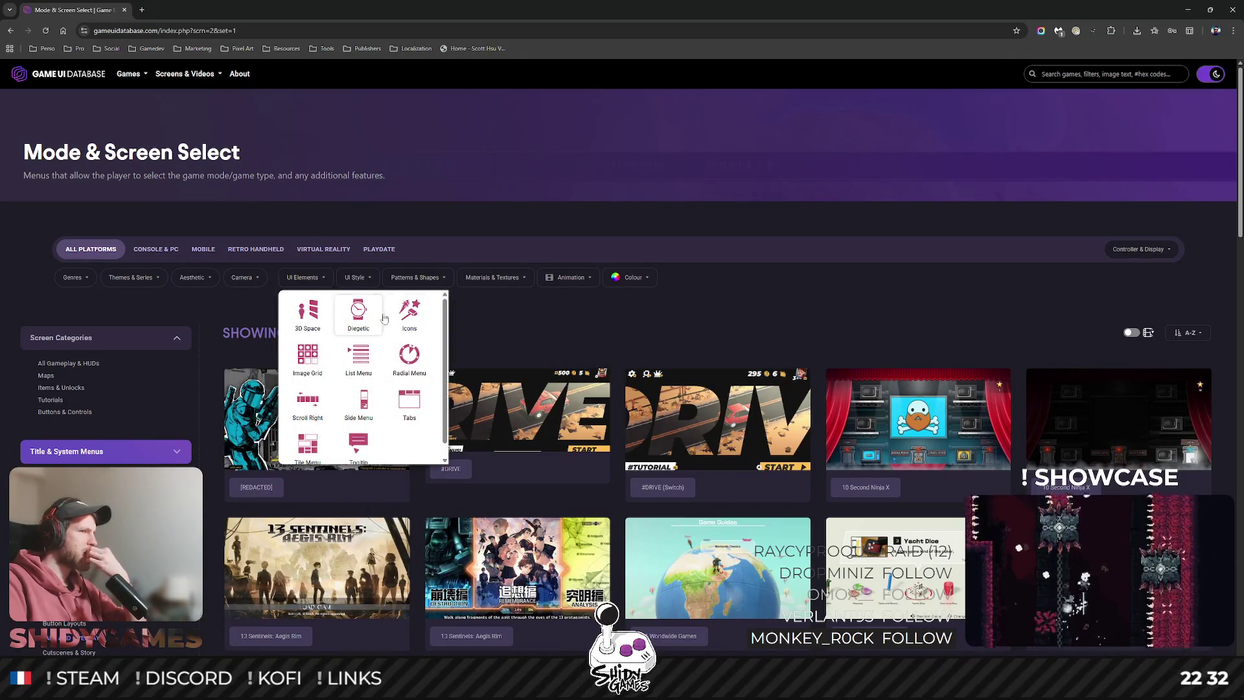
scroll(1014, 245, down, 2)
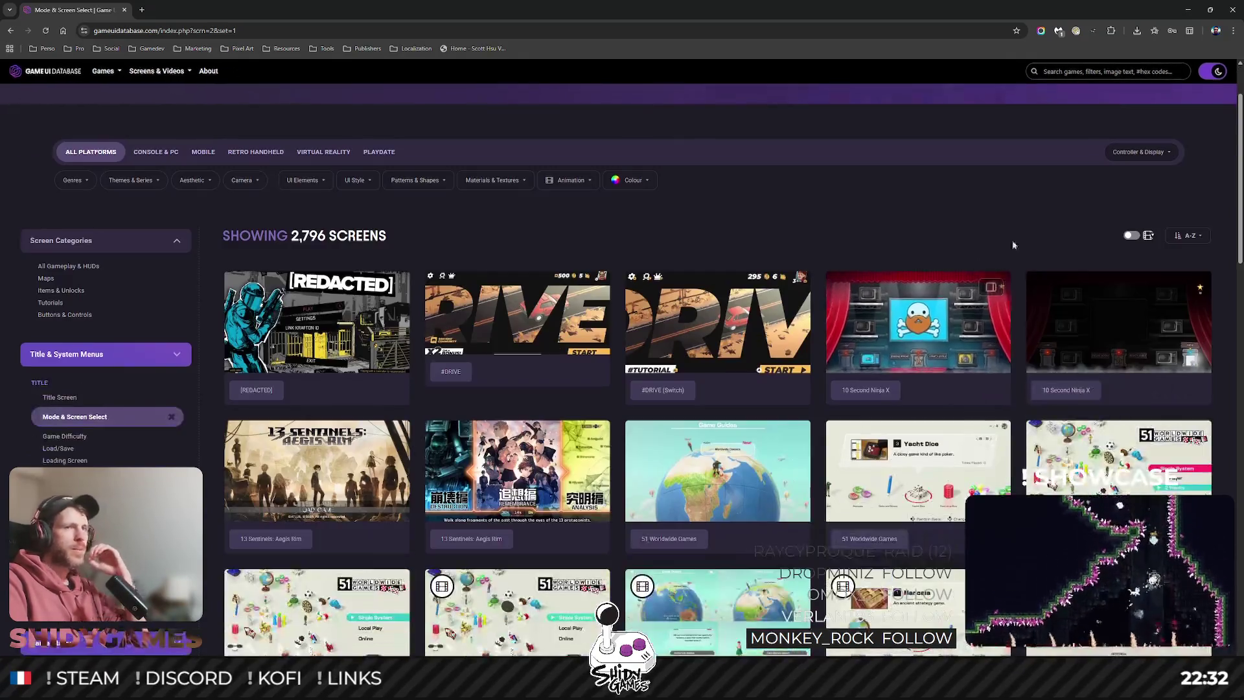
scroll(1014, 245, down, 2)
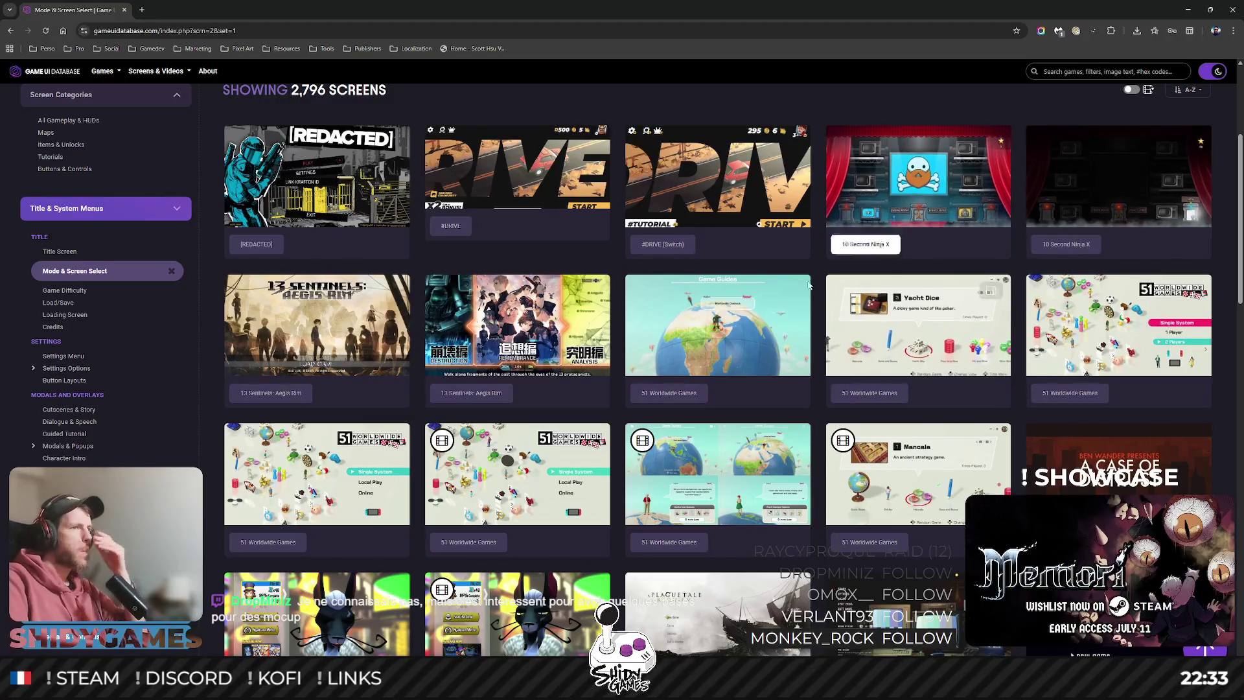
scroll(728, 299, down, 1)
scroll(728, 299, down, 1)
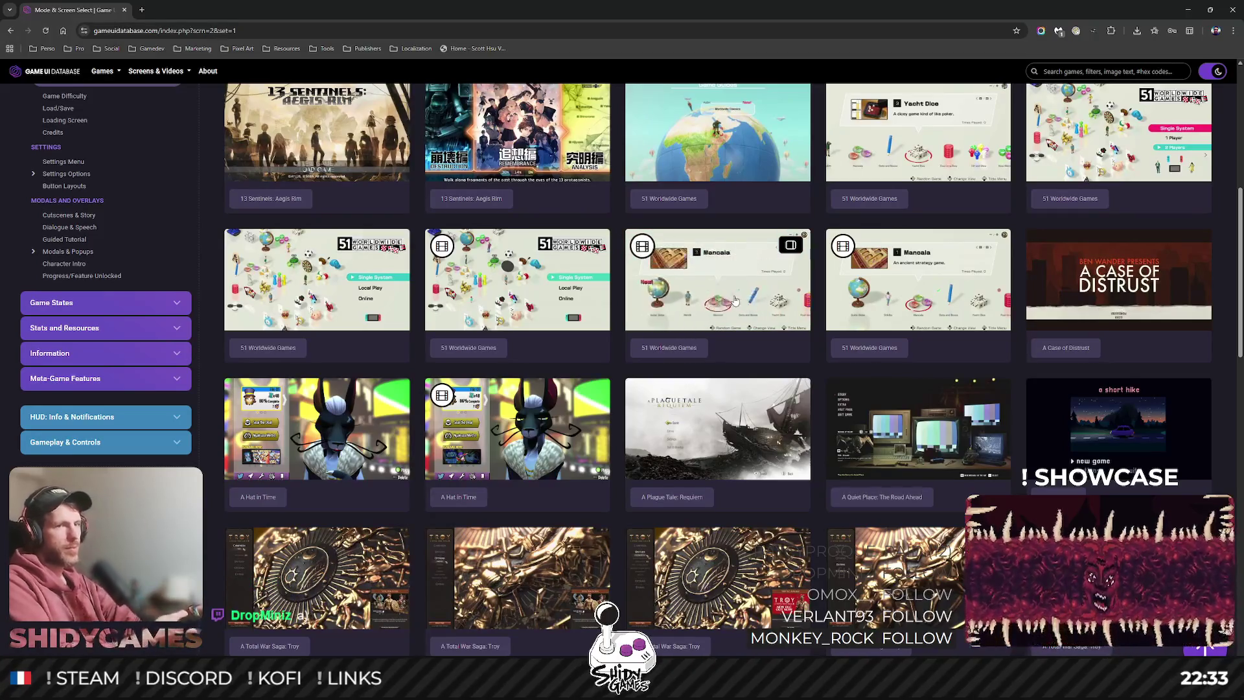
scroll(816, 258, down, 5)
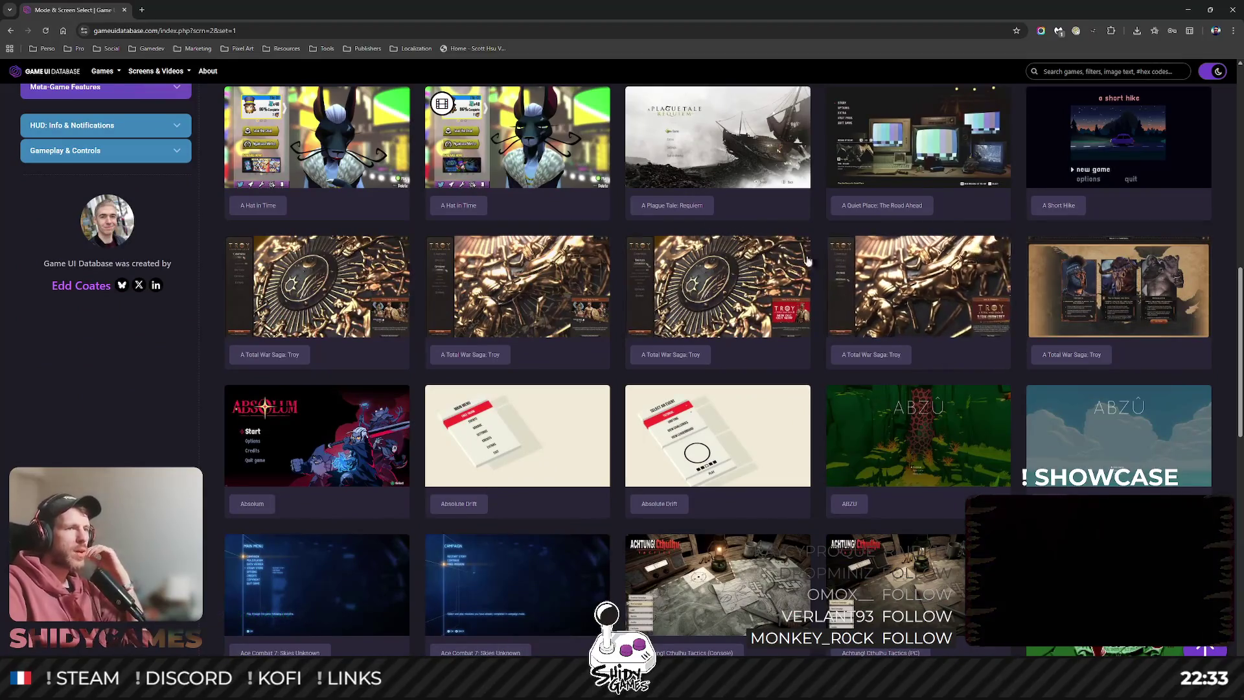
scroll(808, 260, down, 1)
click(552, 328)
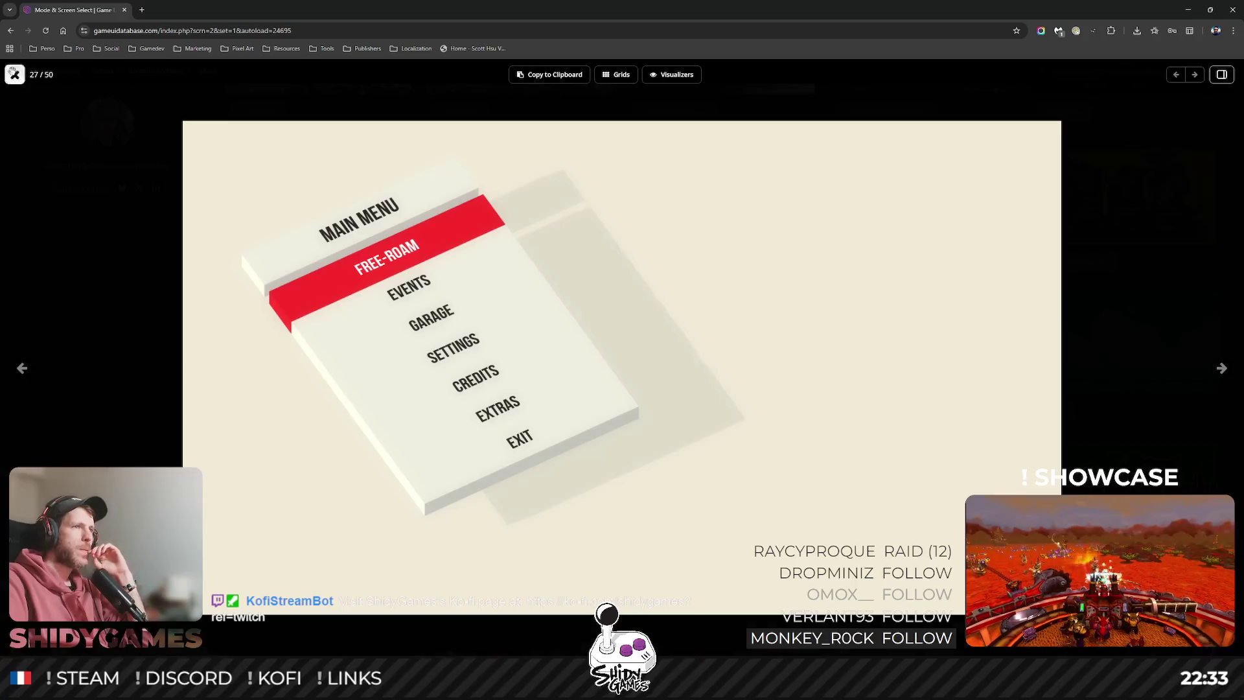
click(14, 74)
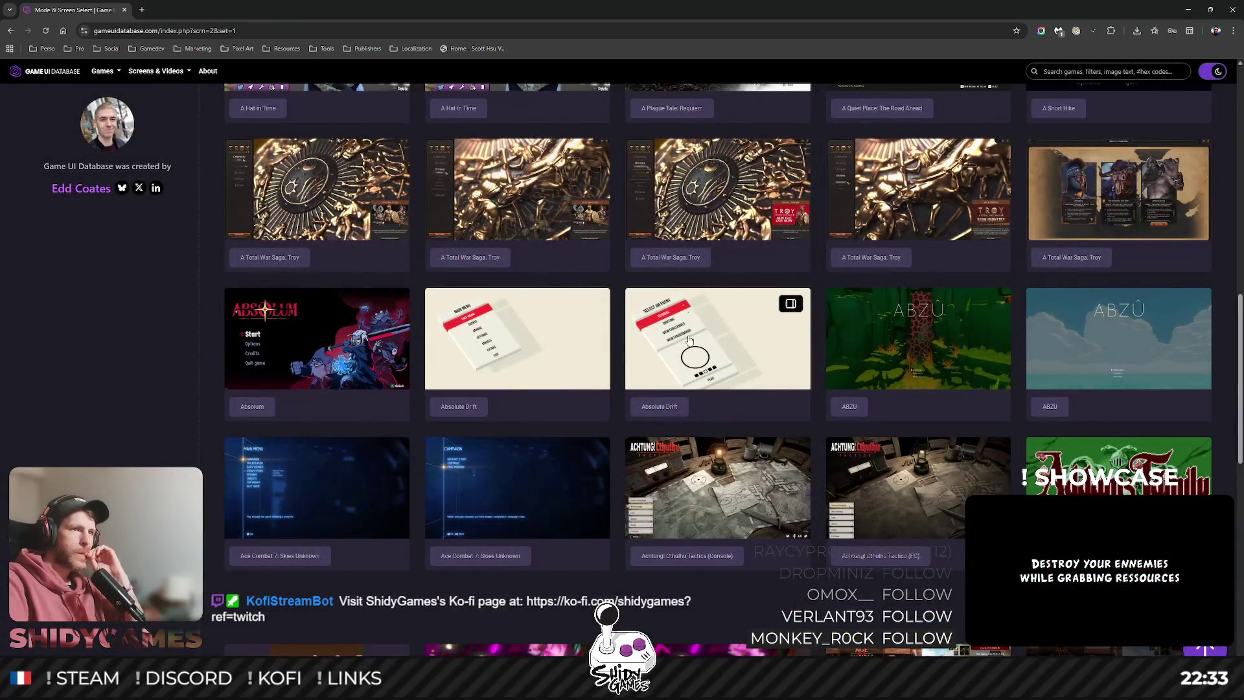
click(688, 340)
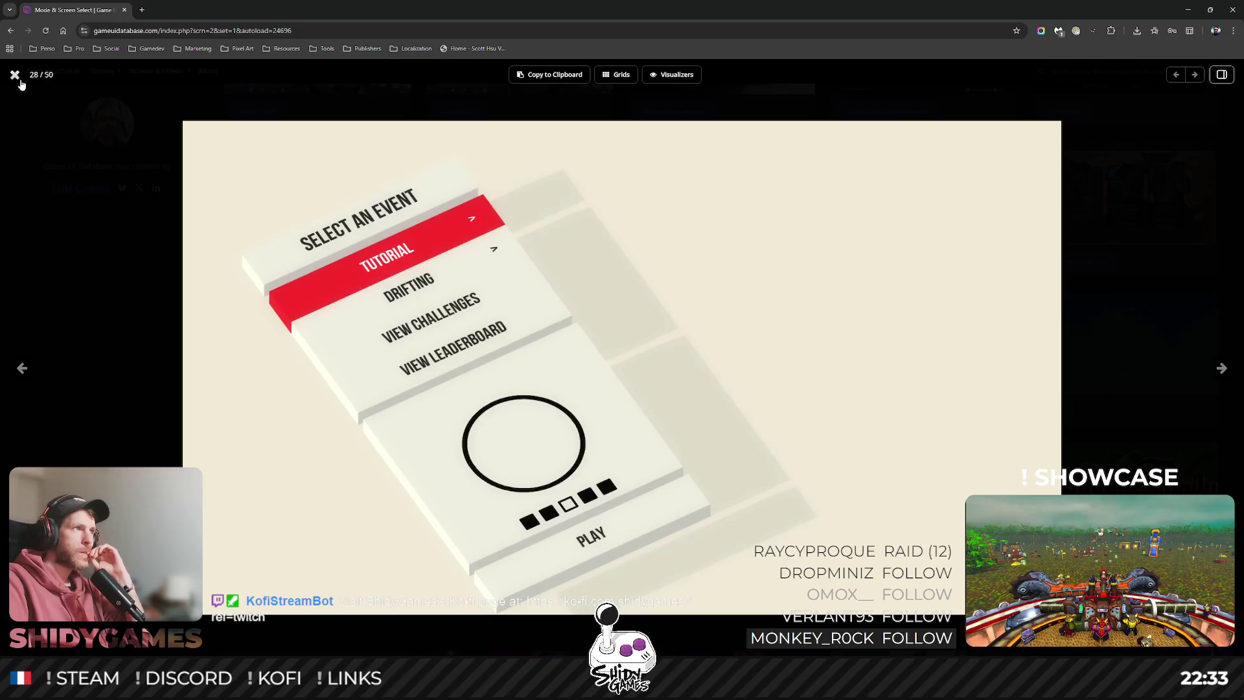
click(14, 74)
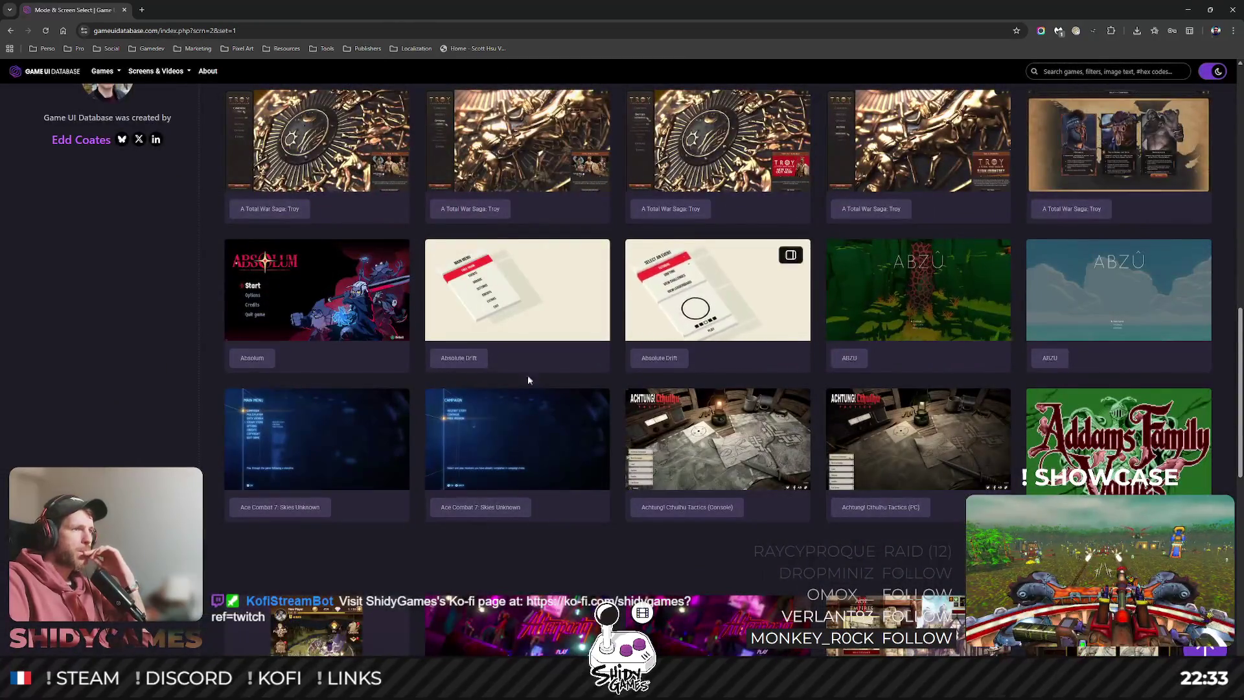
click(307, 448)
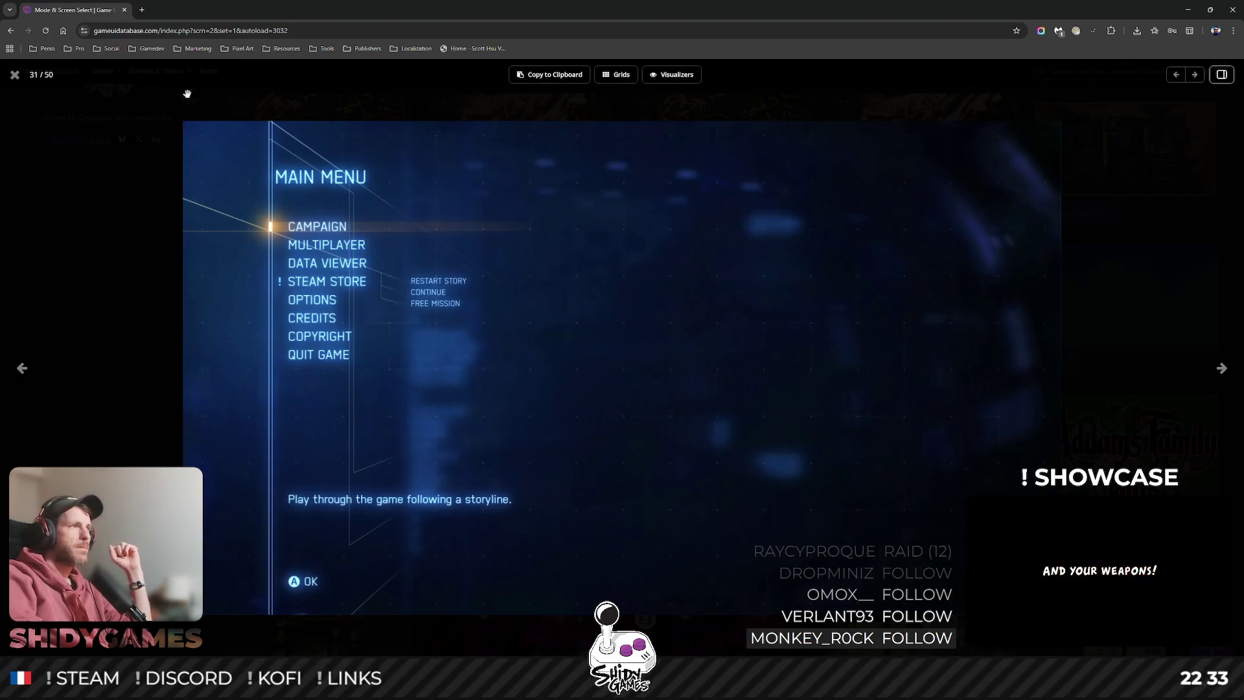
click(15, 75)
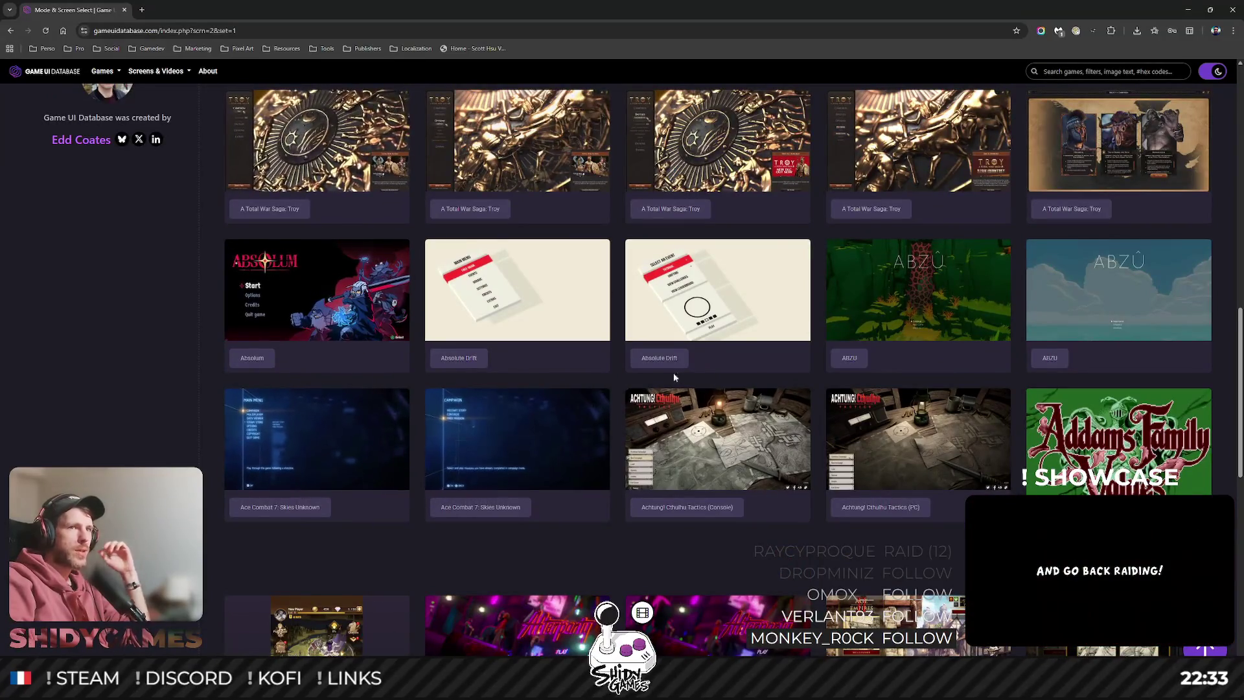
scroll(674, 376, down, 1)
click(940, 266)
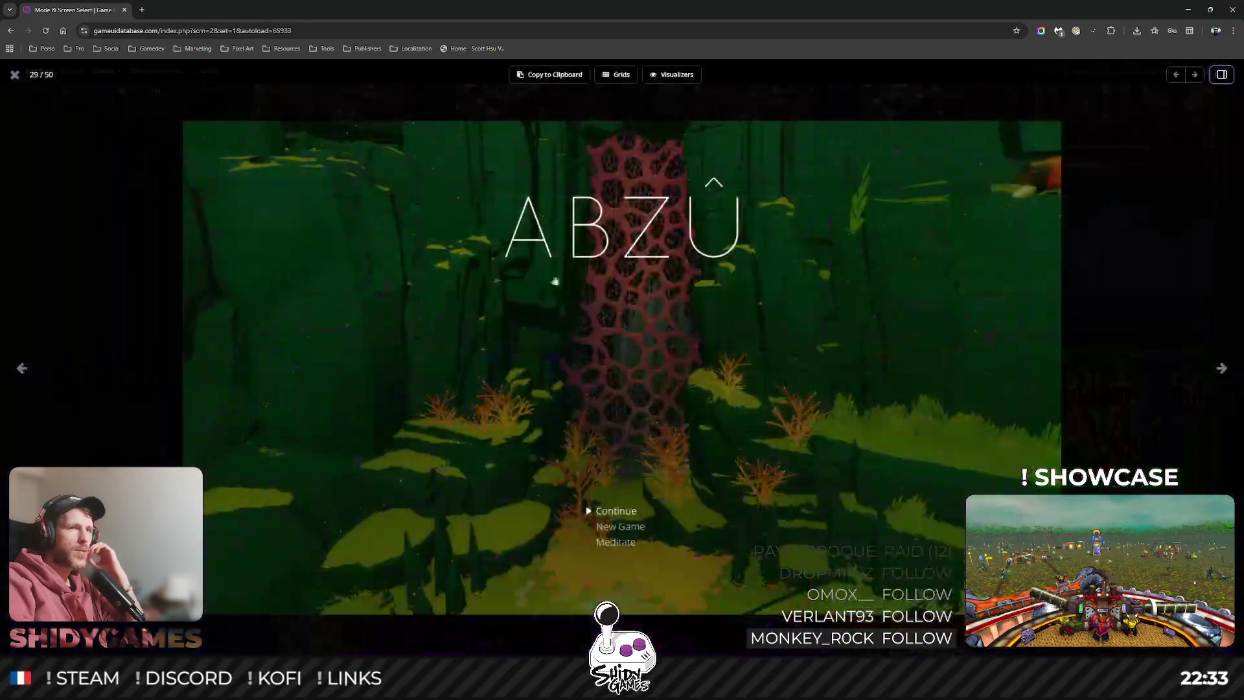
click(14, 75)
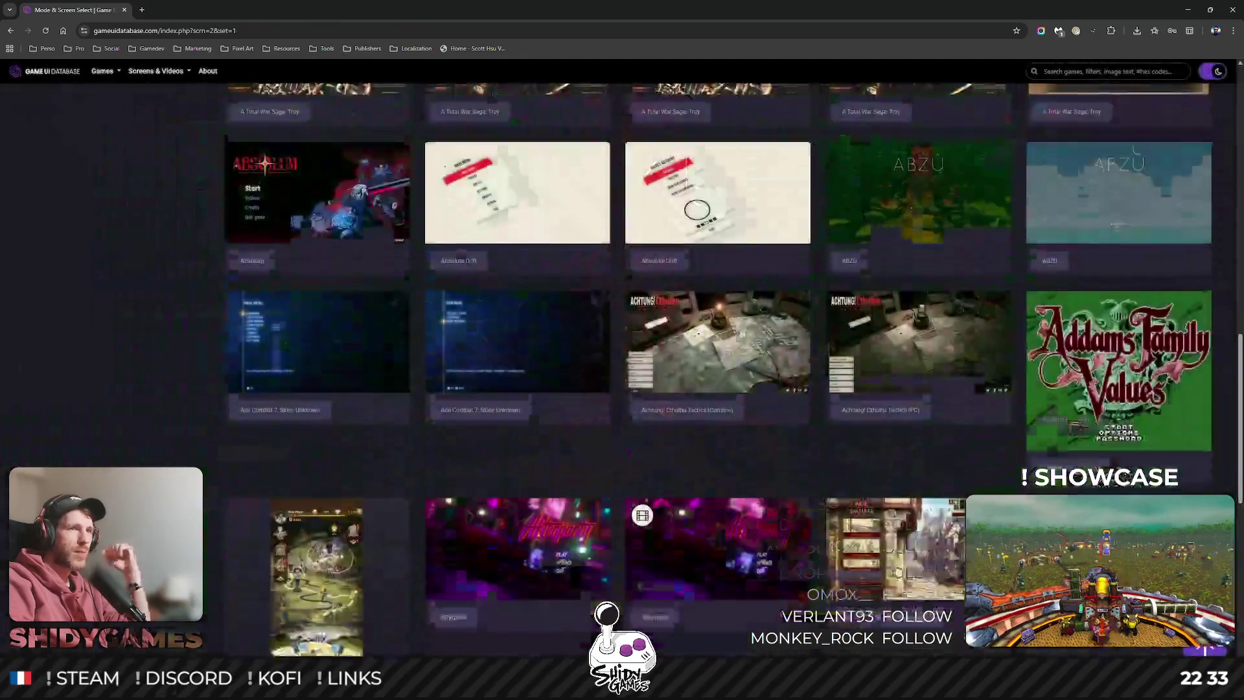
scroll(742, 304, down, 8)
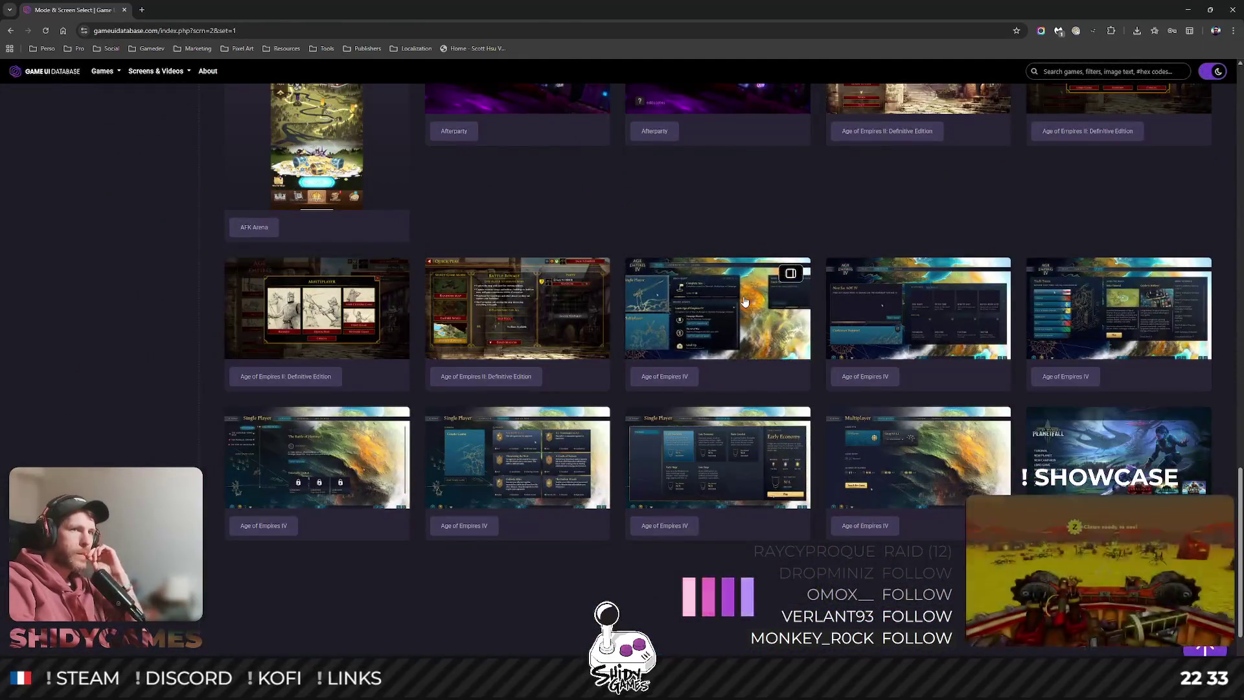
scroll(745, 300, down, 1)
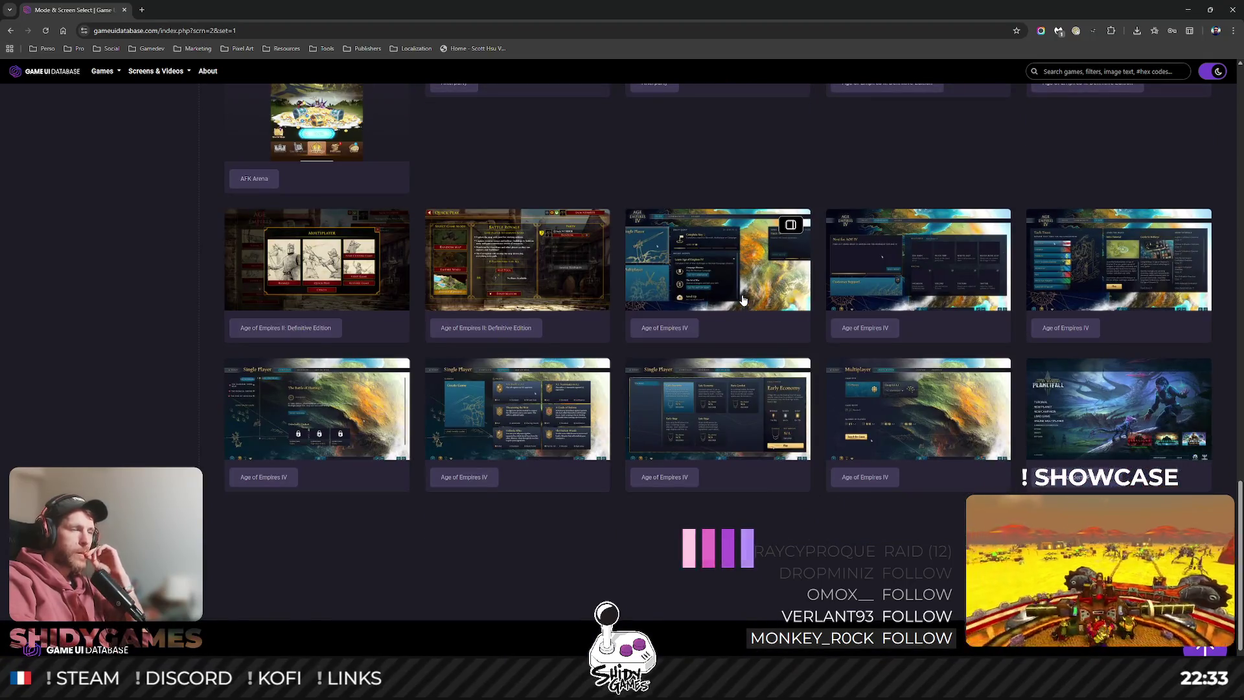
click(316, 408)
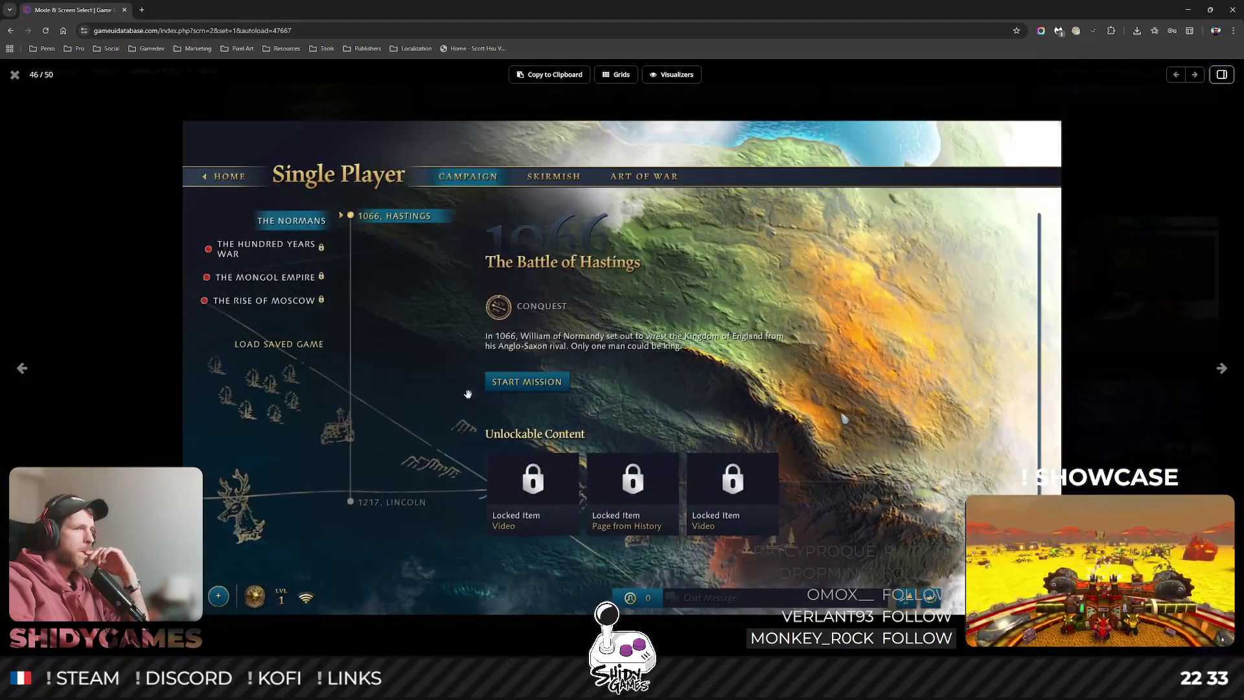
click(14, 75)
scroll(112, 280, down, 2)
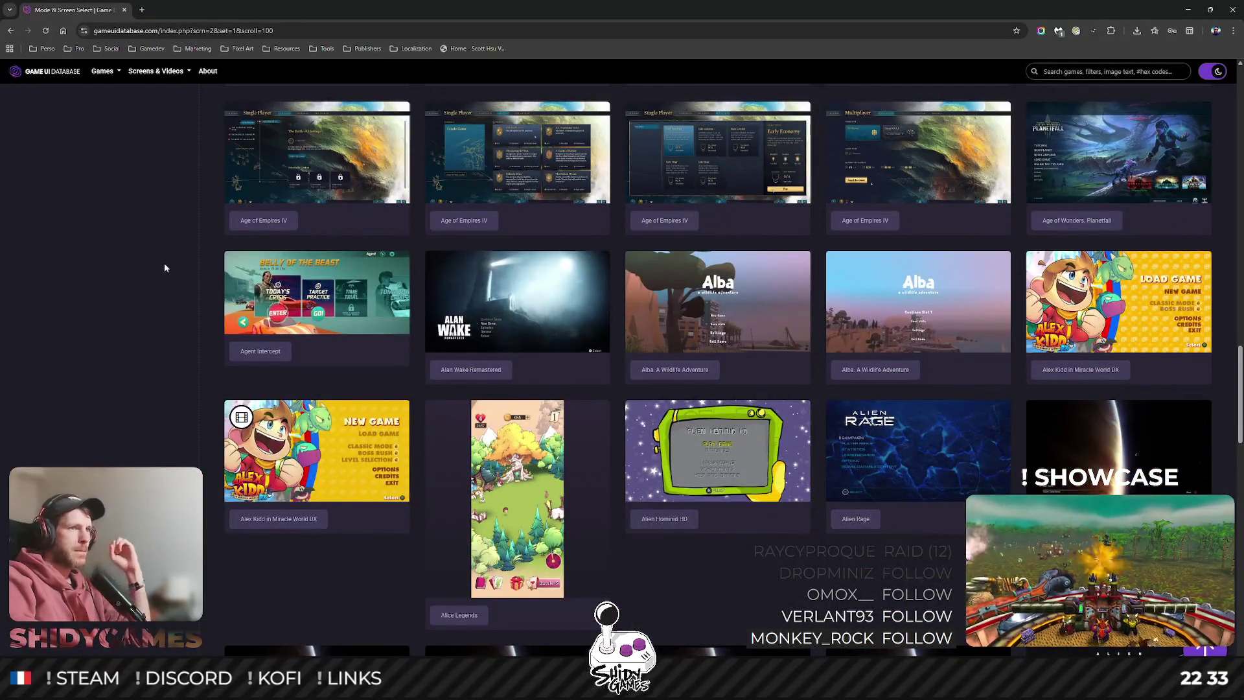
click(917, 450)
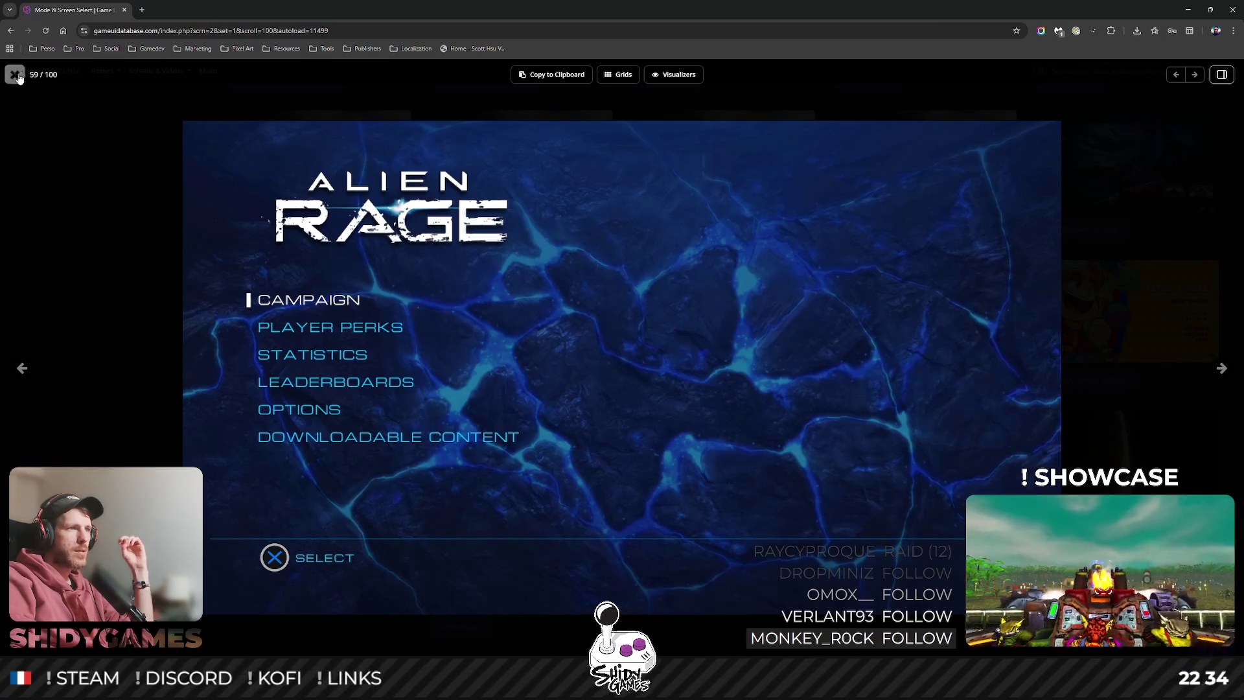
click(16, 75)
scroll(602, 278, down, 6)
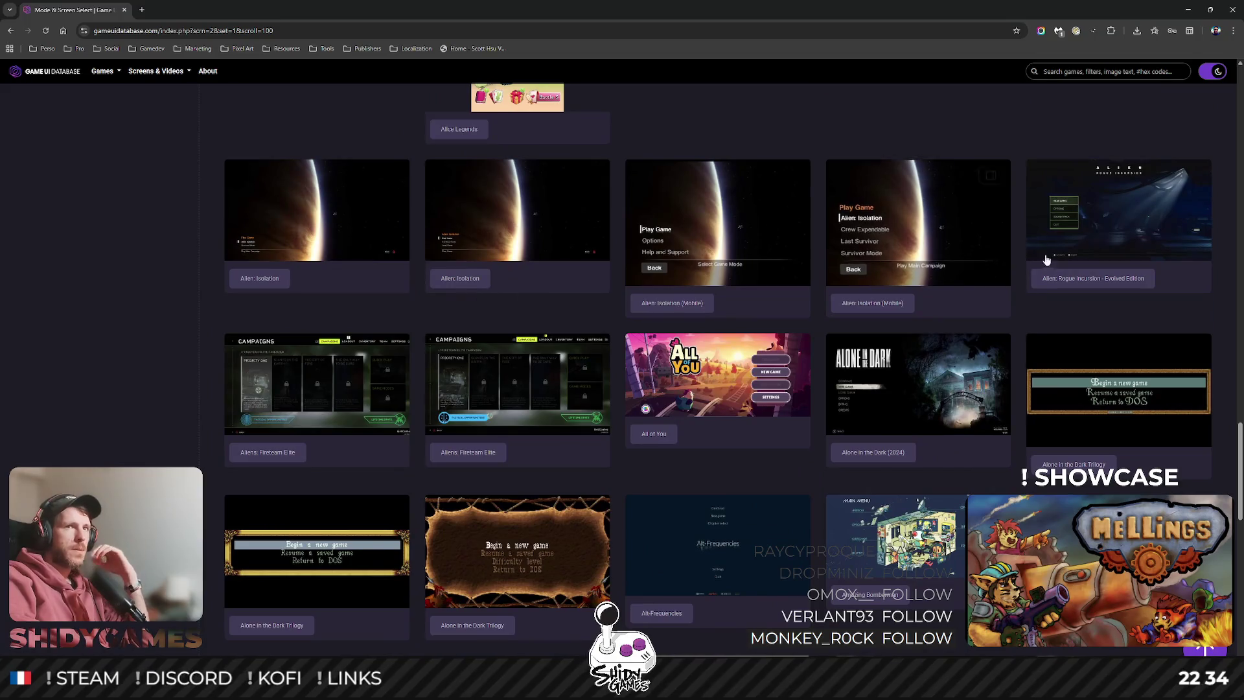
click(1119, 209)
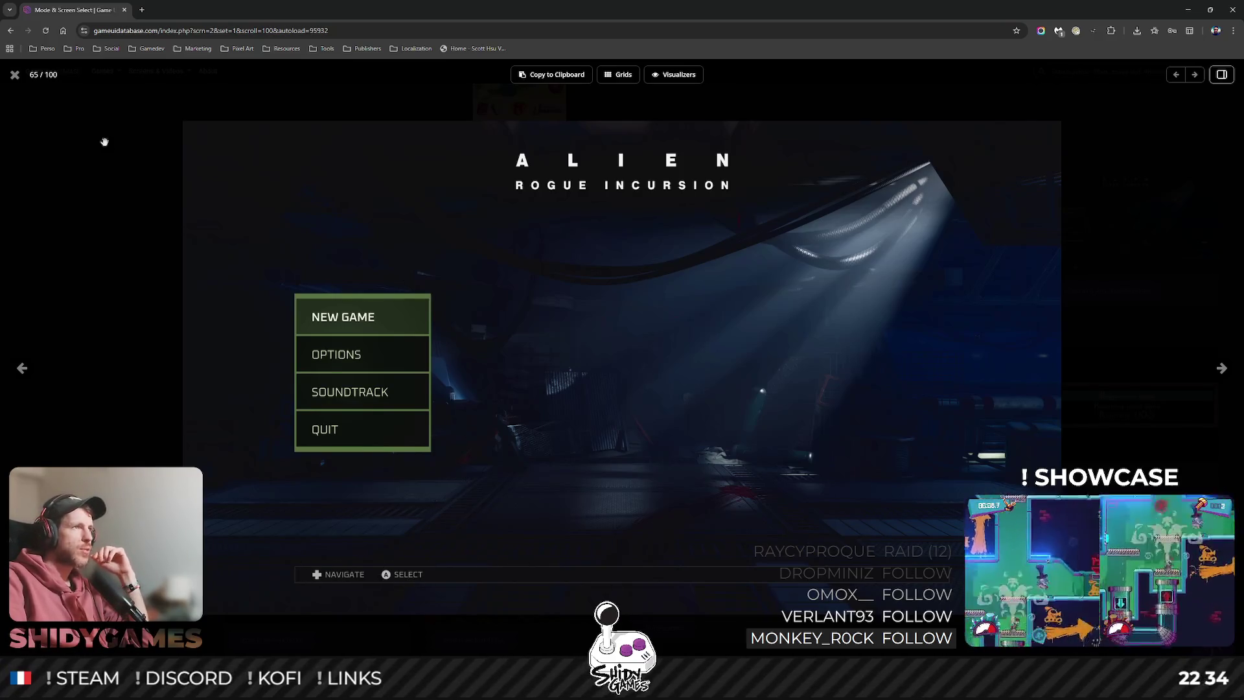
click(15, 77)
scroll(653, 371, down, 1)
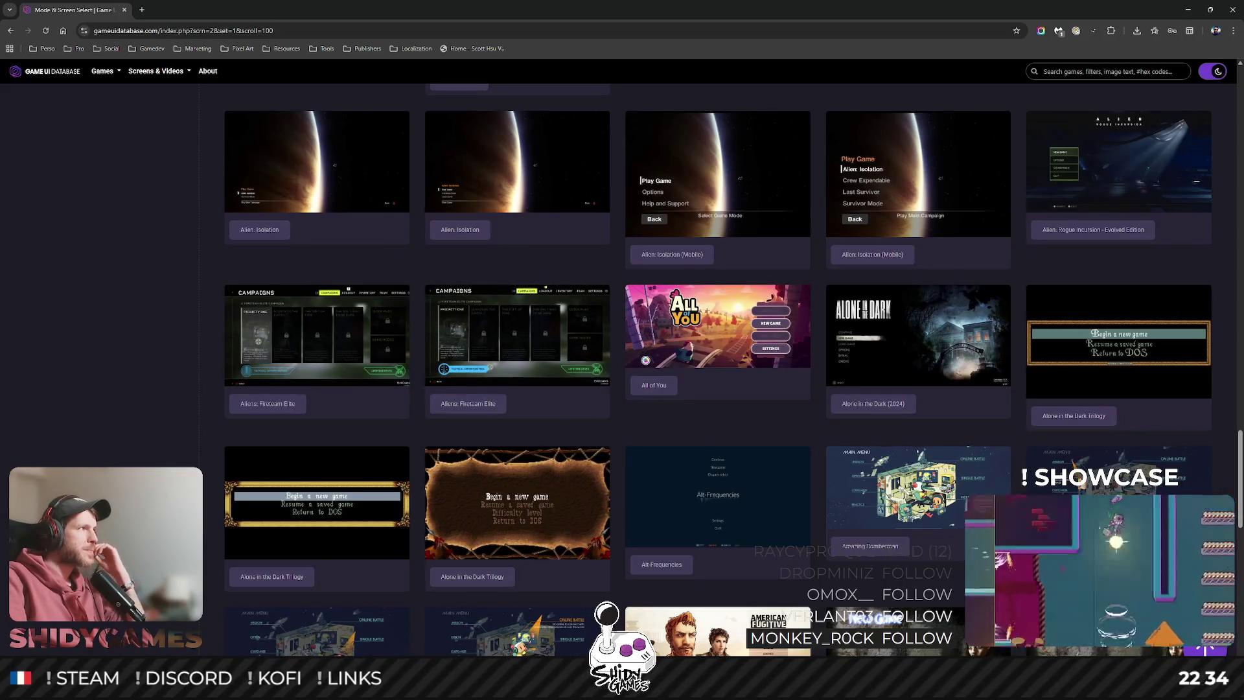
scroll(575, 363, down, 3)
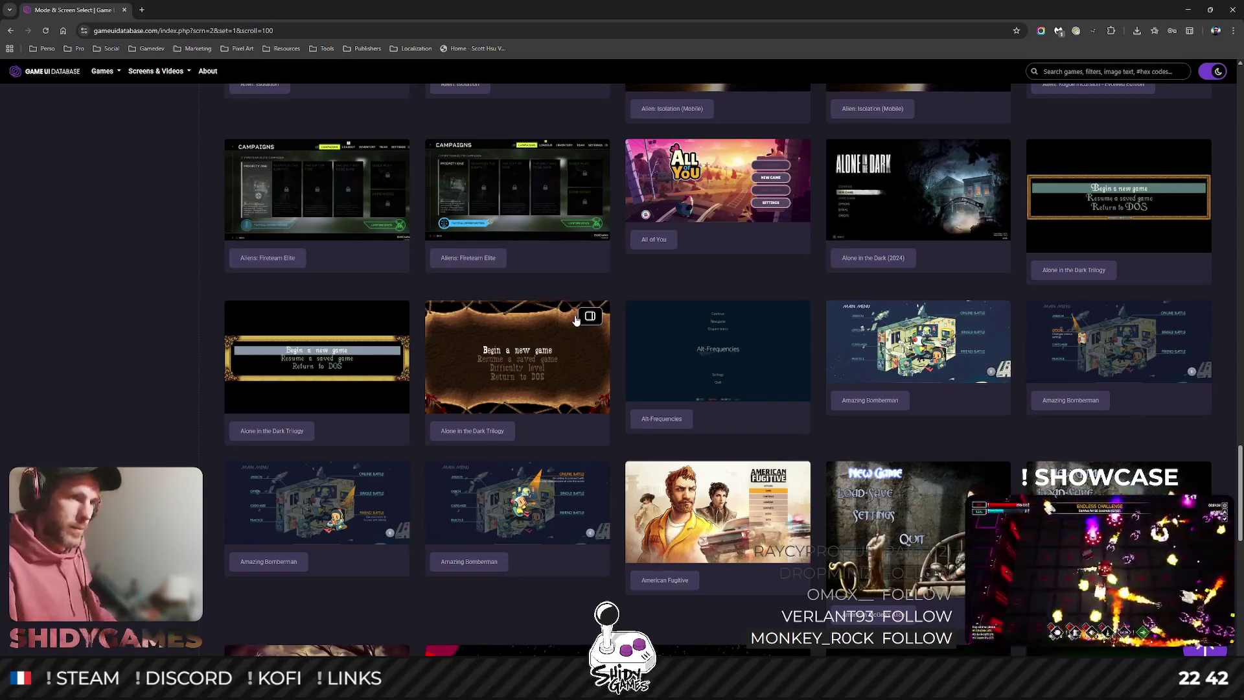
Open the Amazing Bomberman main-menu screenshot in the full-size viewer.
click(538, 502)
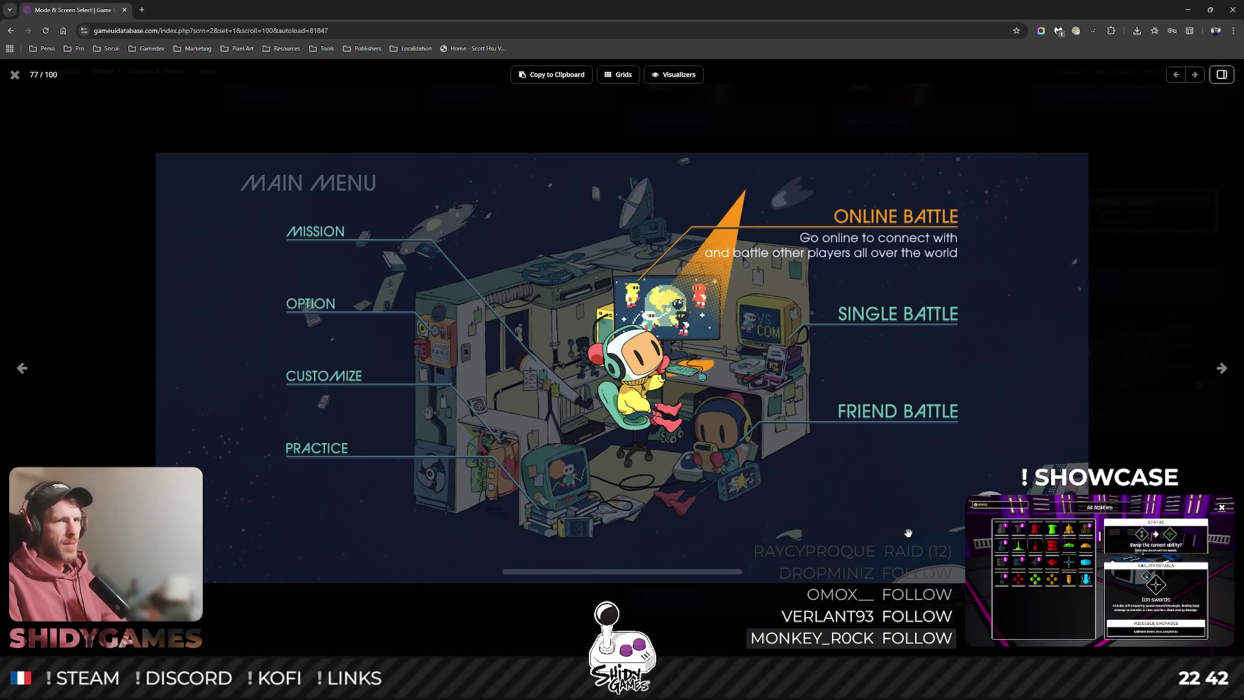
Close the Bomberman view and preview the Anger Foot main menu full size.
click(15, 75)
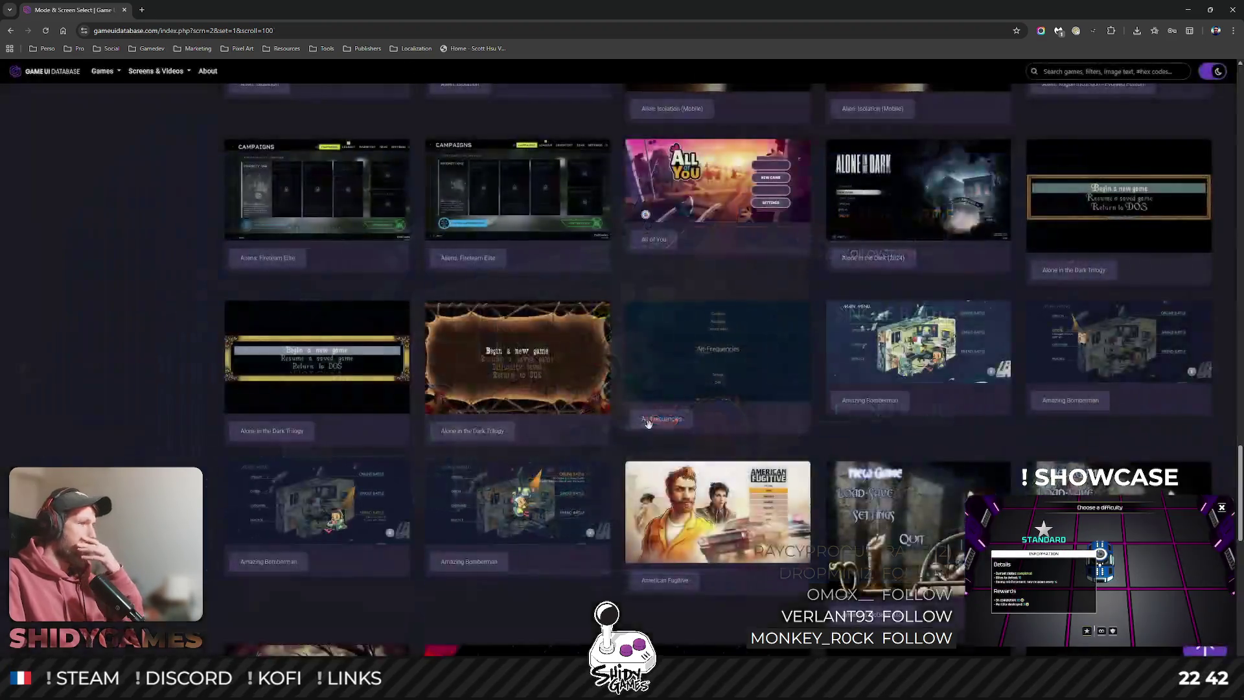
scroll(855, 374, down, 2)
scroll(806, 319, down, 2)
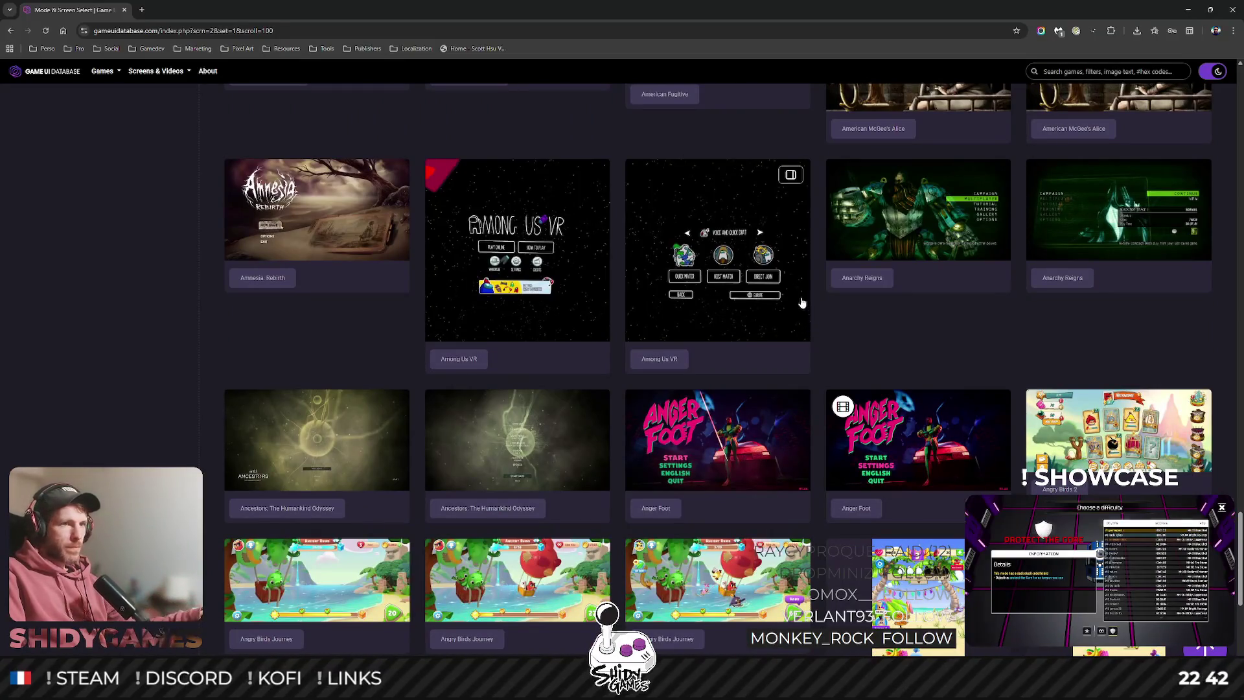
click(708, 417)
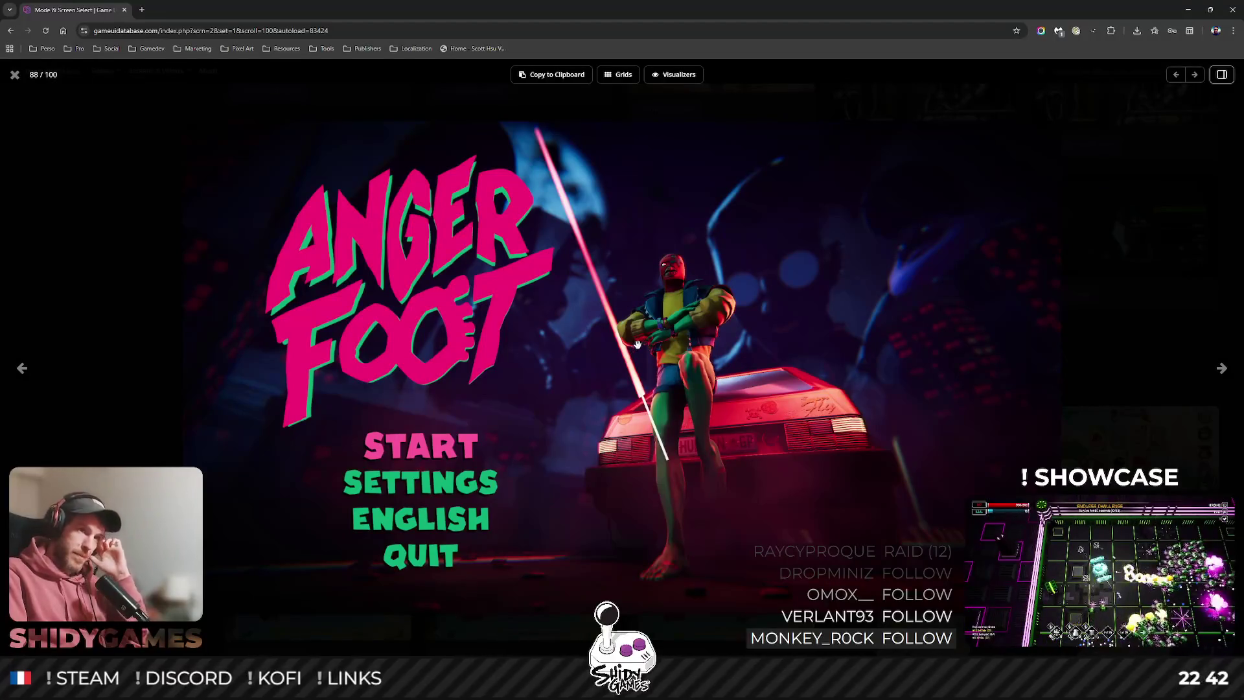
click(14, 74)
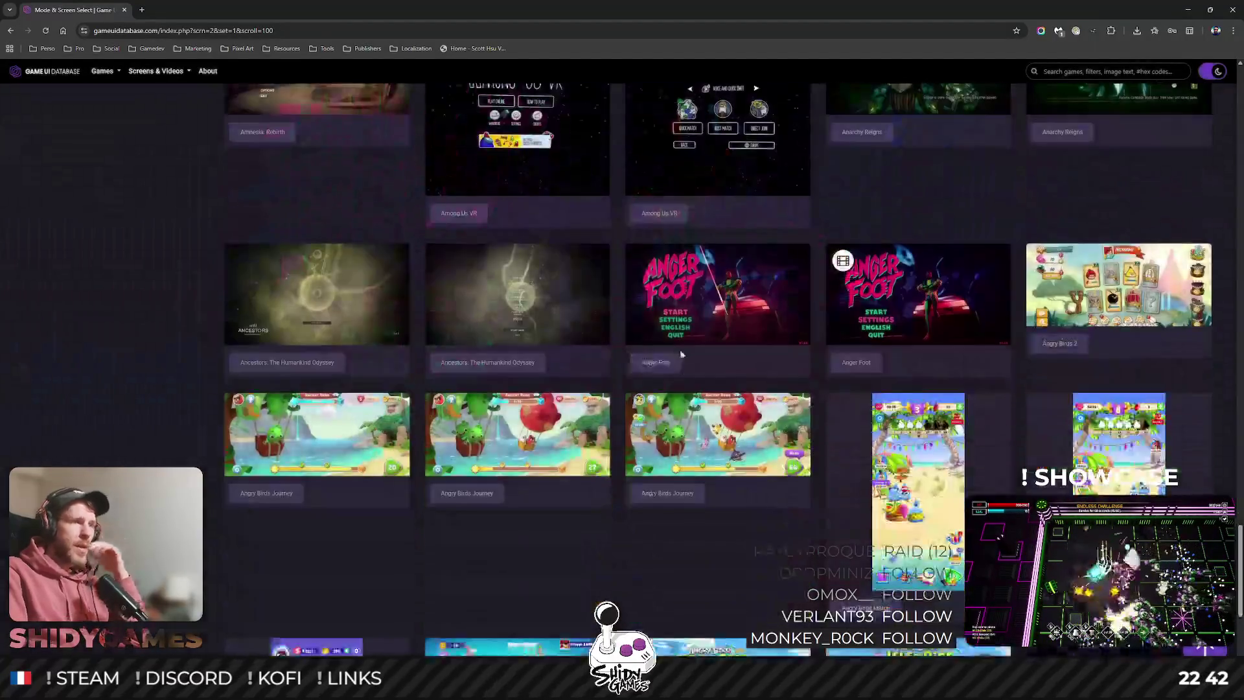
Enlarge the Apex Legends main menu, then switch to the Figma mockup.
scroll(761, 407, down, 5)
scroll(761, 413, down, 6)
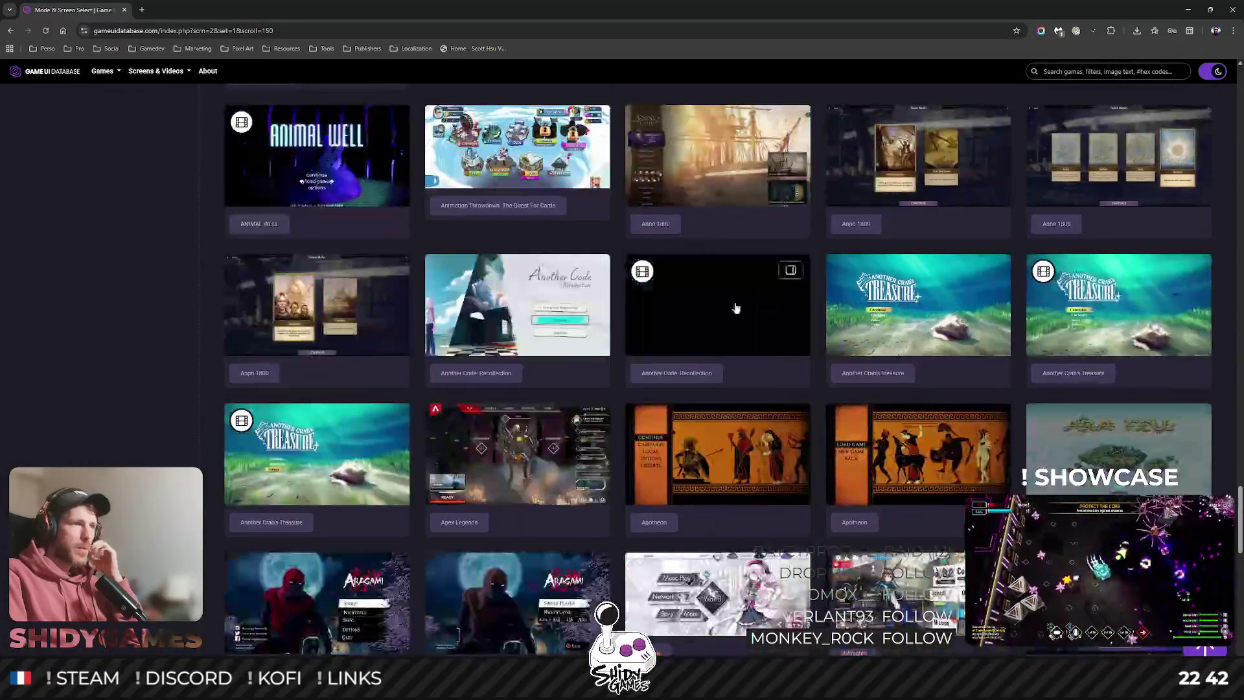
scroll(150, 283, down, 2)
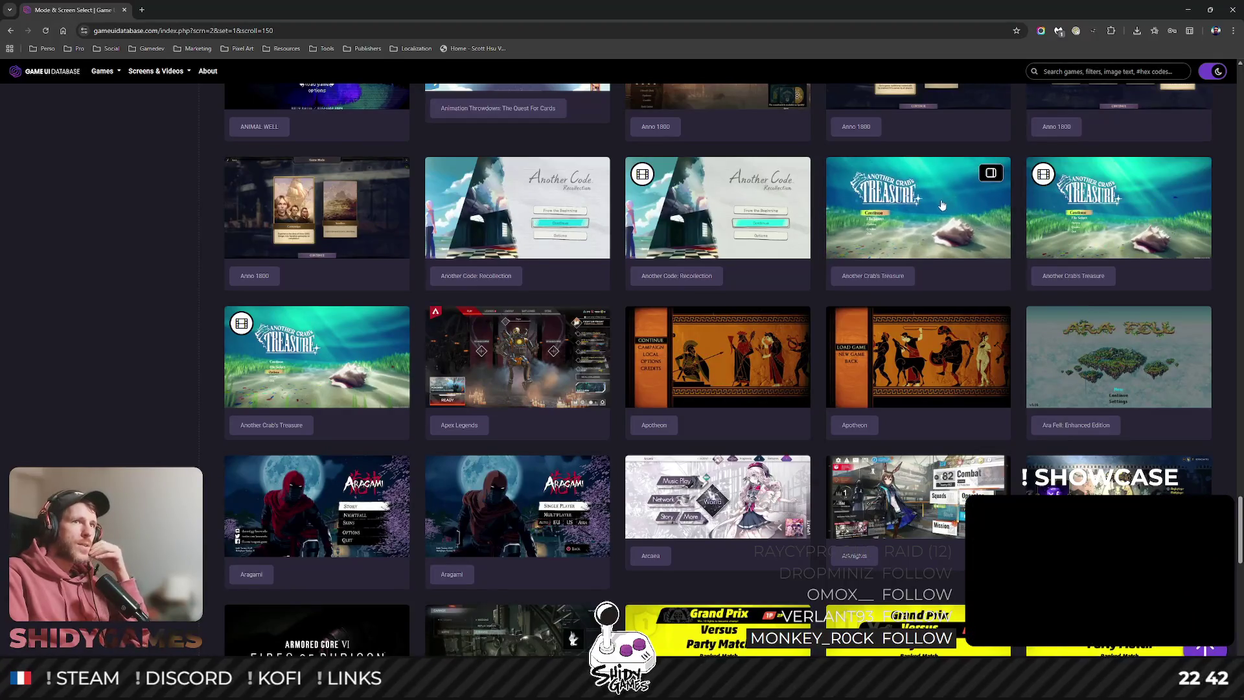
scroll(102, 306, down, 1)
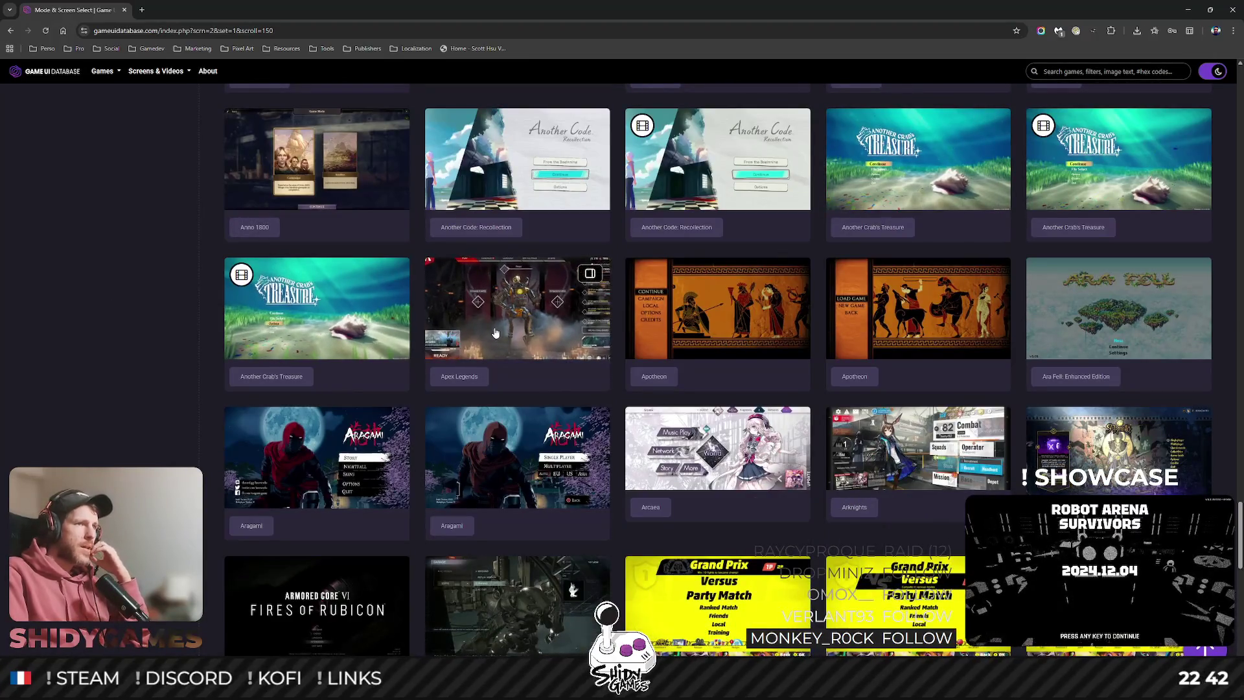
click(496, 332)
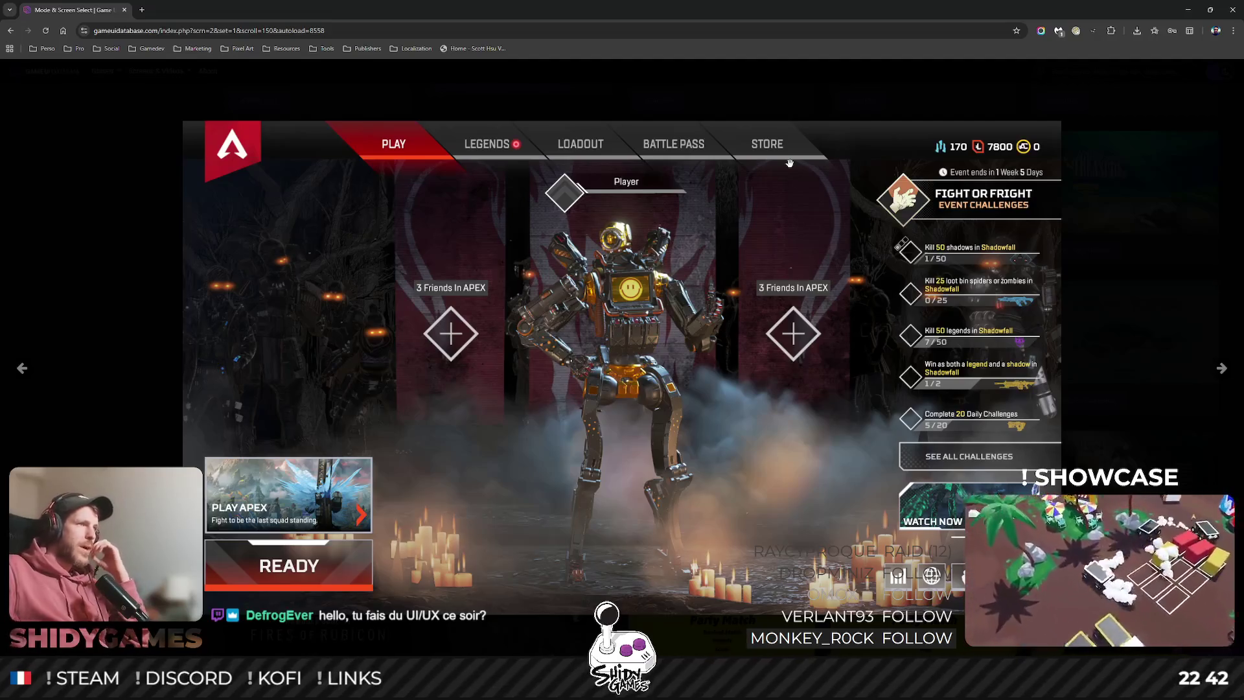
key(alt+Tab)
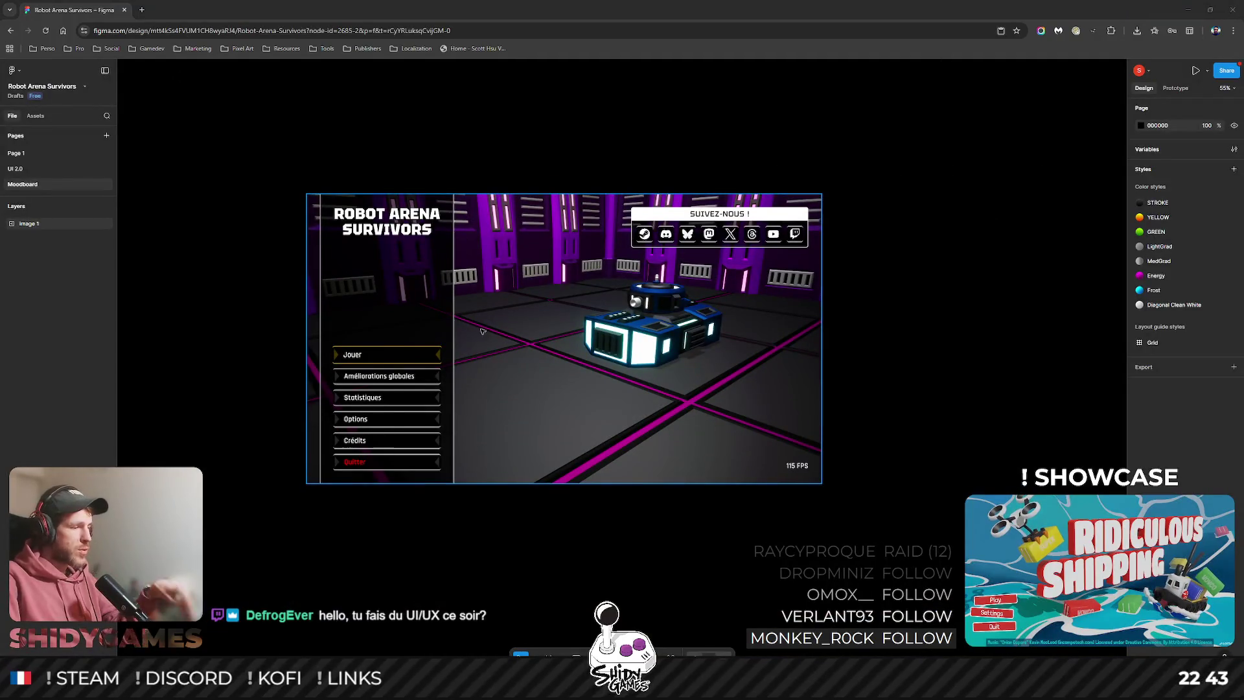
Zoom the Figma canvas around the Robot Arena Survivors mockup, then switch to Unity Editor.
scroll(464, 322, up, 5)
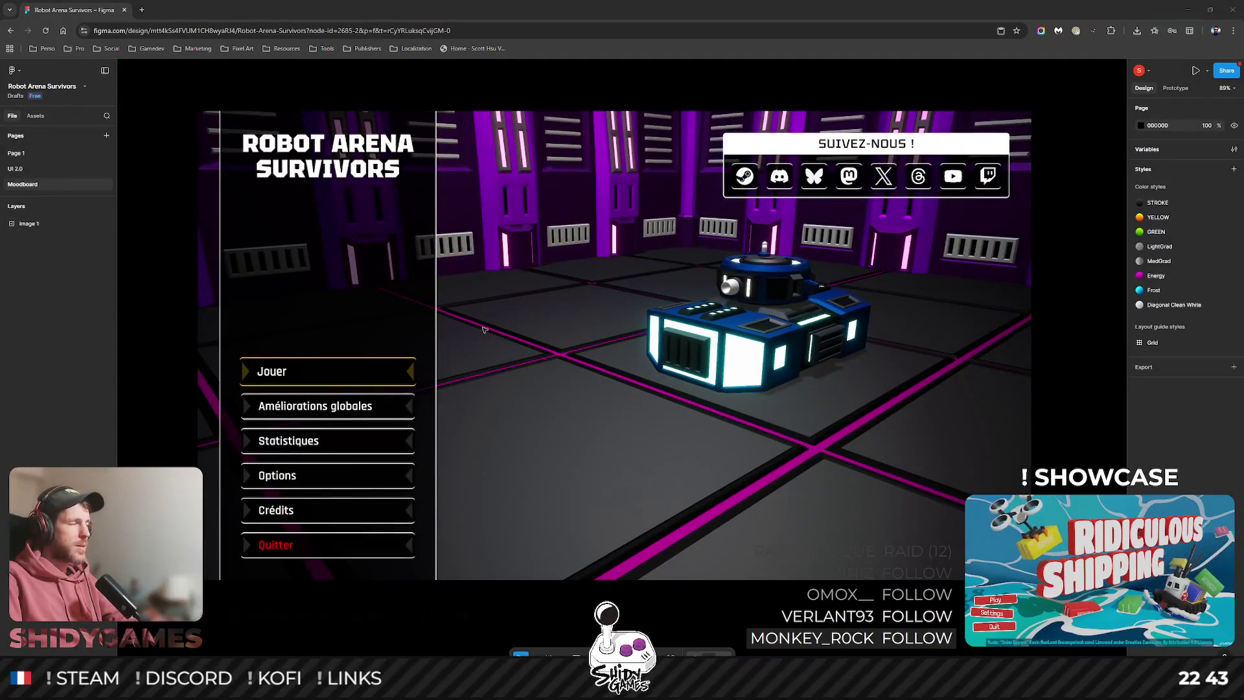
scroll(483, 330, down, 1)
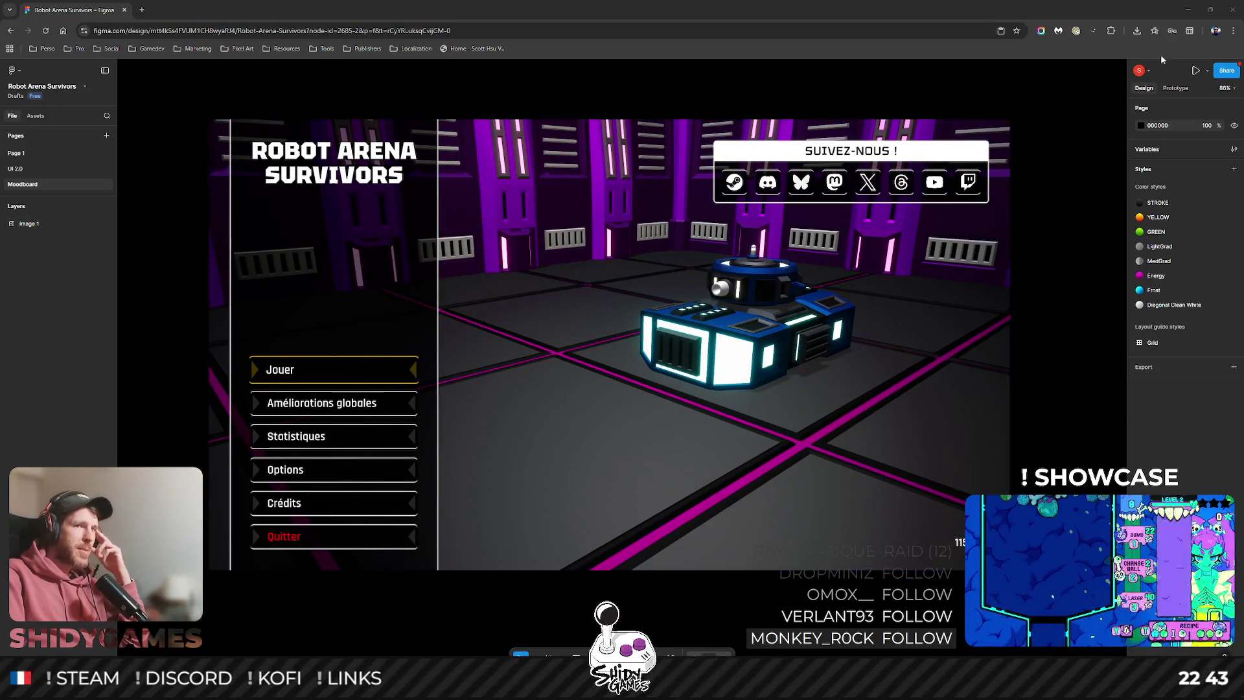
key(alt+Tab)
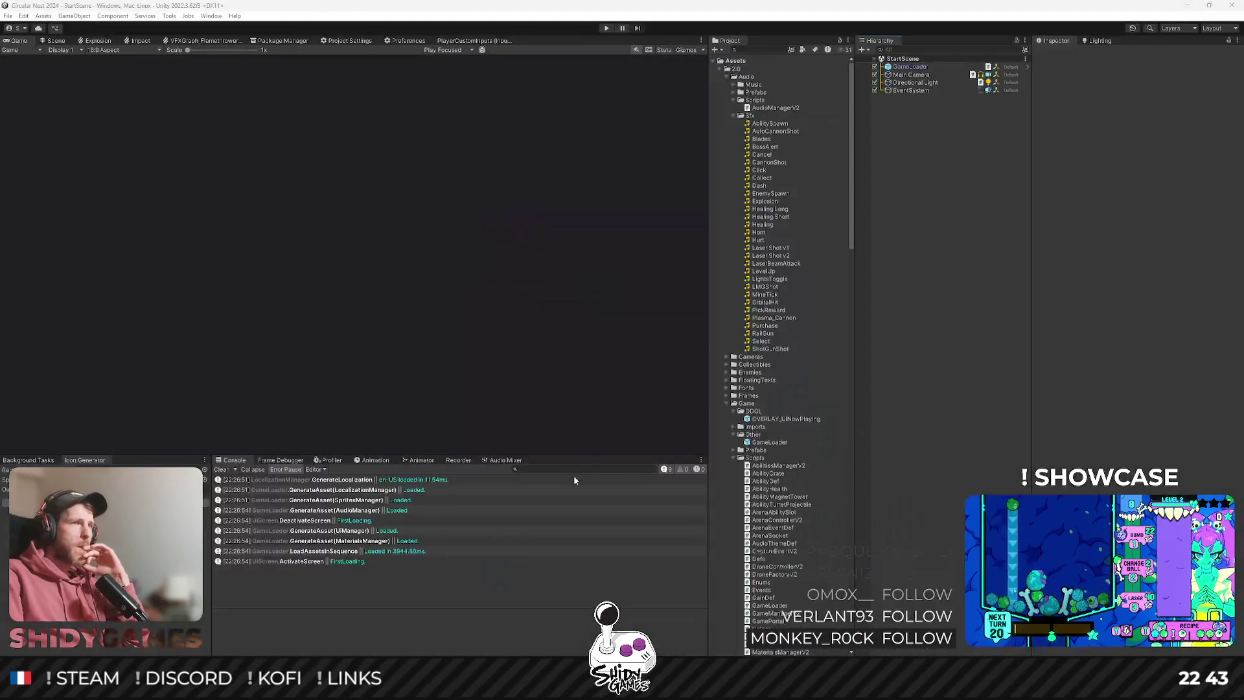
key(ctrl+p)
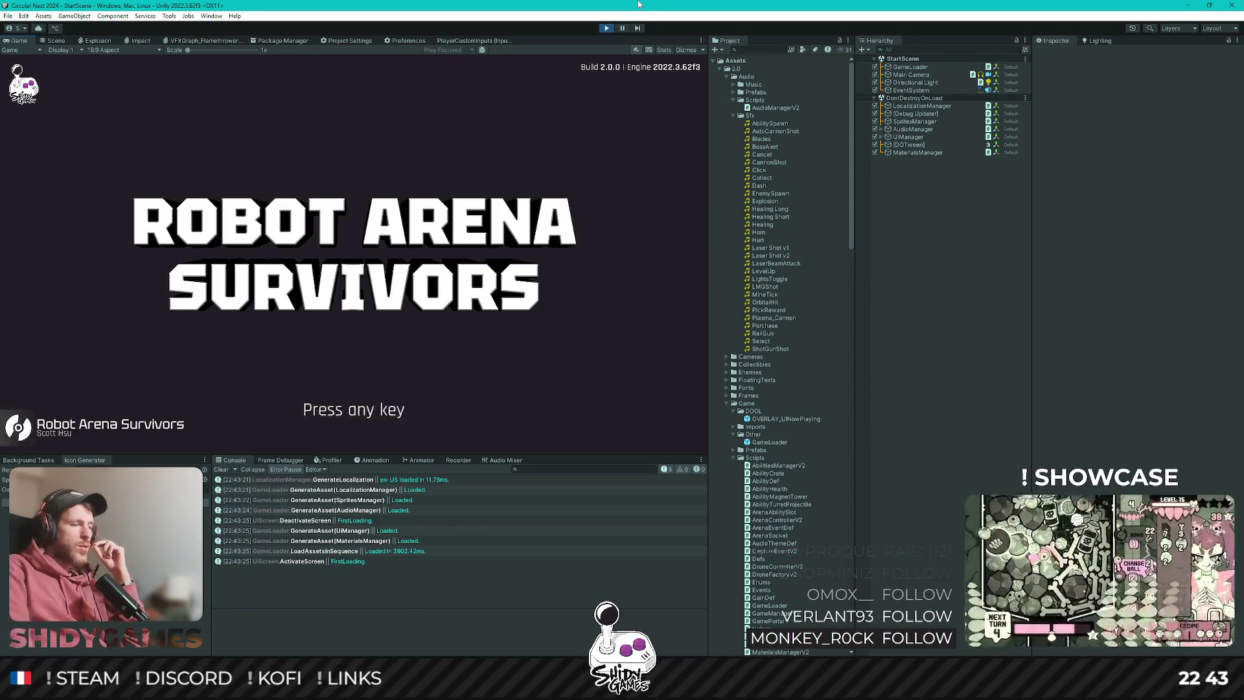
key(space)
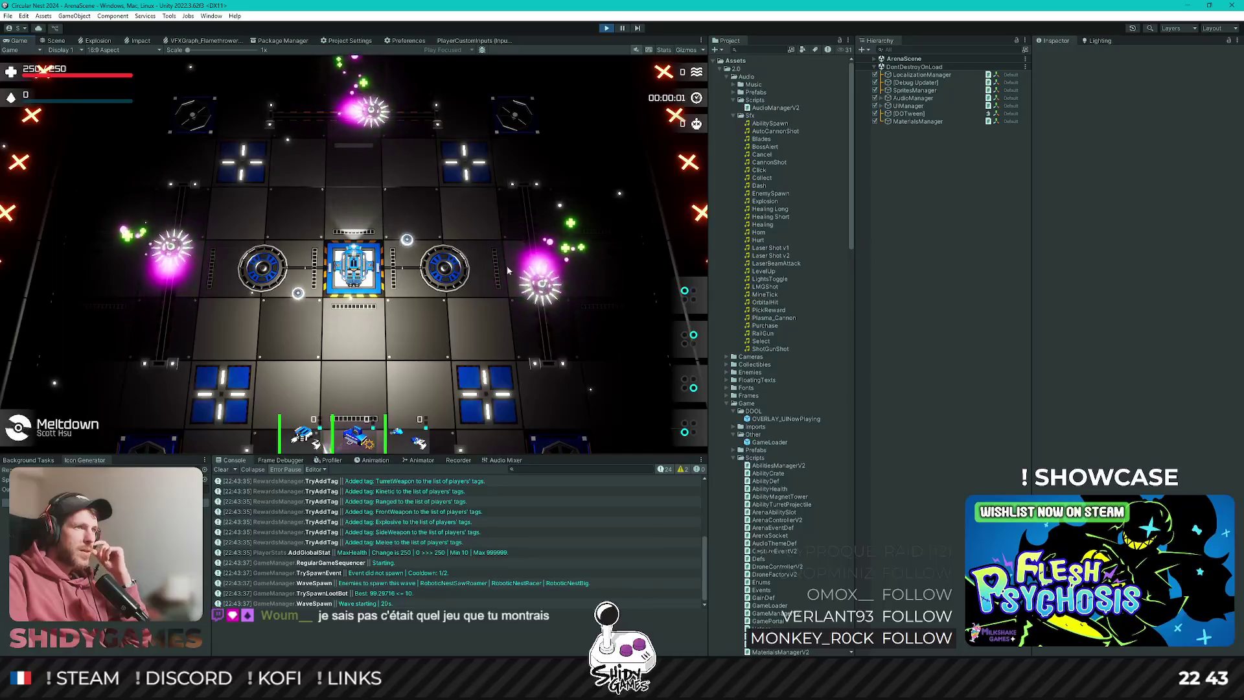
key(ctrl+p)
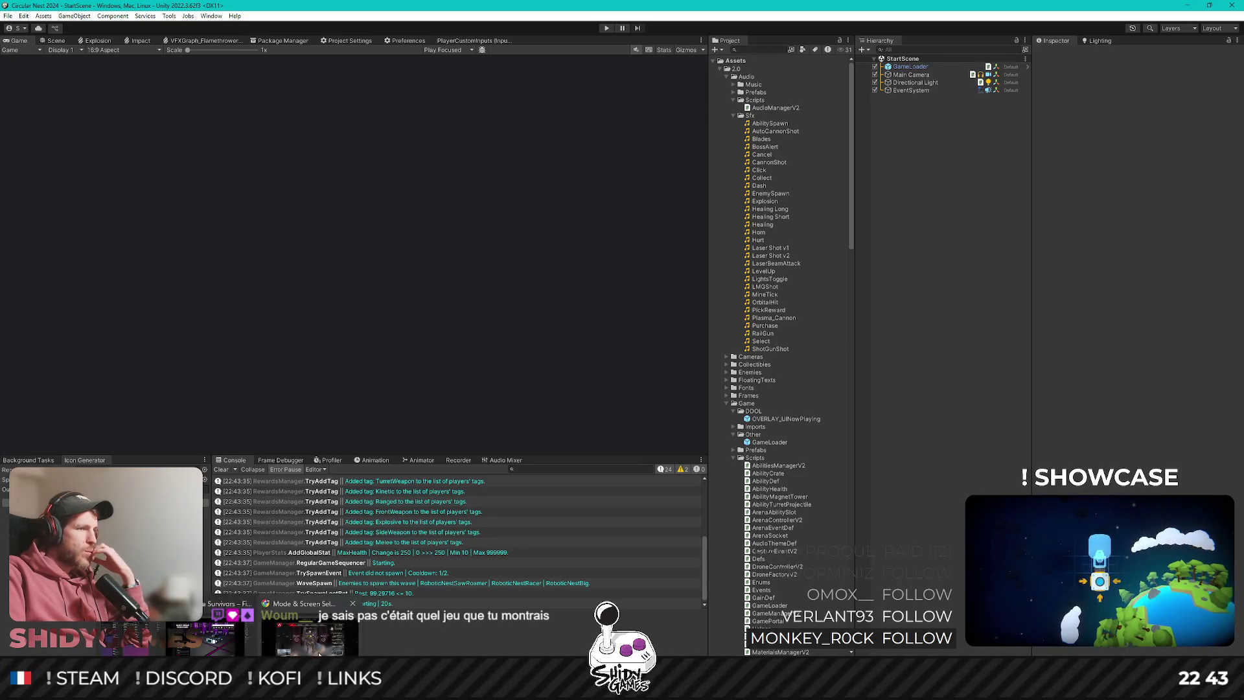
key(alt+Tab)
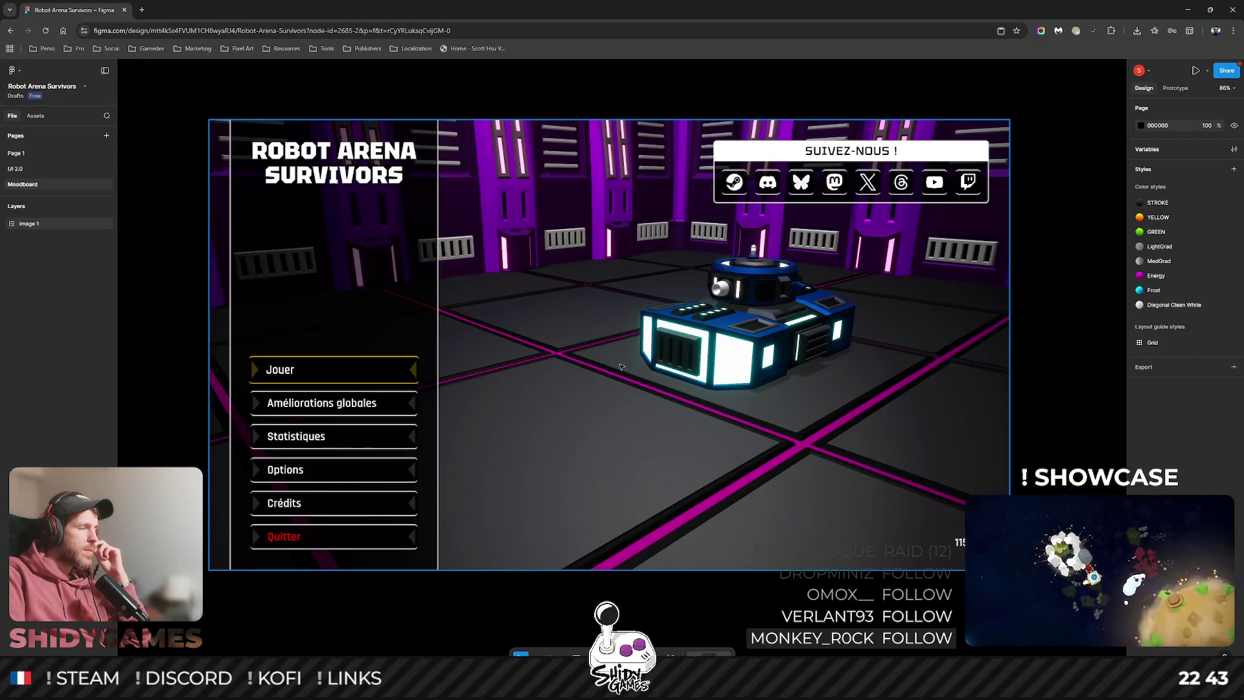
Return to the Game UI Database window showing the full-size Apex Legends reference.
mouse_move(316, 687)
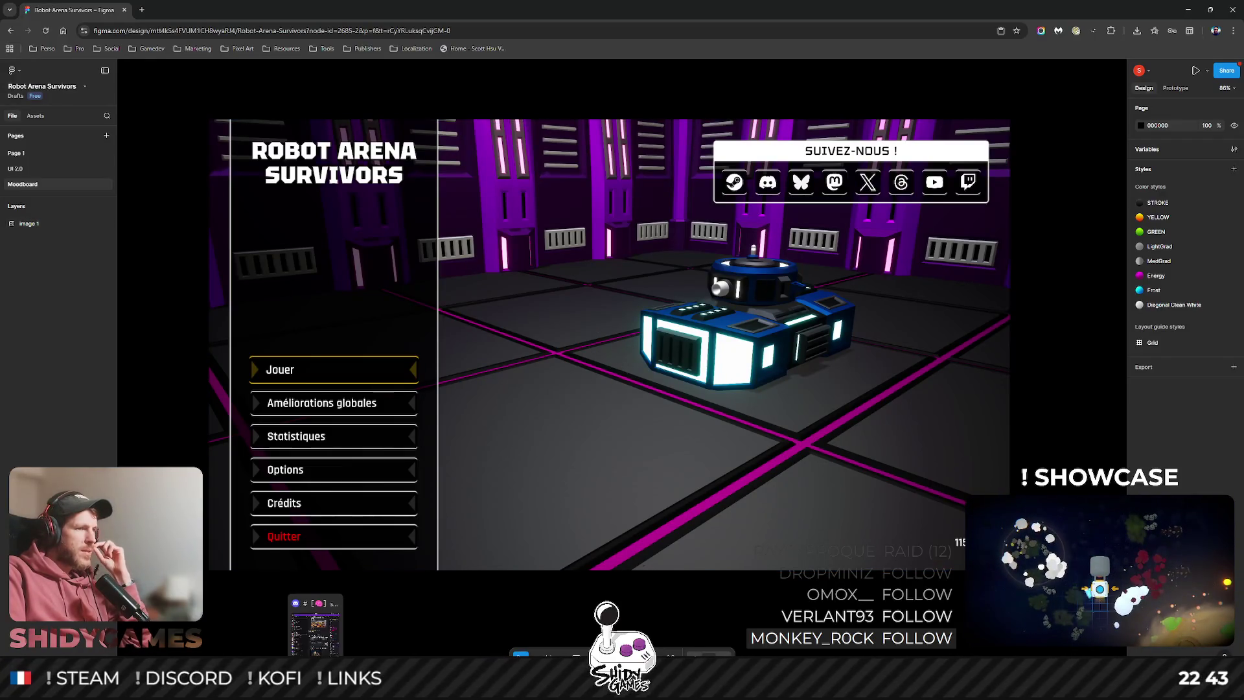
click(286, 618)
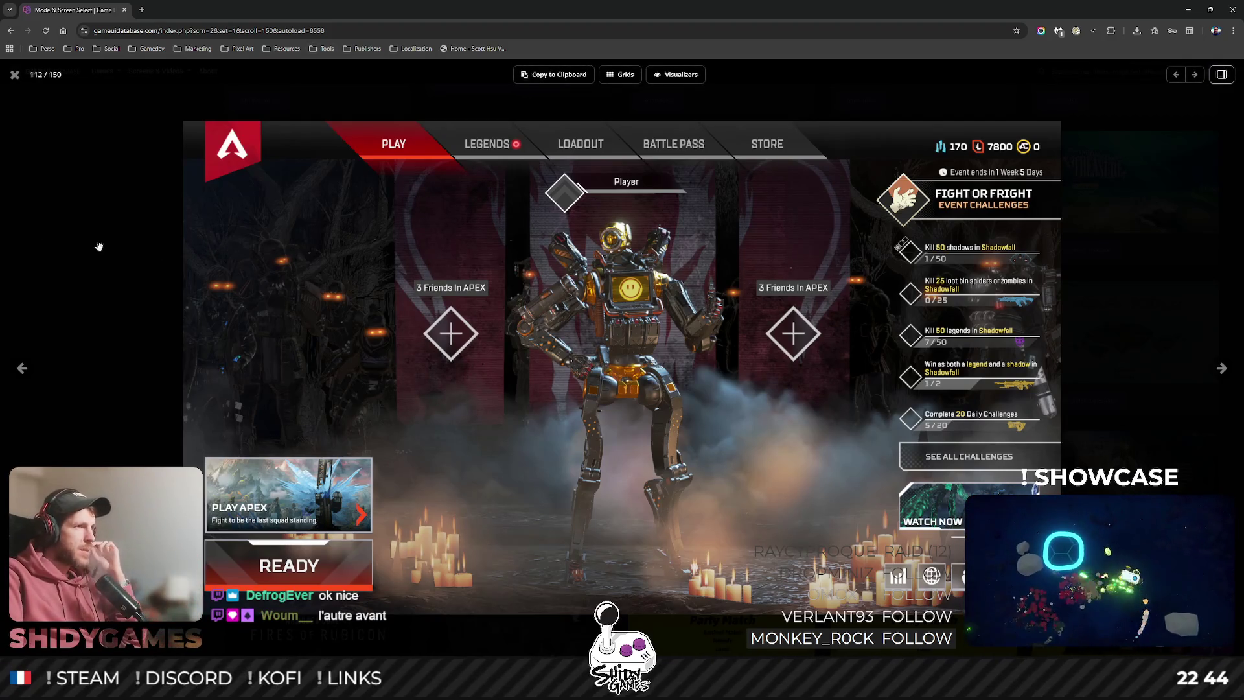
Switch from the Armored Core VI title screen to its garage menu screenshot full-size.
click(15, 74)
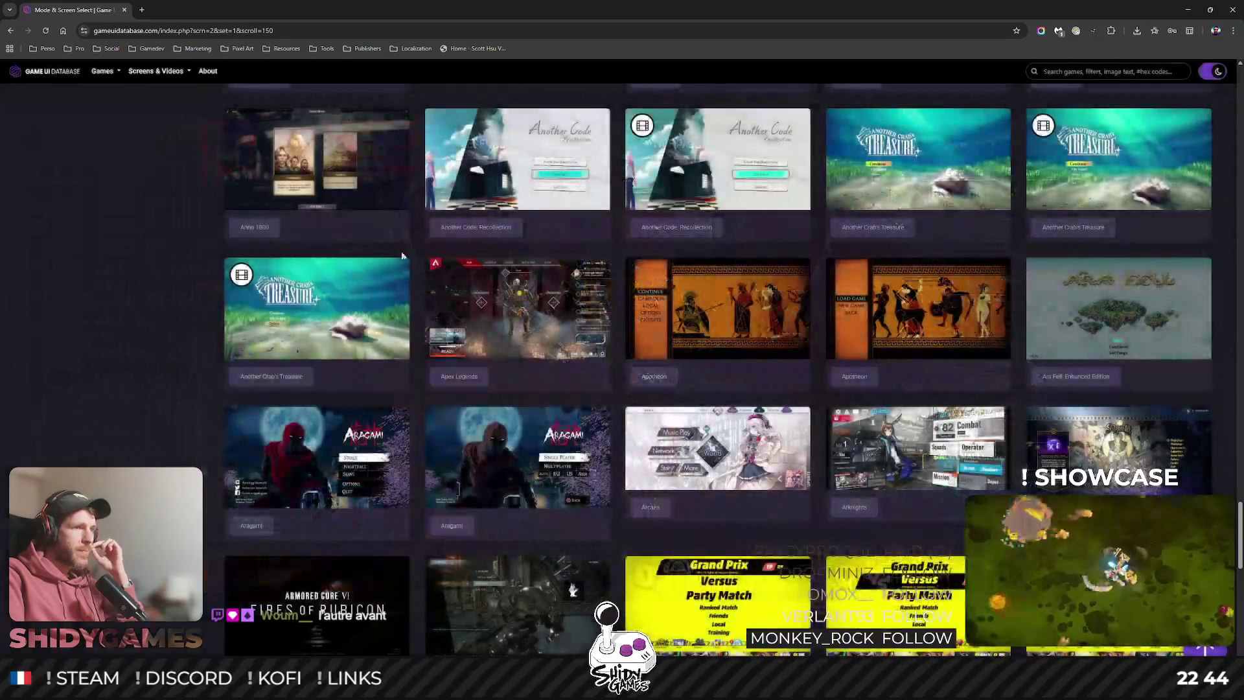
scroll(363, 348, up, 1)
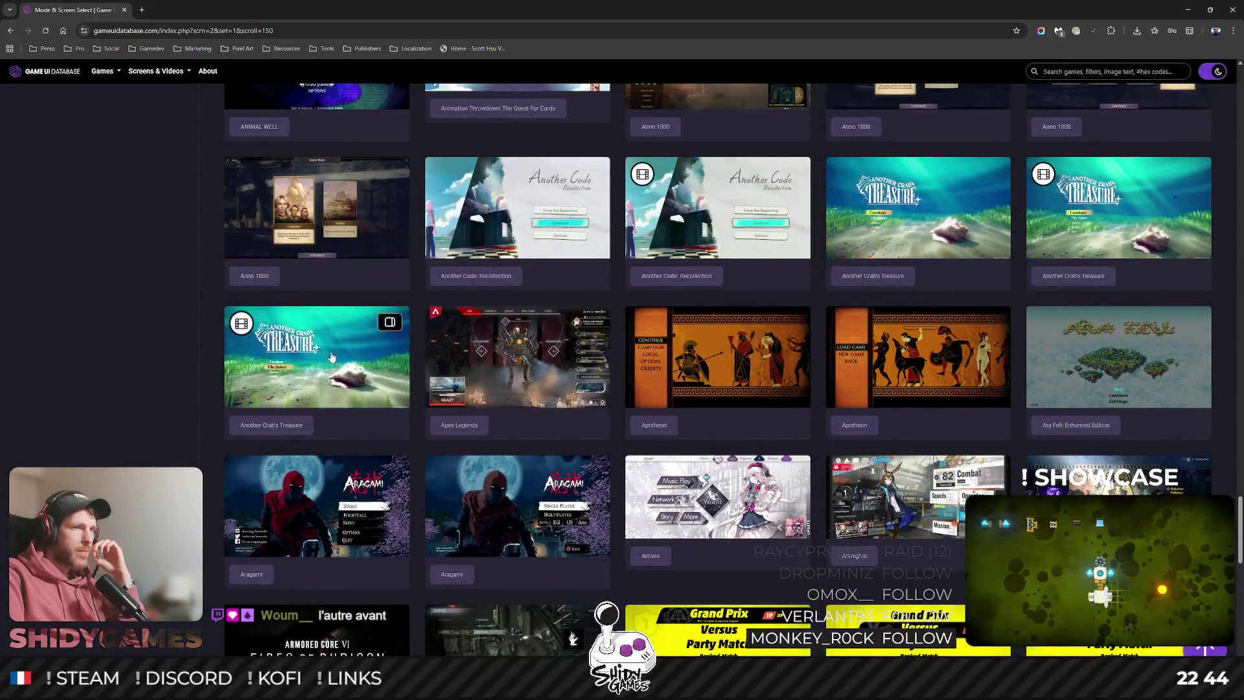
scroll(637, 395, up, 3)
scroll(636, 395, up, 5)
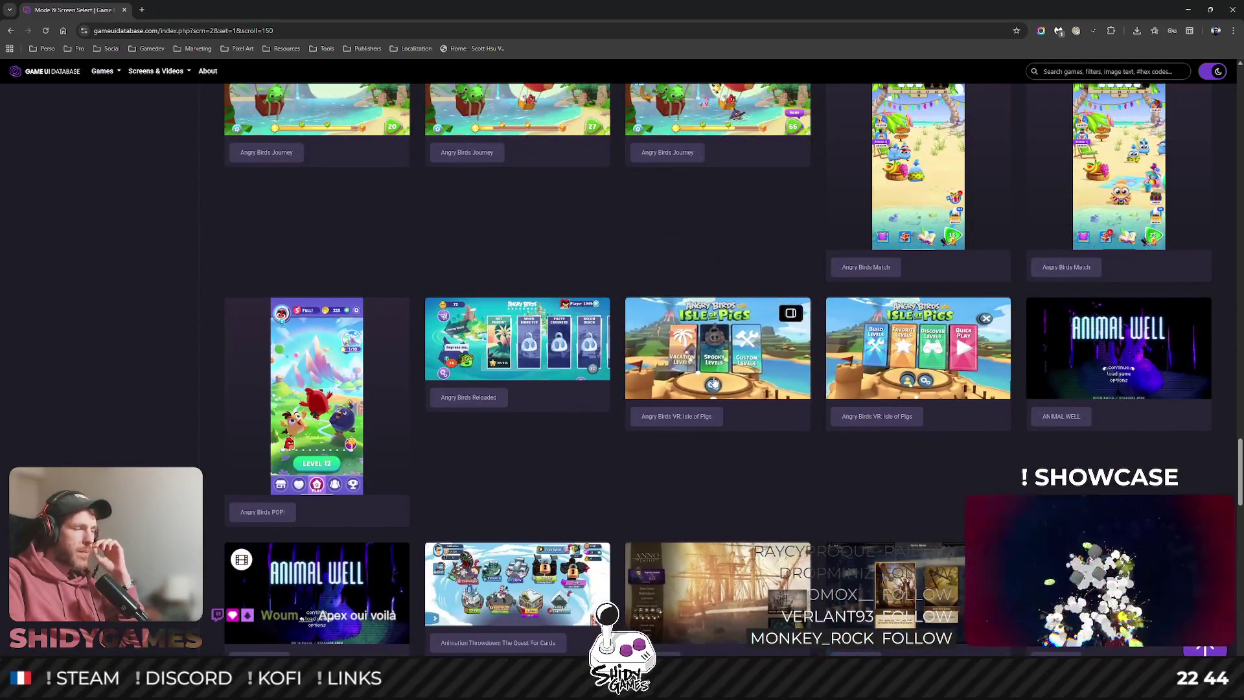
scroll(364, 321, down, 15)
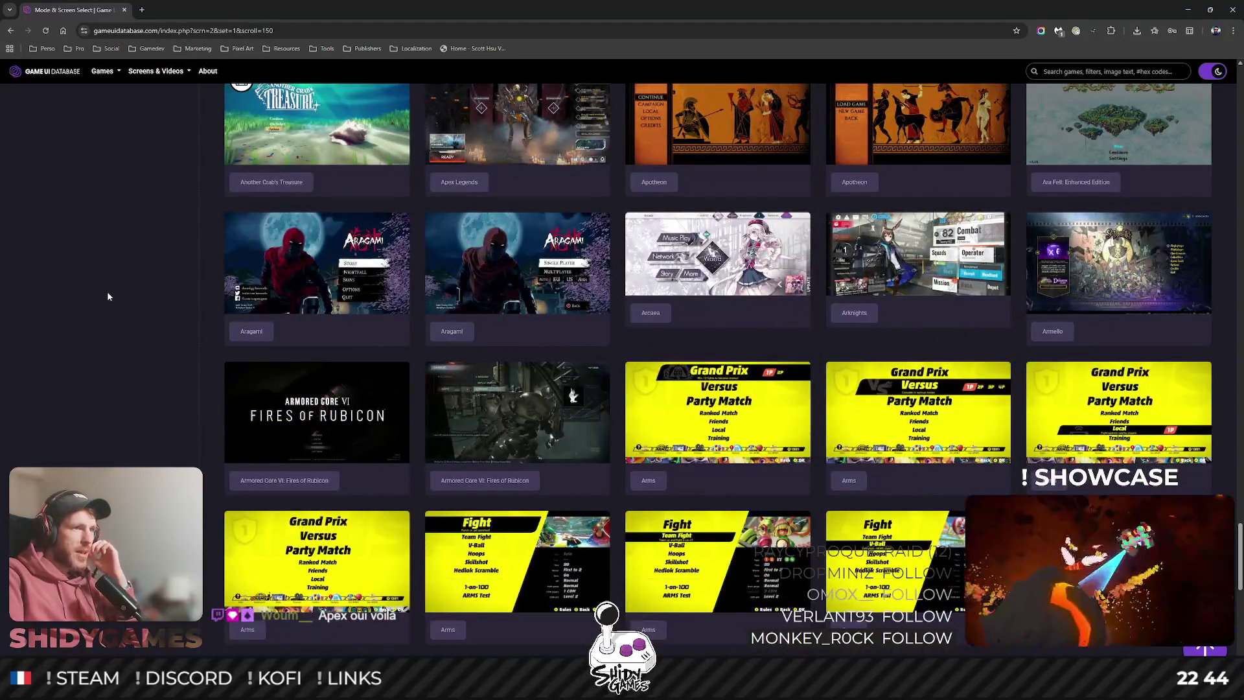
scroll(107, 290, down, 1)
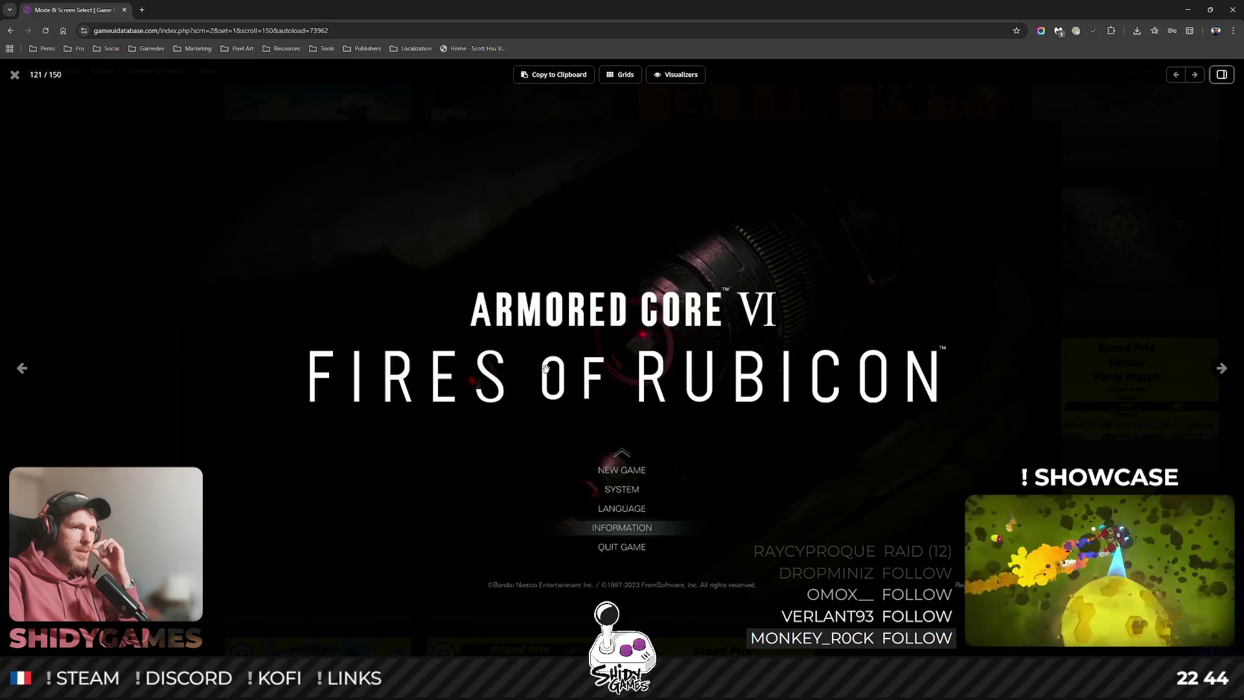
click(14, 75)
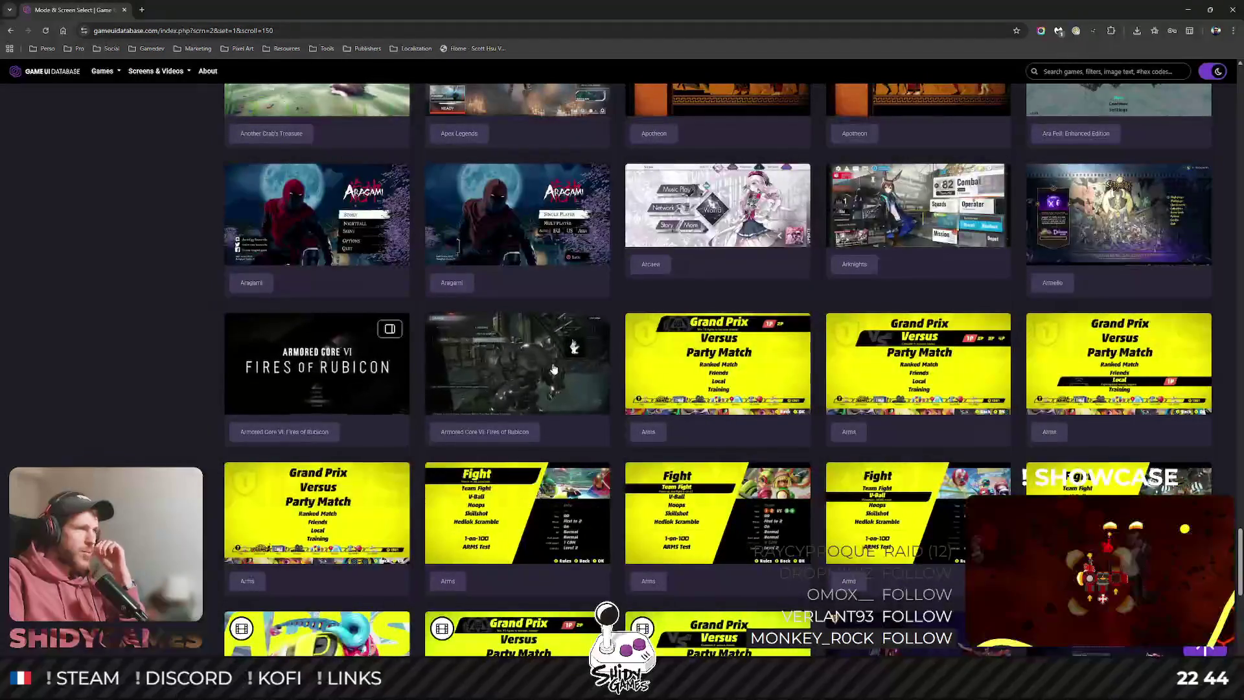
click(554, 370)
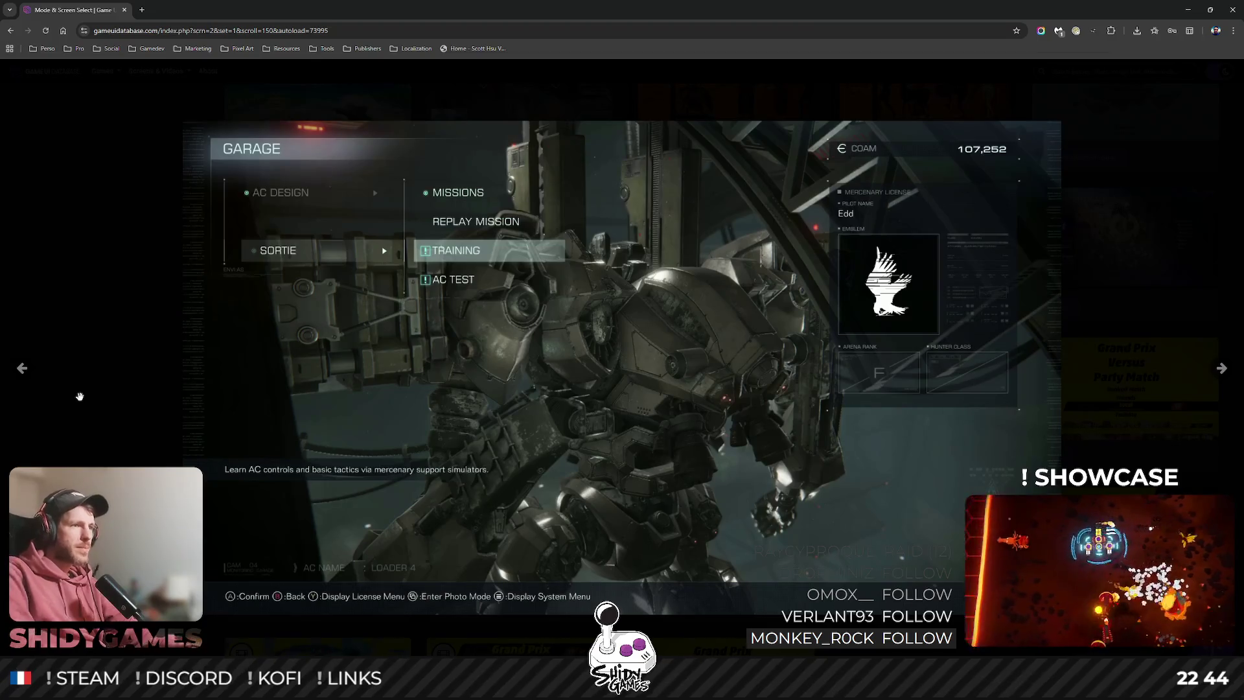
Close the garage screenshot and open the Apex Legends lobby screenshot, image 112 of 150.
click(80, 395)
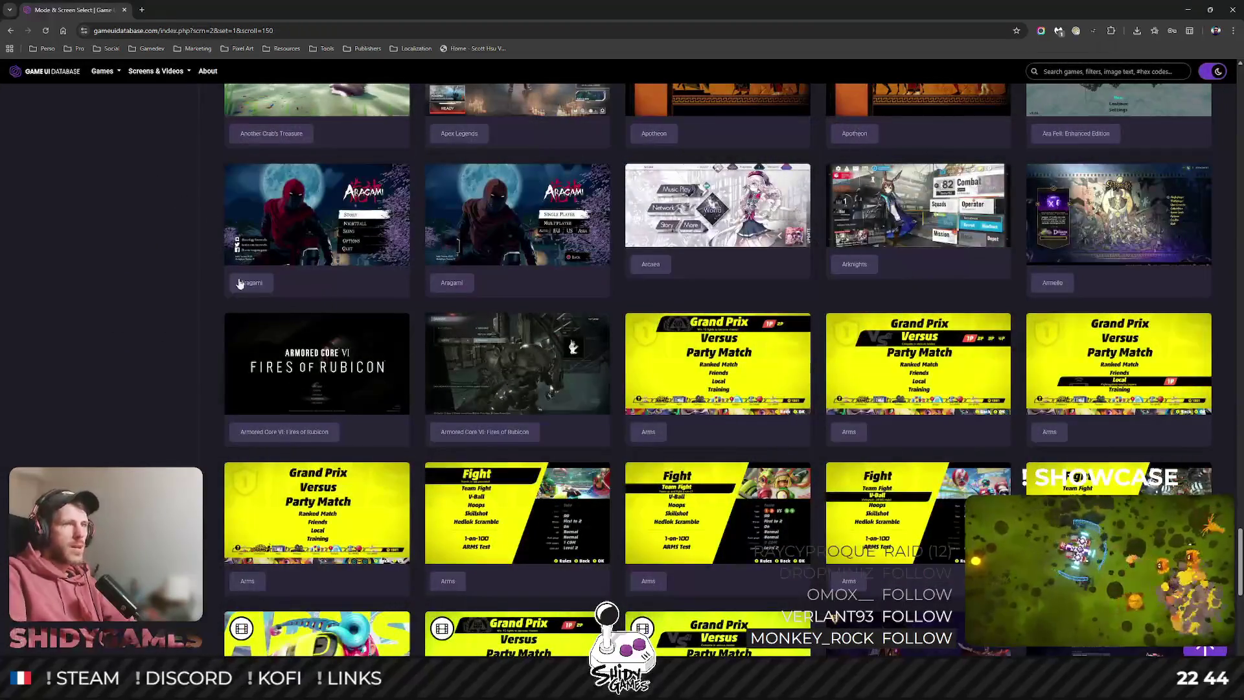
scroll(217, 271, down, 5)
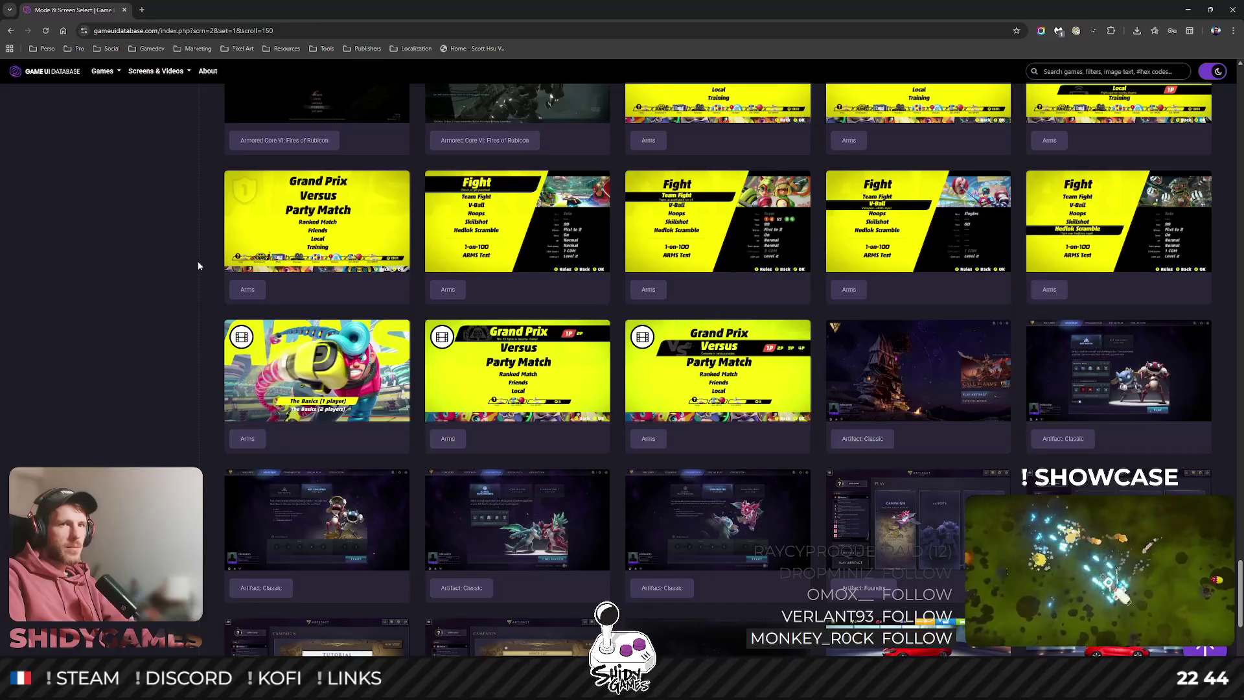
scroll(198, 266, up, 5)
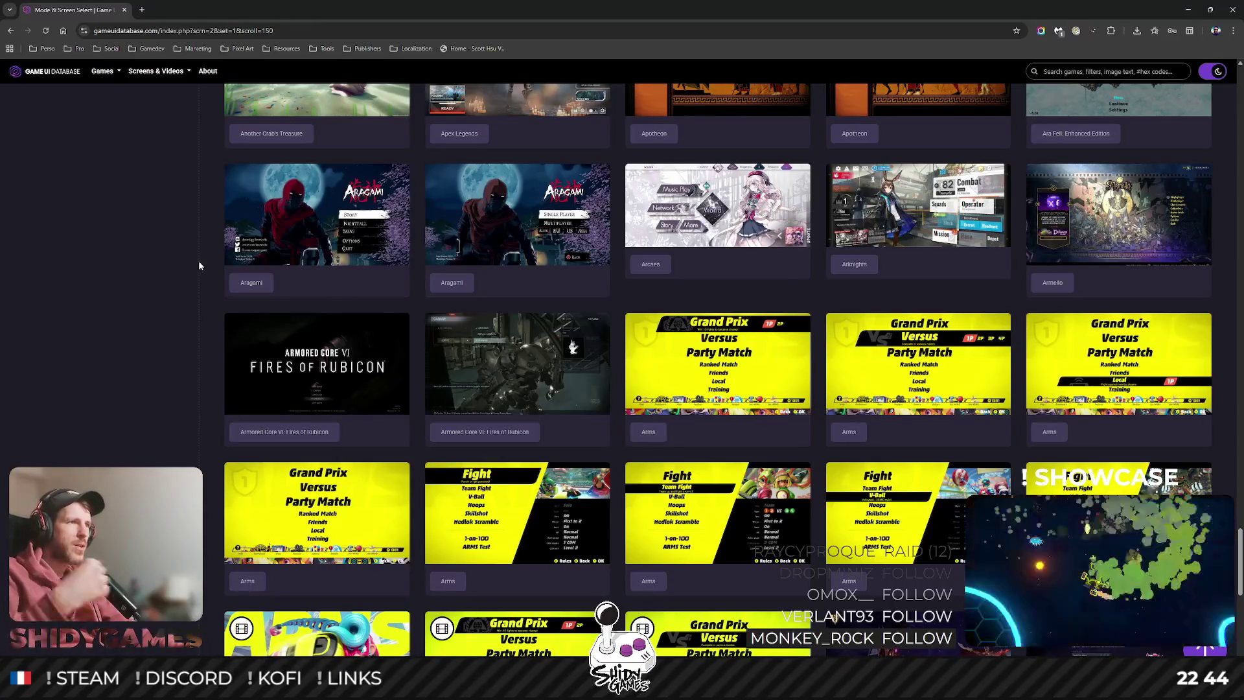
scroll(136, 304, up, 3)
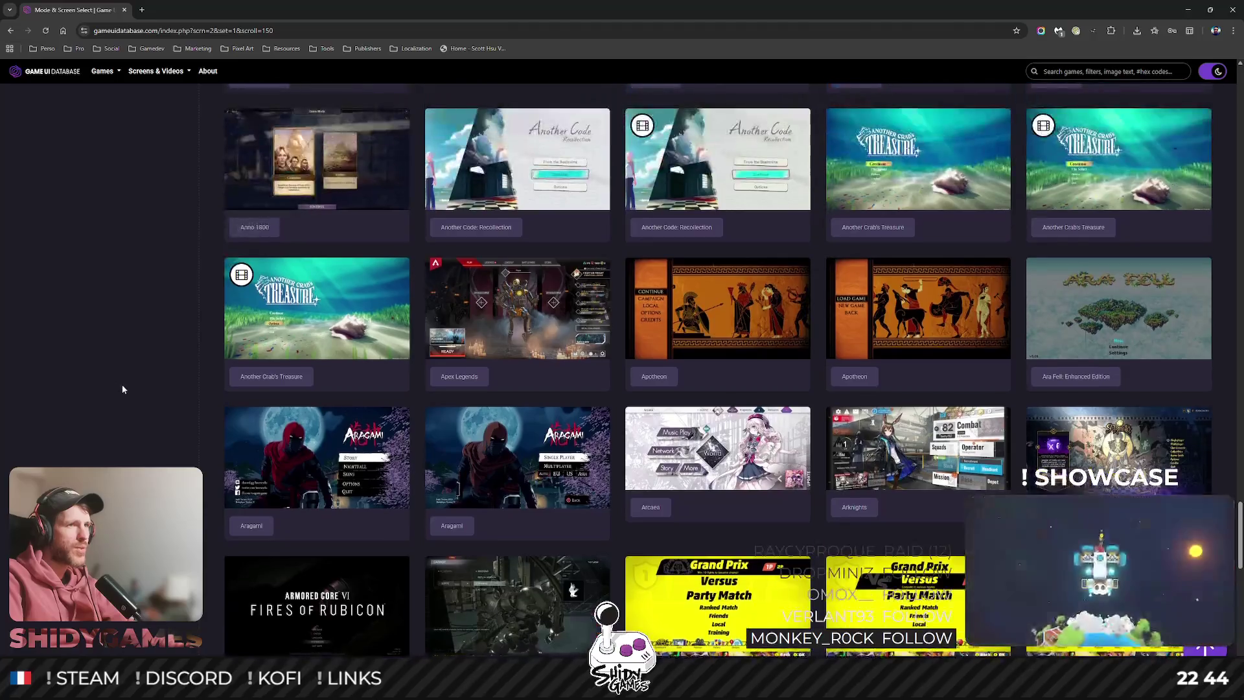
scroll(123, 388, up, 4)
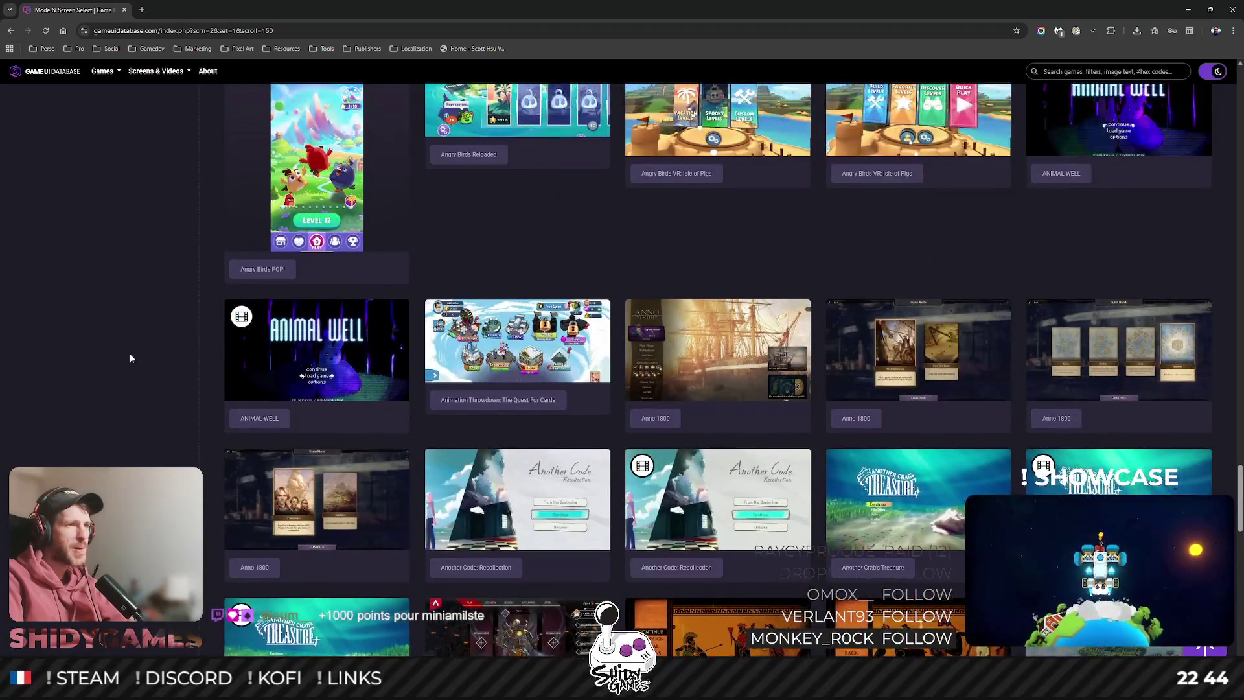
scroll(130, 352, down, 3)
scroll(131, 344, up, 8)
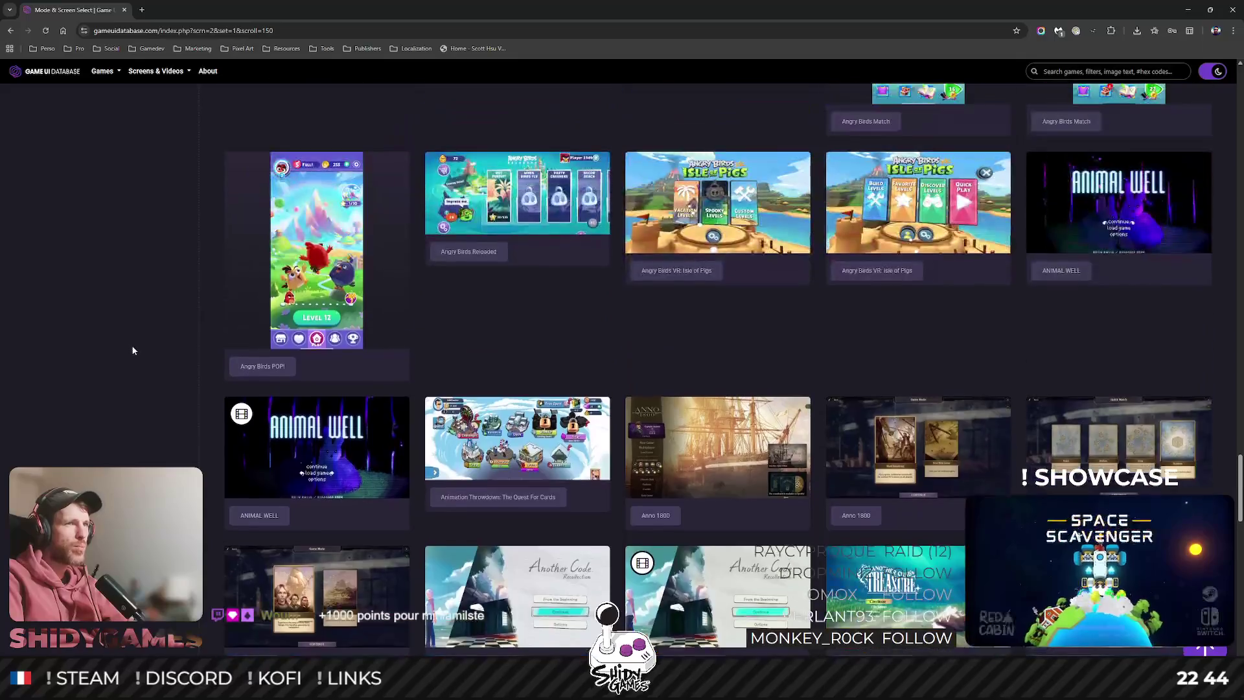
scroll(132, 348, up, 5)
scroll(131, 346, up, 3)
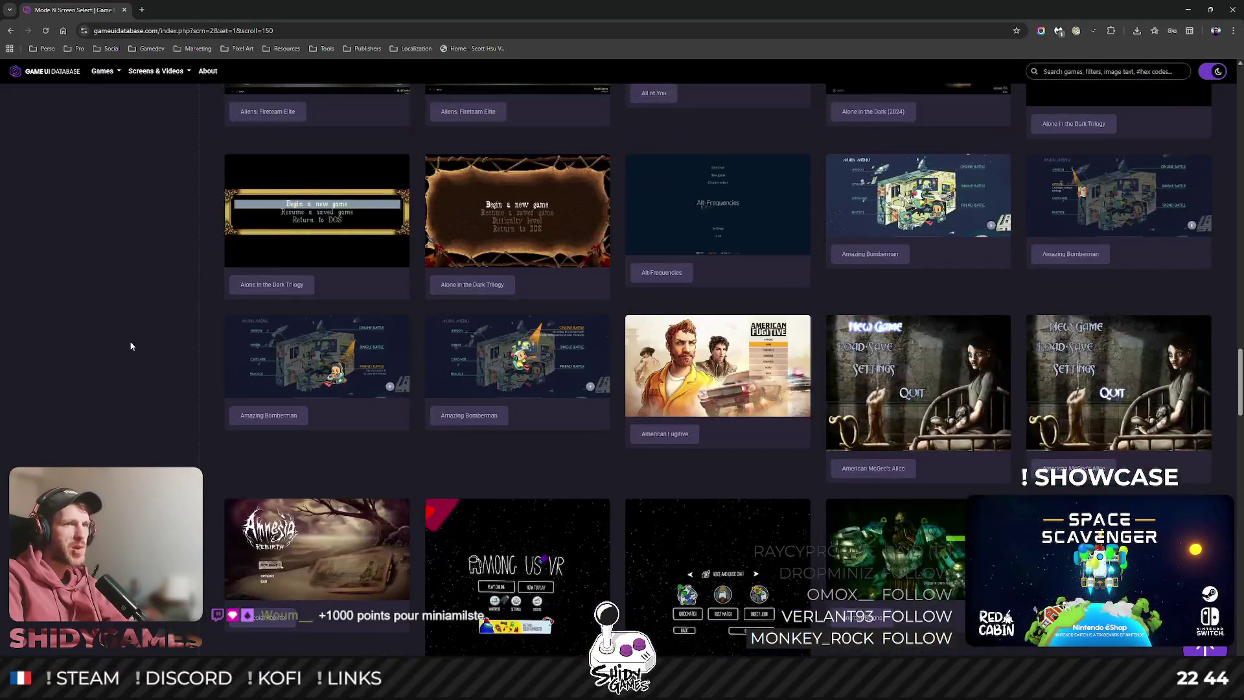
scroll(131, 340, down, 8)
scroll(130, 334, down, 8)
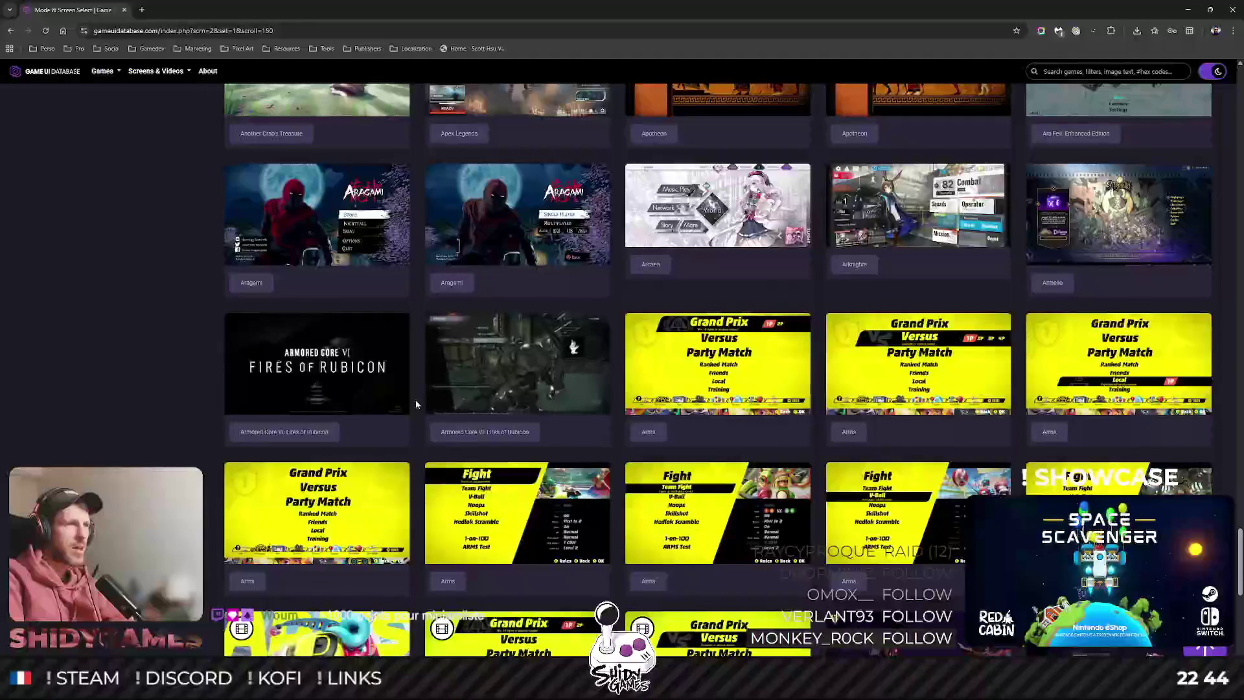
scroll(448, 408, up, 2)
click(512, 272)
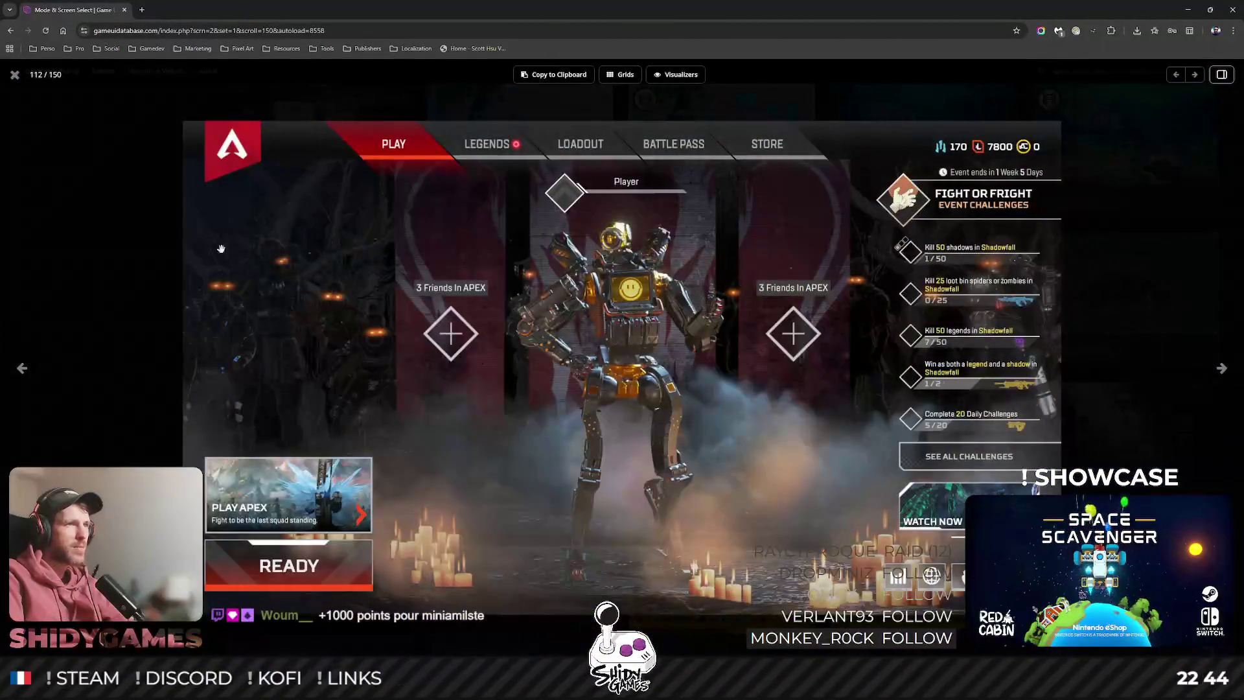
Scroll down to Assassin's Creed and view the Black Flag menu screenshot, then return to the gallery.
key(Escape)
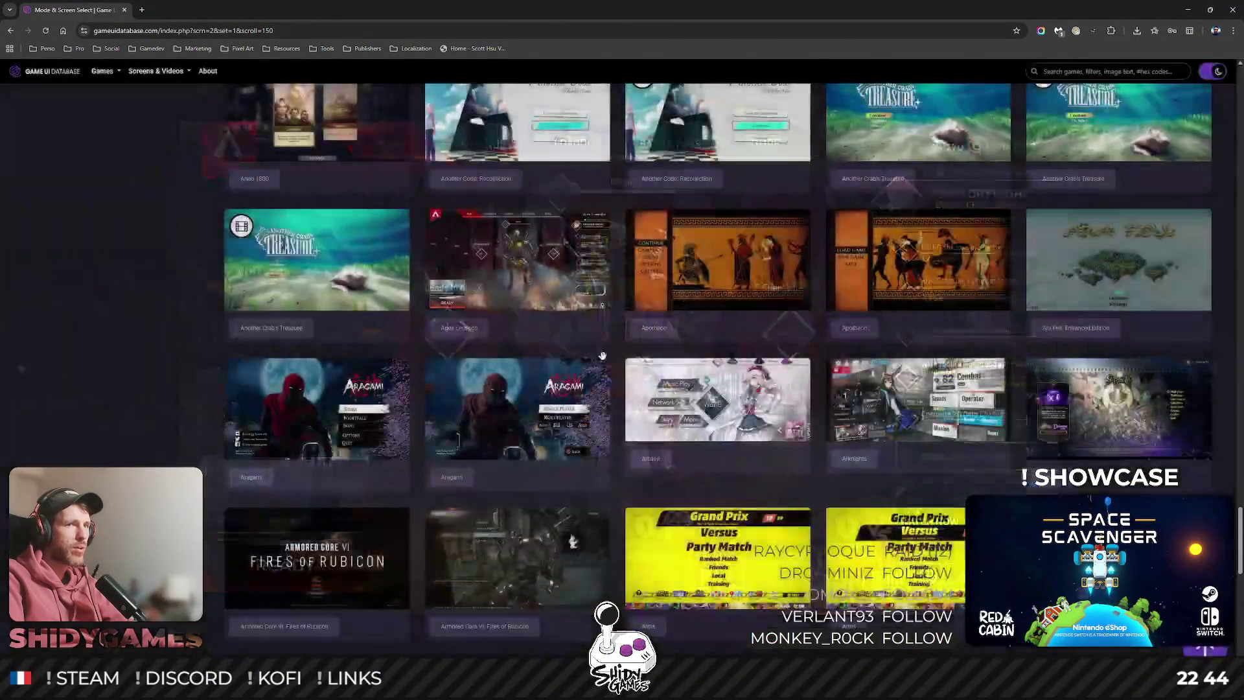
scroll(607, 348, down, 5)
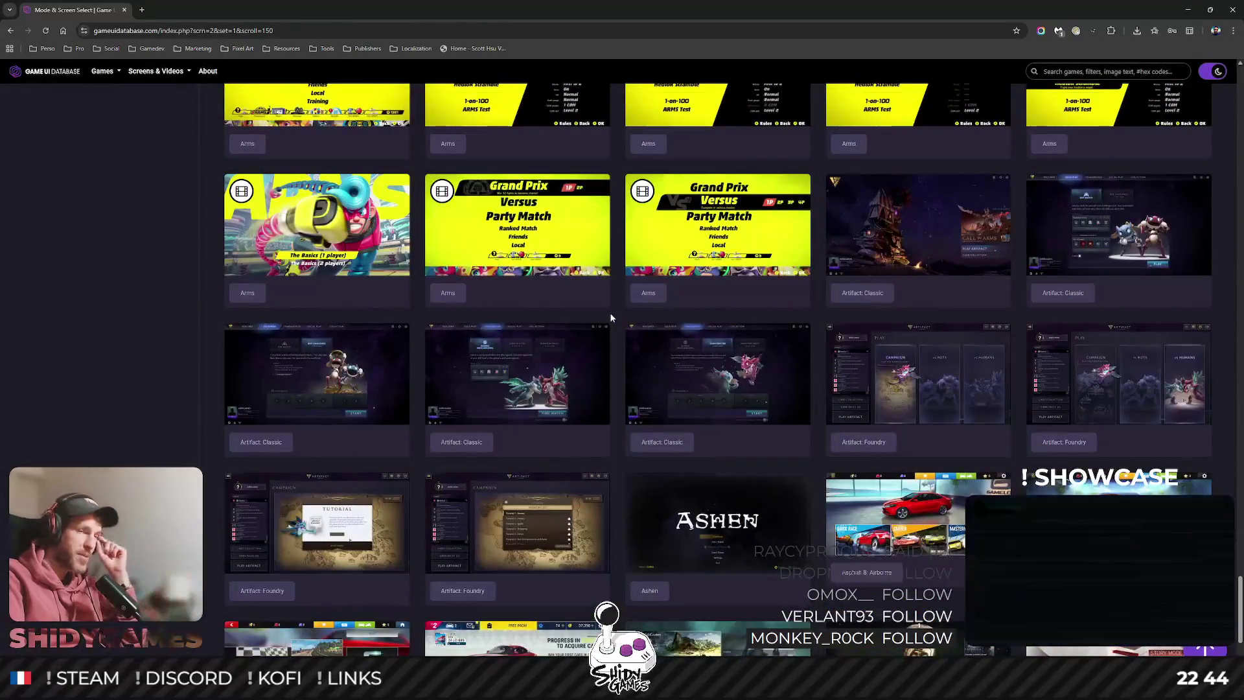
scroll(611, 316, down, 2)
scroll(610, 315, down, 2)
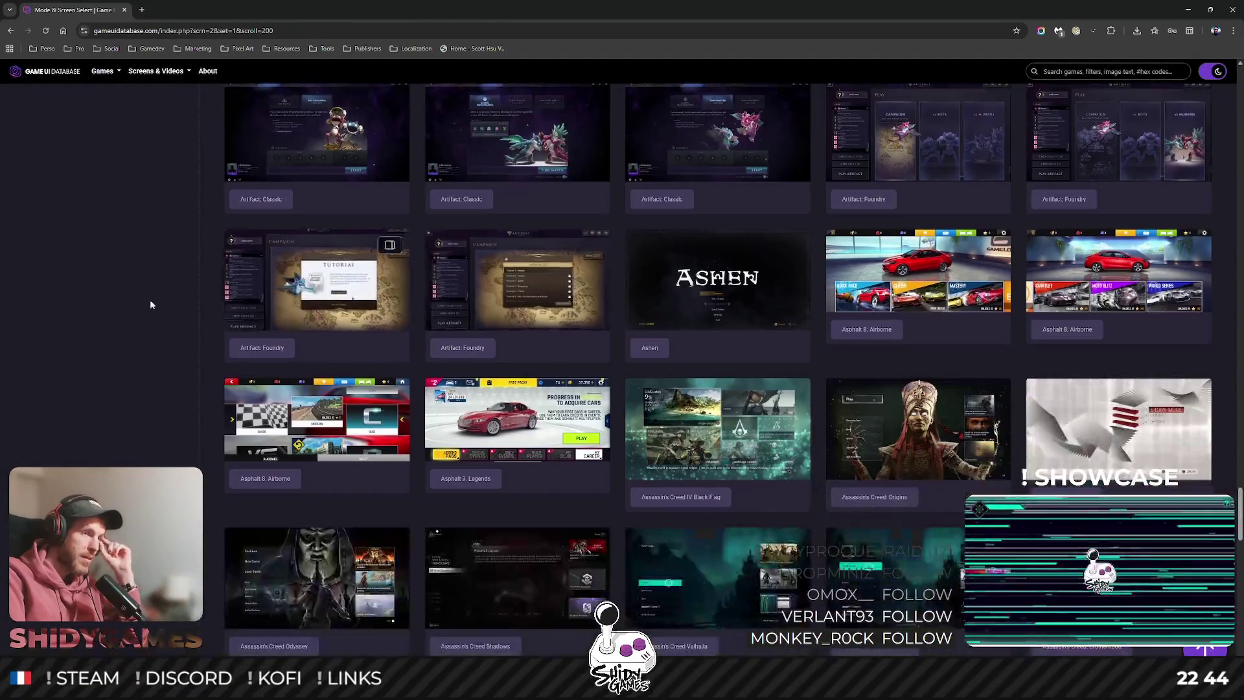
scroll(115, 301, down, 2)
scroll(110, 294, down, 1)
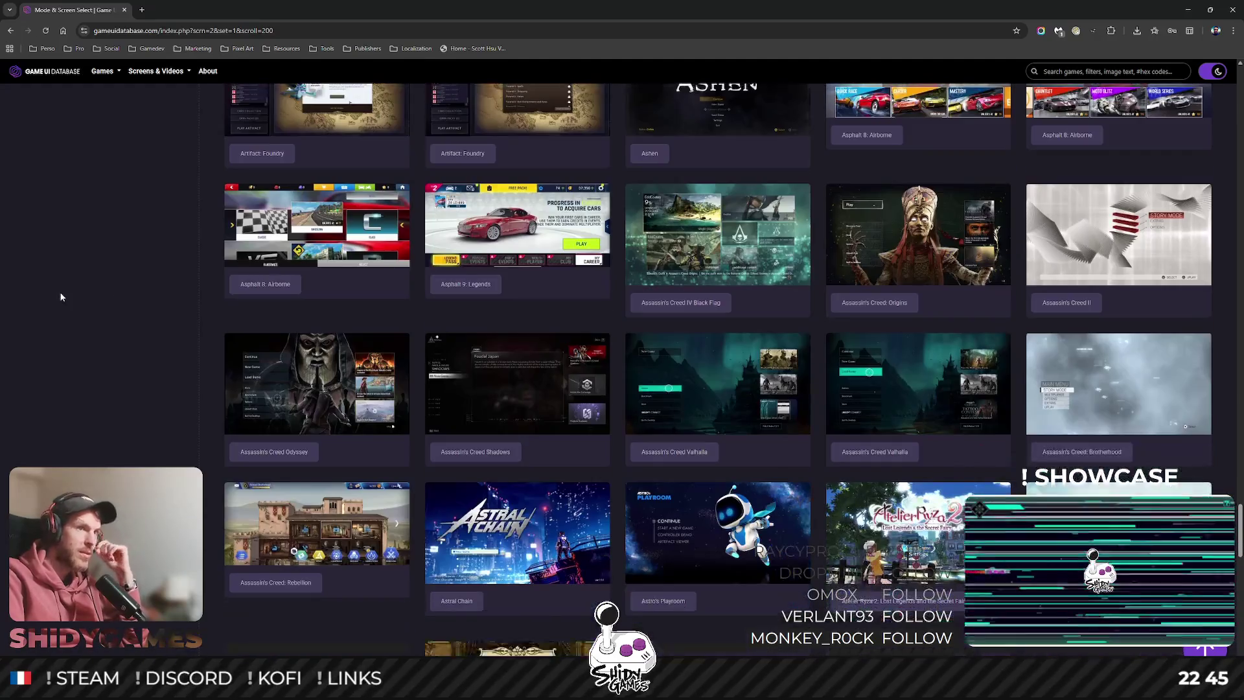
click(718, 235)
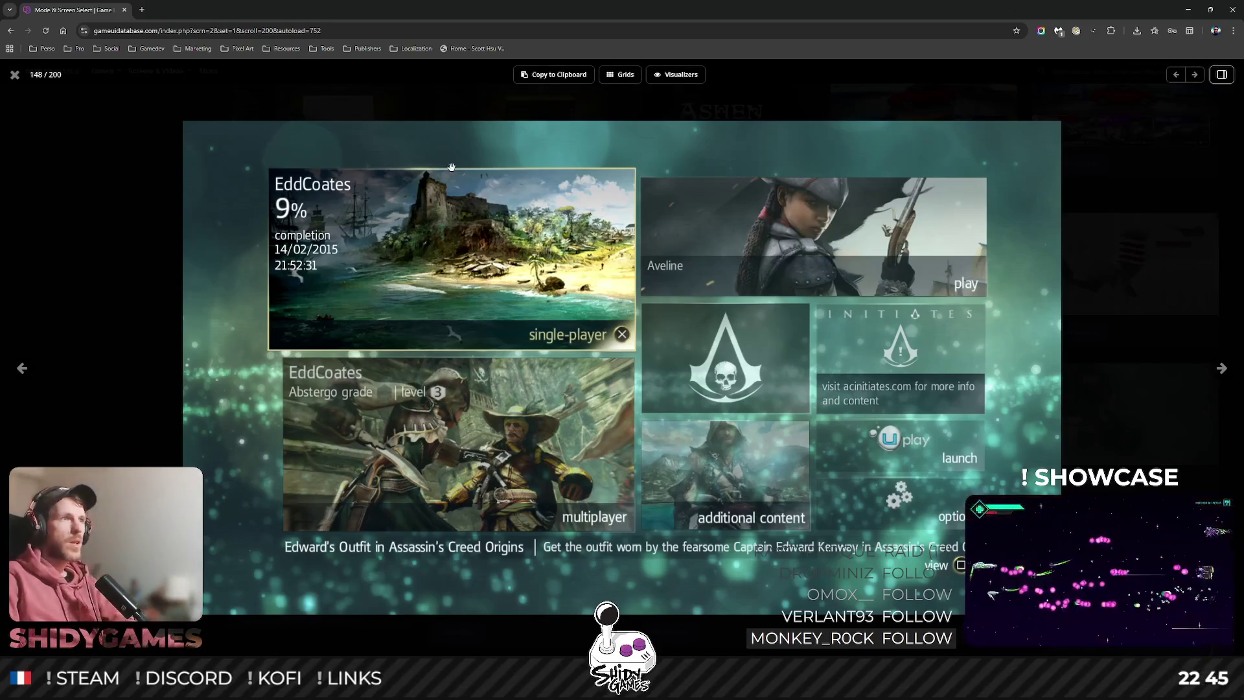
click(142, 196)
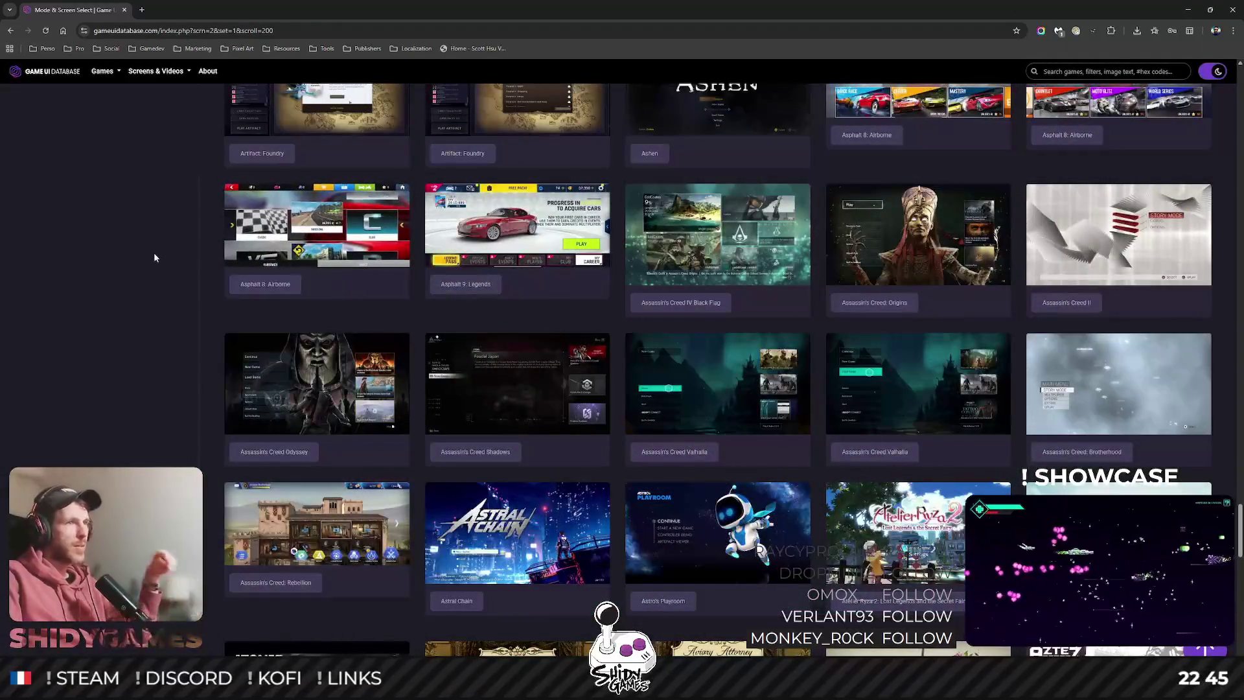
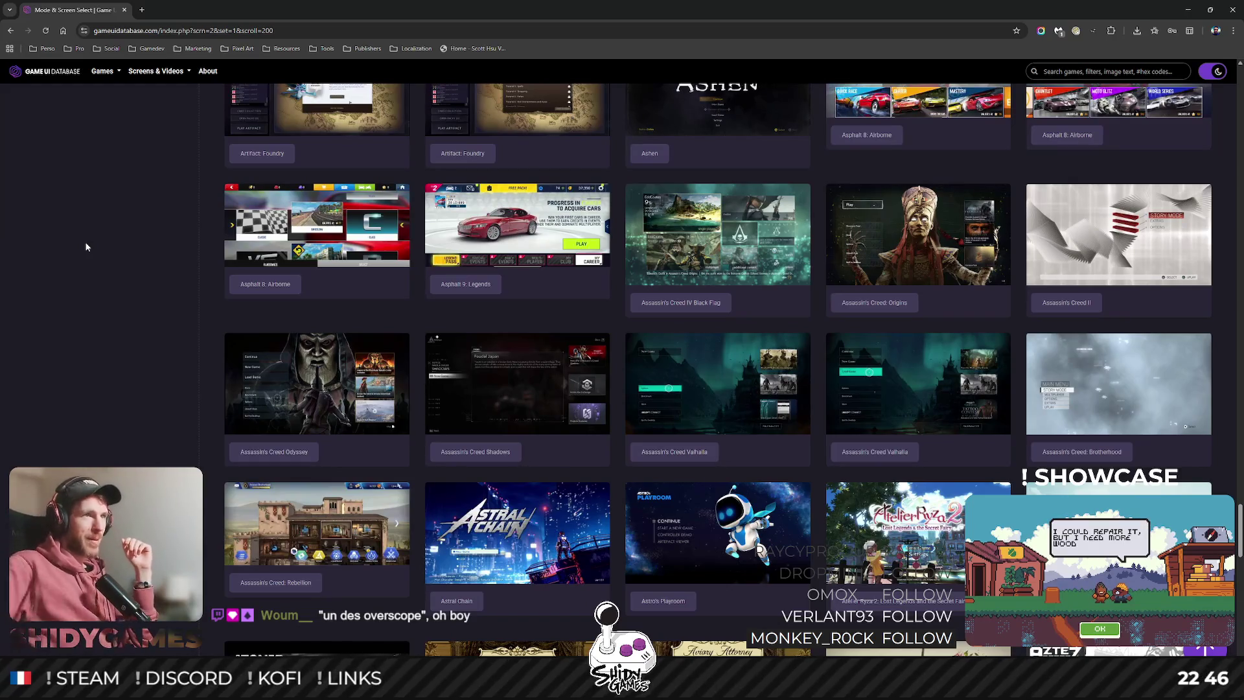
Preview the Asphalt 9, Assassin's Creed Odyssey and Assassin's Creed Valhalla menu screenshots.
scroll(54, 255, up, 2)
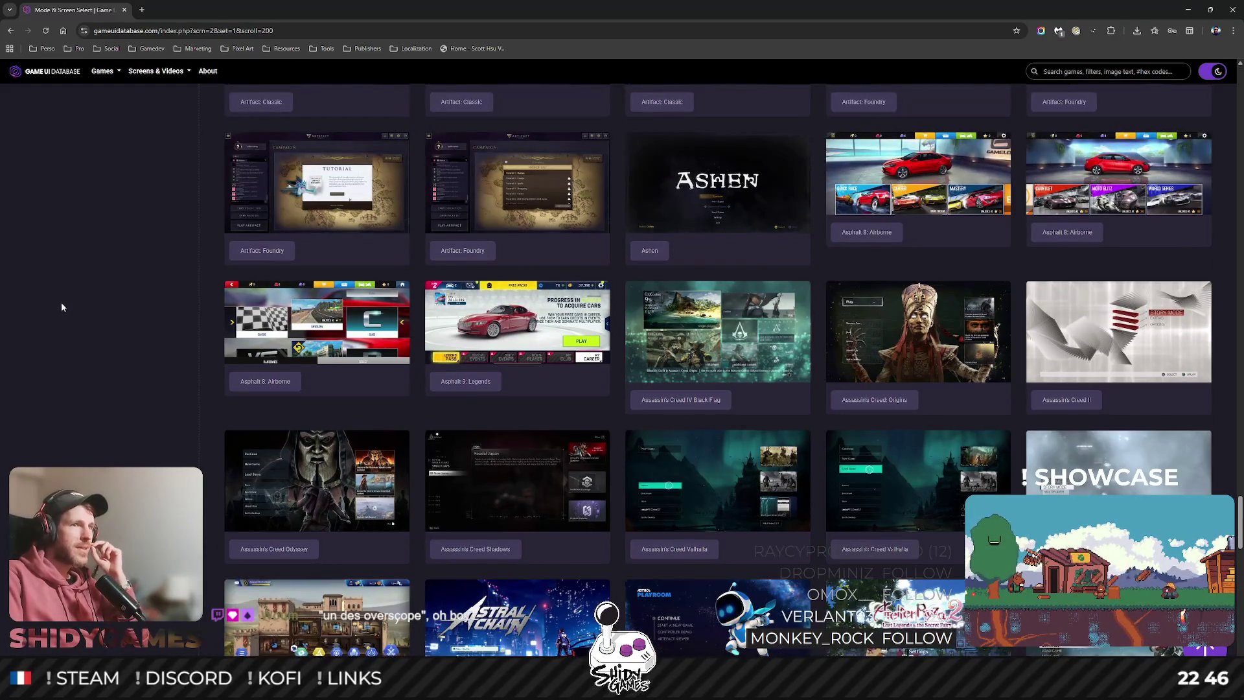
click(517, 322)
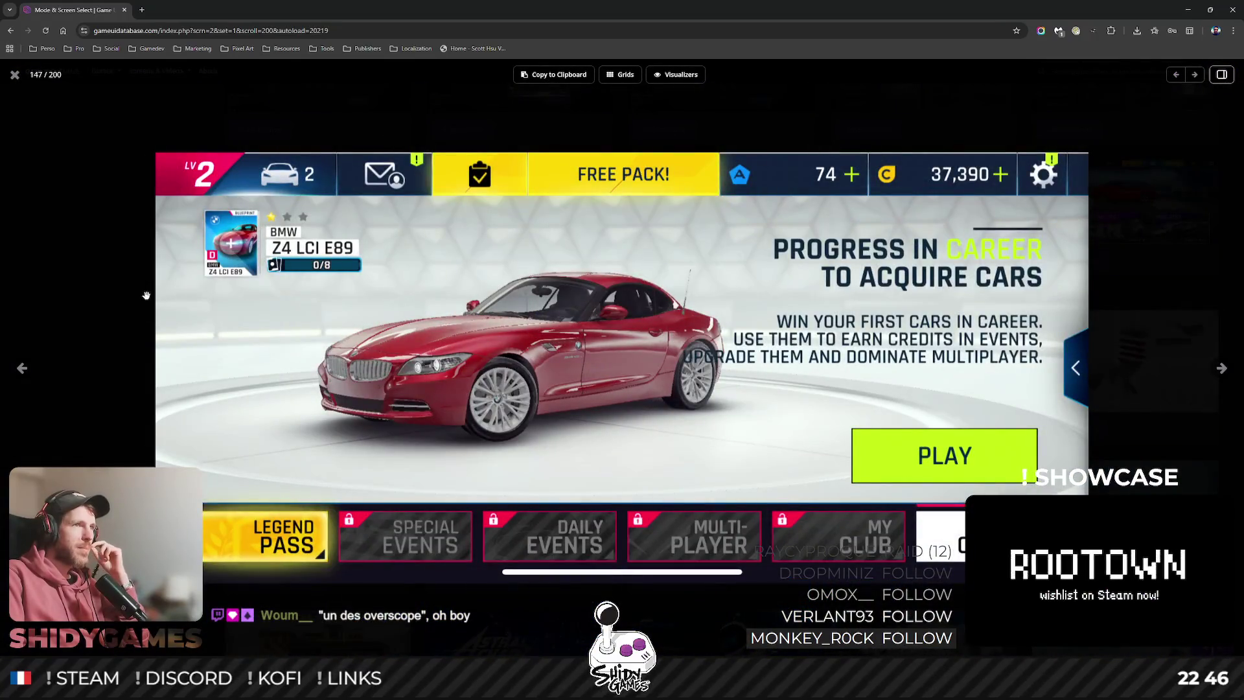
click(136, 267)
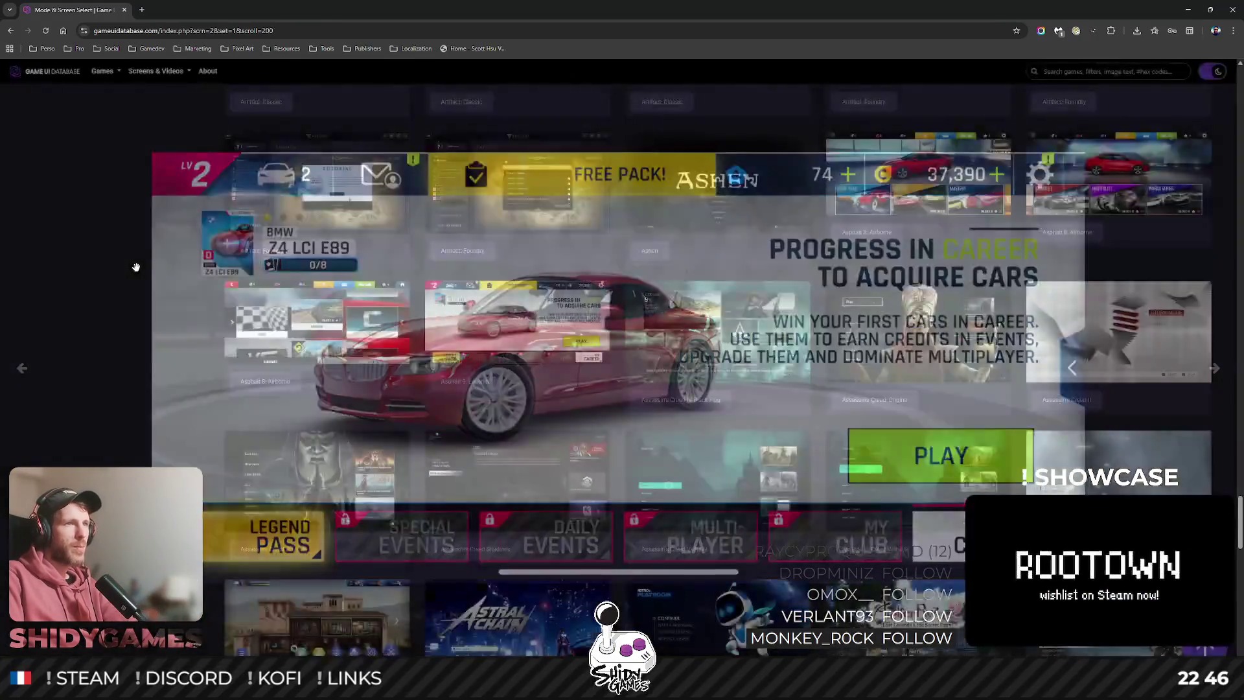
scroll(137, 323, down, 3)
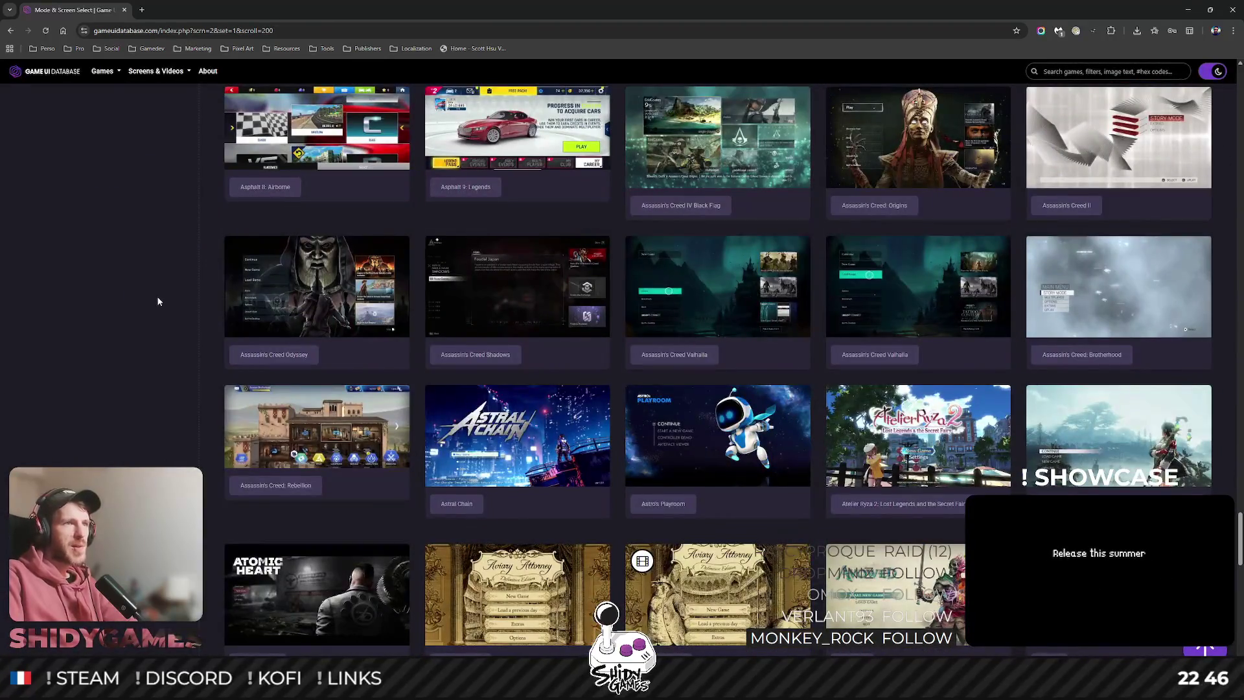
click(284, 298)
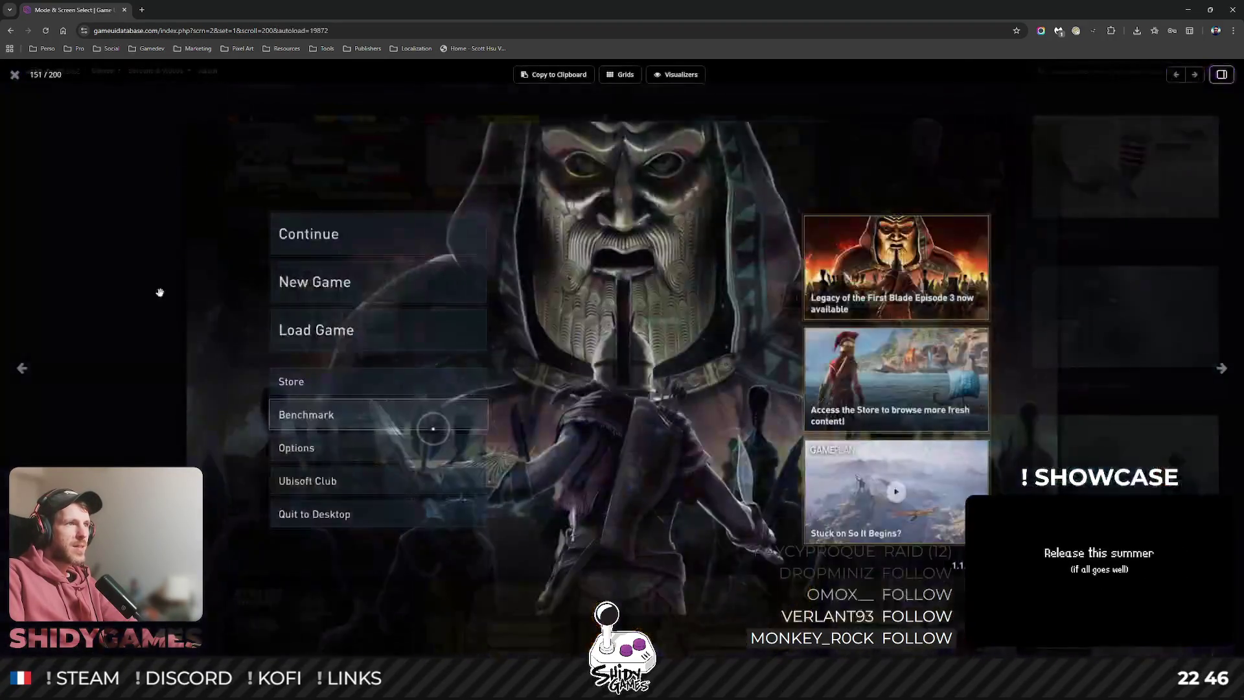
key(Right)
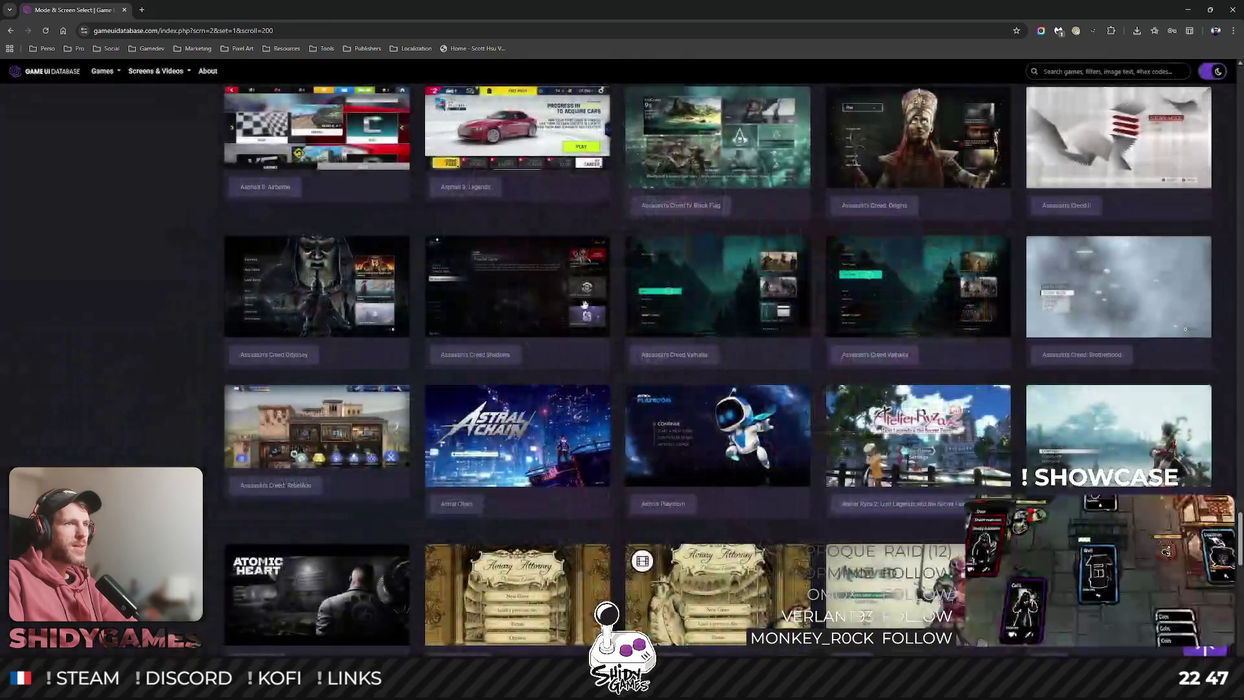
key(Right)
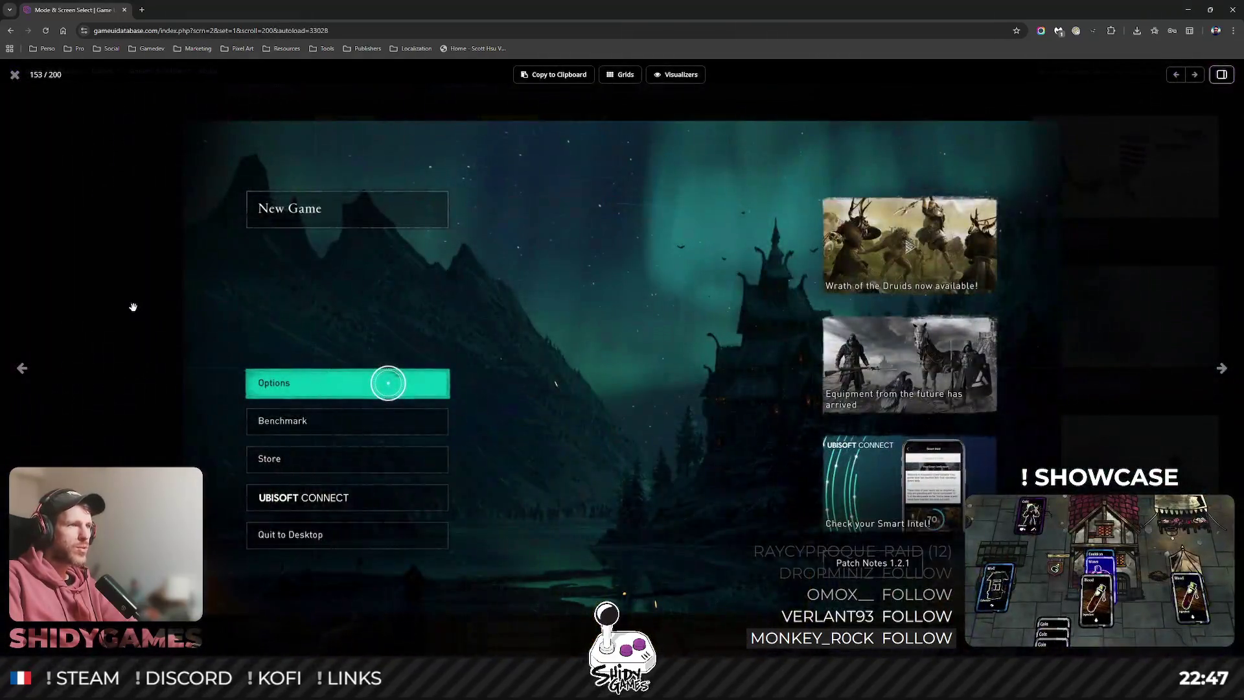
key(Escape)
click(879, 277)
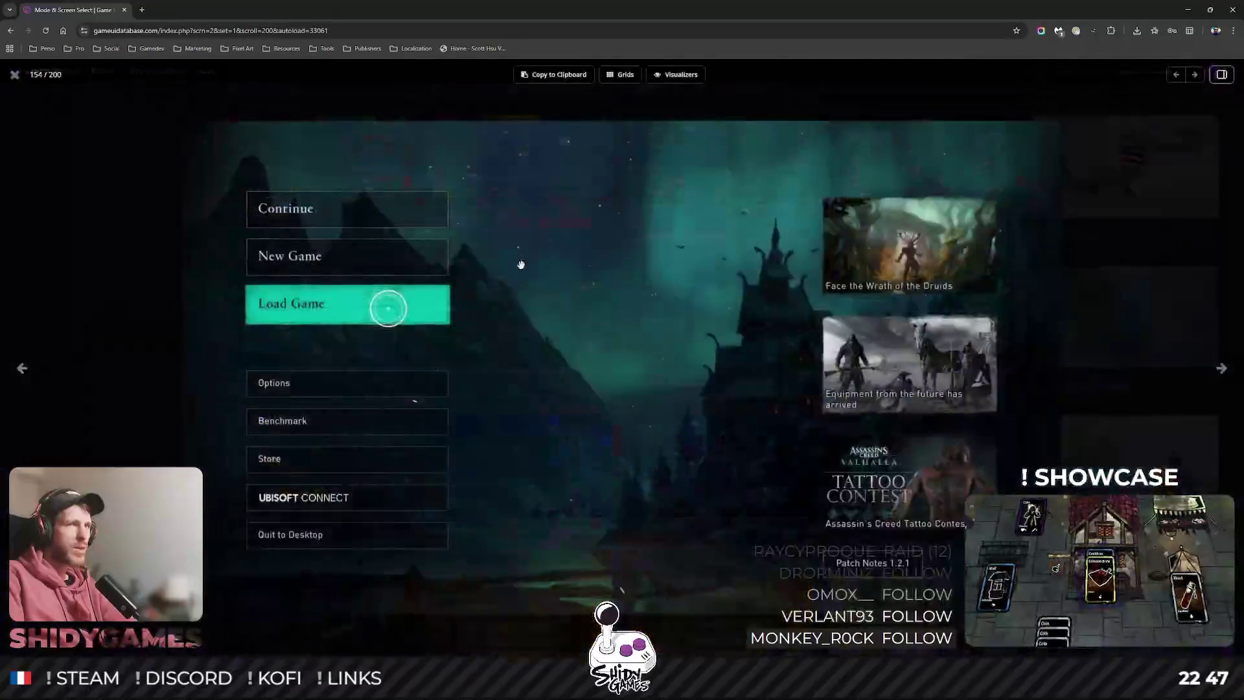
key(Escape)
Scroll down to preview the Balatro entries and the Batman: Arkham Asylum main menu.
scroll(77, 265, down, 1)
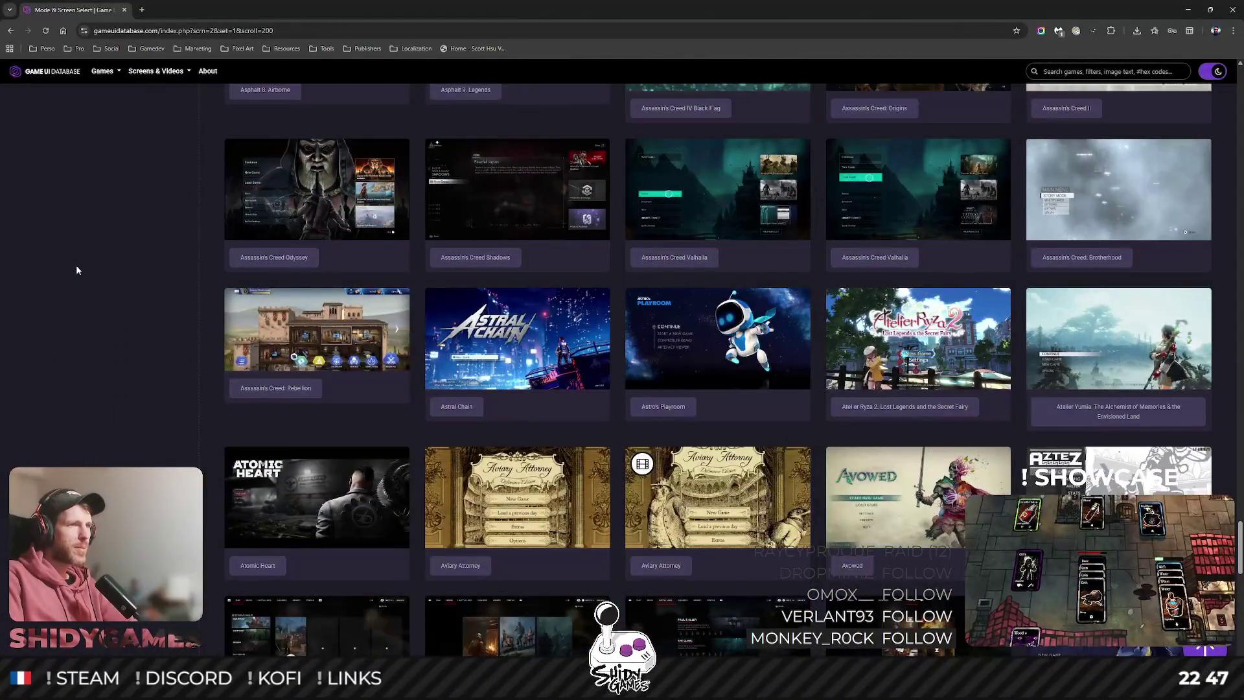
scroll(78, 270, down, 2)
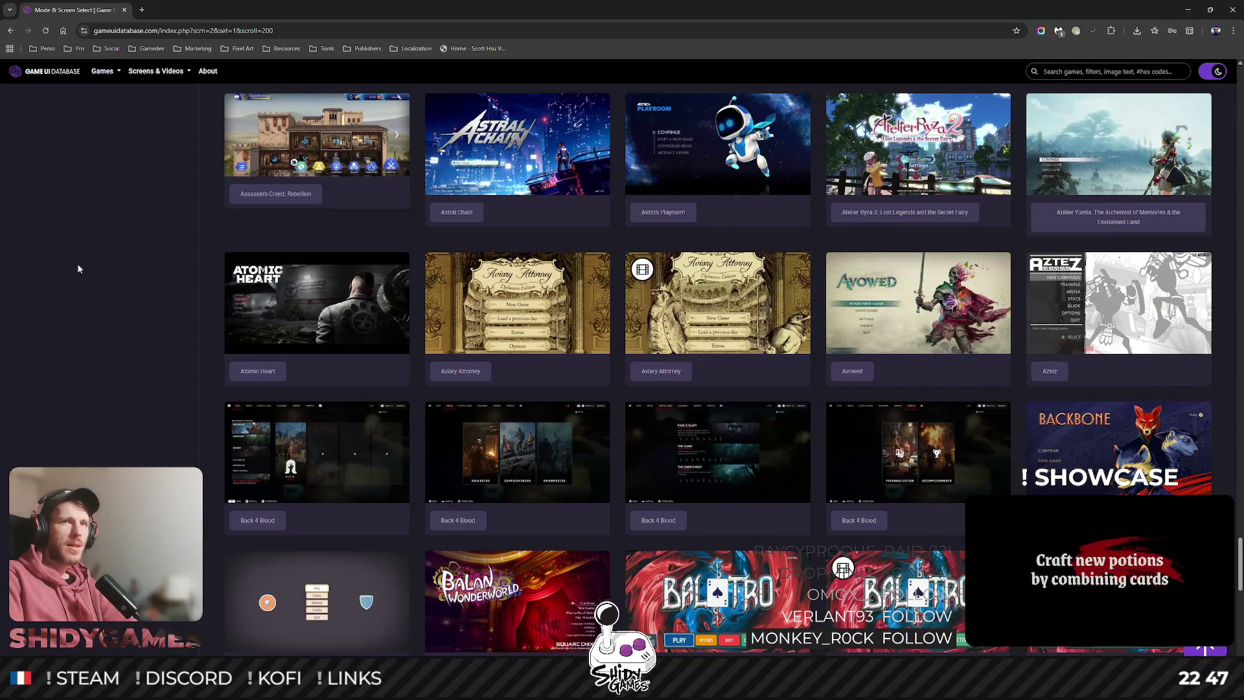
scroll(99, 253, down, 3)
scroll(100, 254, down, 1)
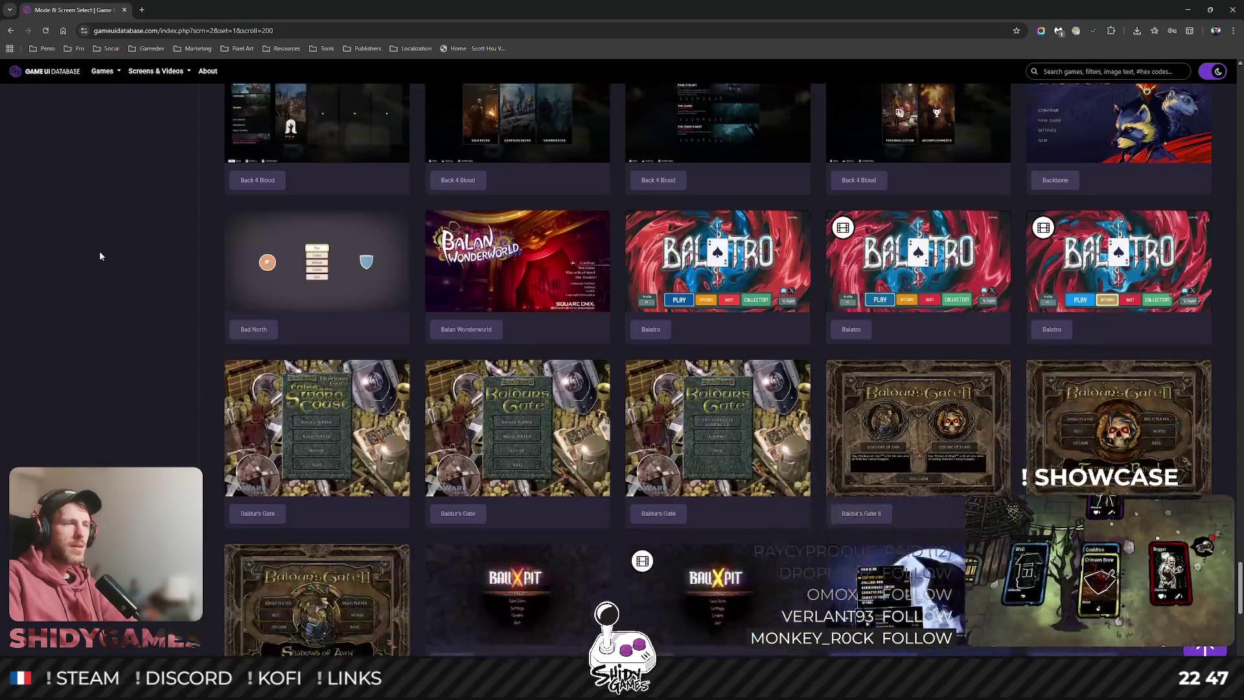
click(717, 259)
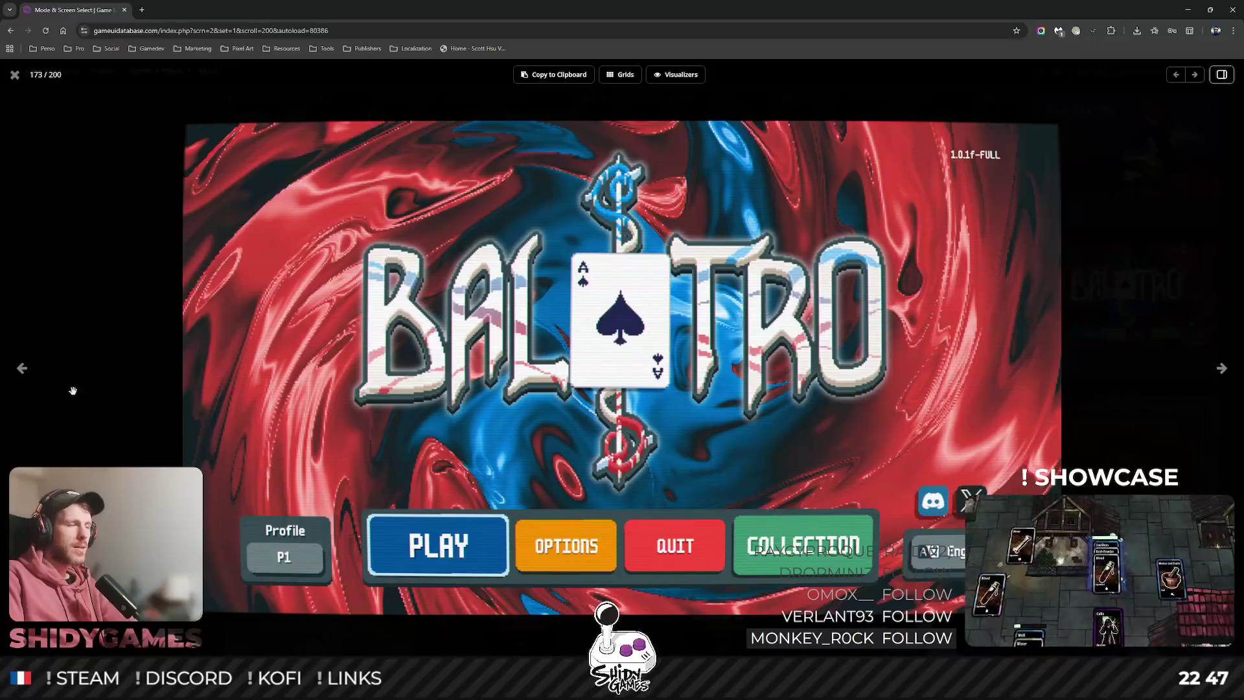
click(1221, 368)
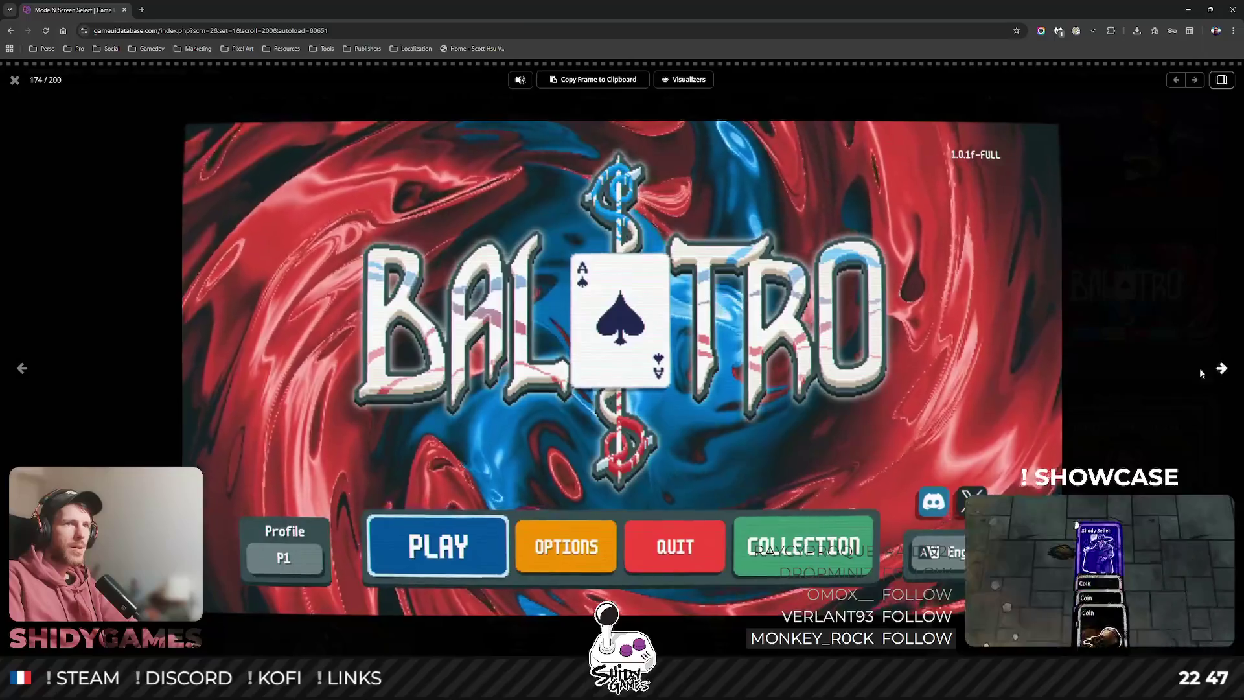
key(Escape)
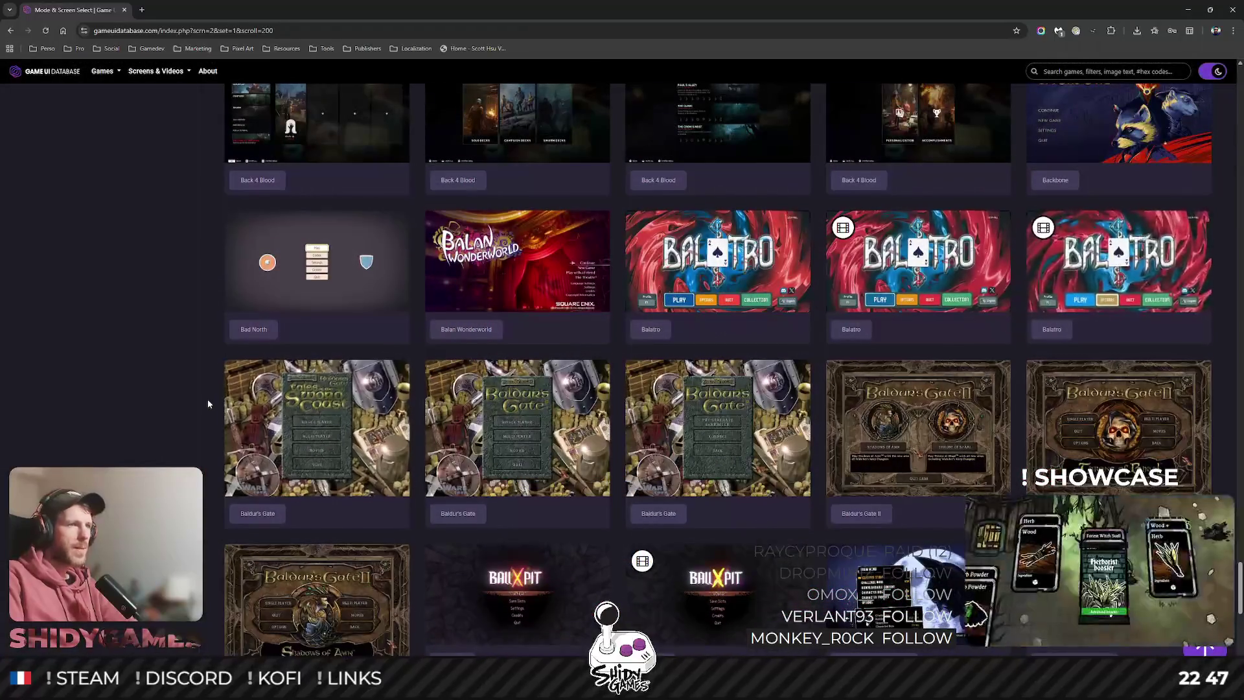
scroll(208, 406, down, 1)
scroll(261, 377, down, 5)
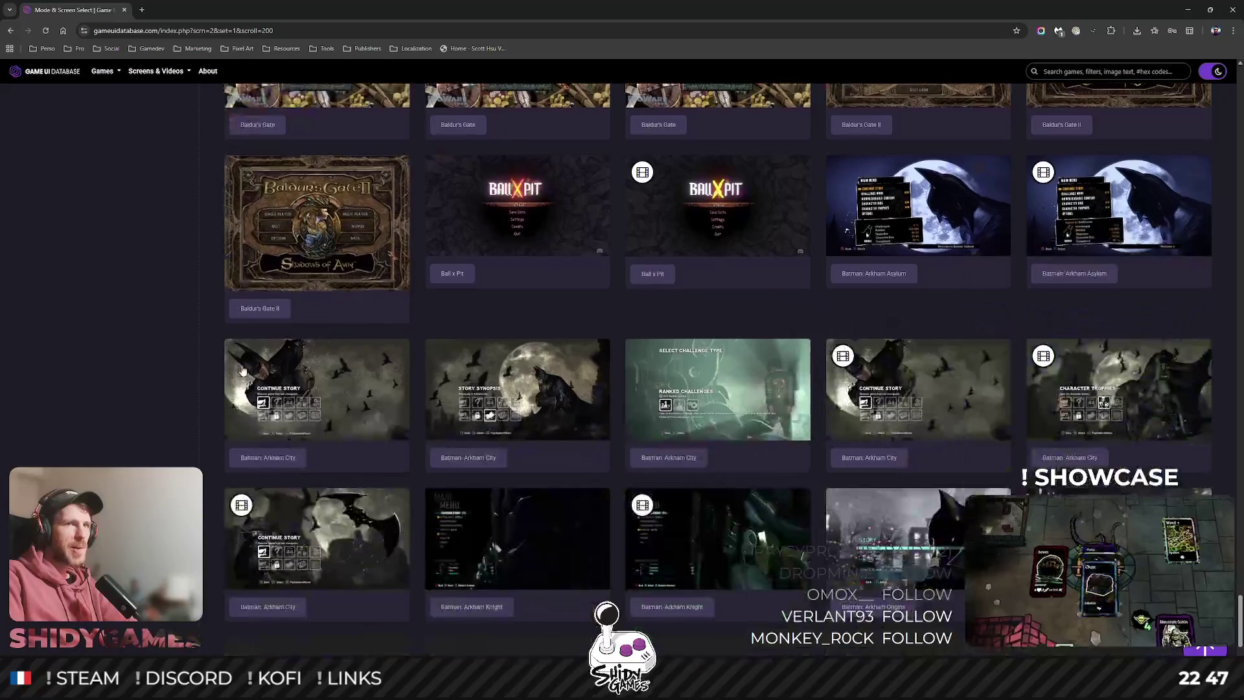
scroll(65, 347, down, 1)
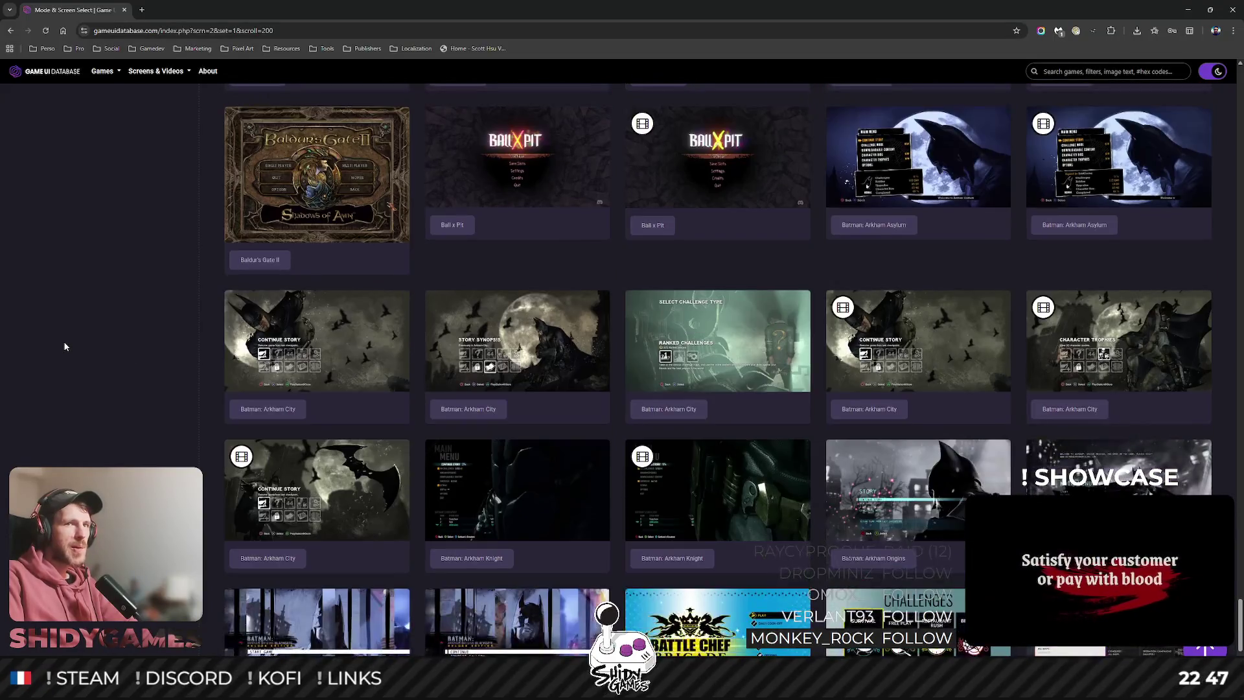
click(918, 157)
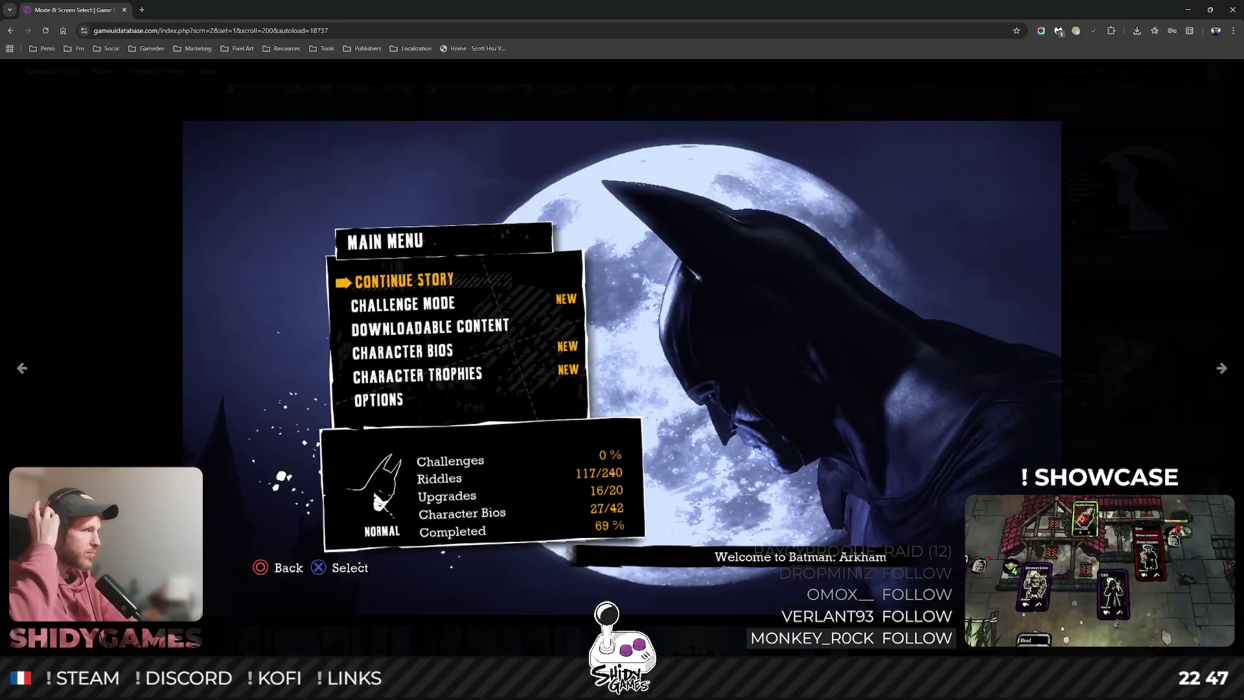
click(103, 365)
Preview the Battlefield 1 and two Battlefield 2042 menu screenshots.
scroll(102, 362, down, 2)
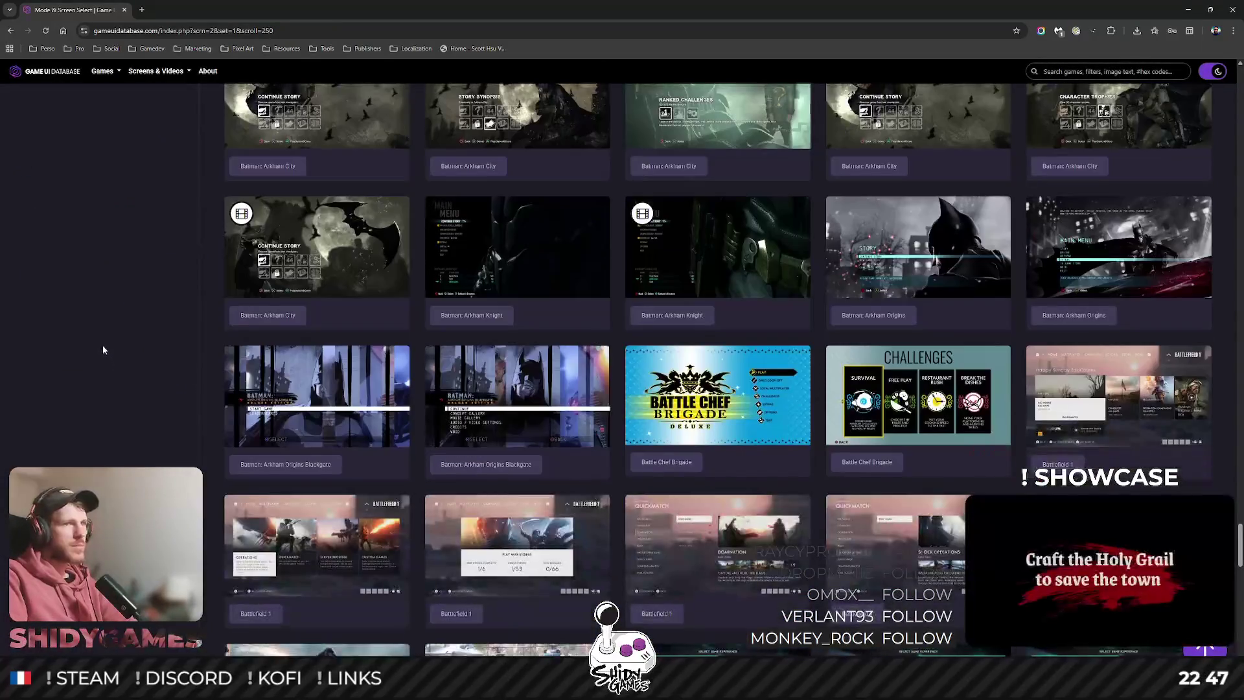
scroll(103, 347, down, 6)
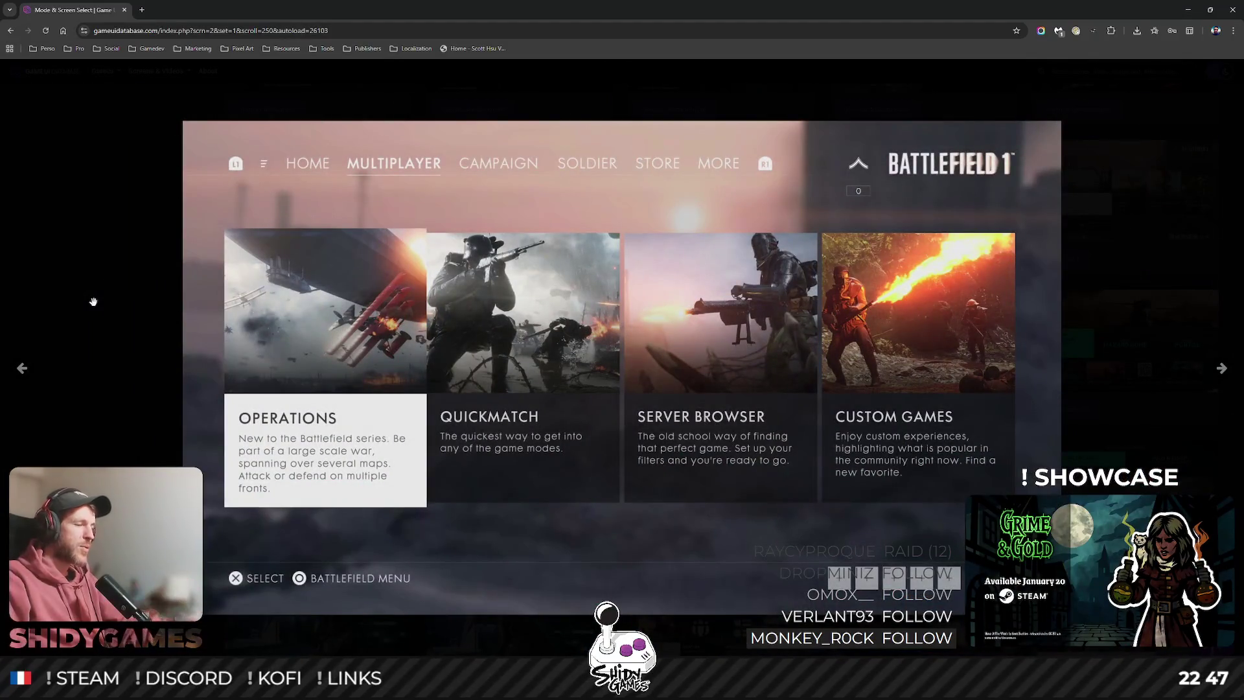
click(163, 306)
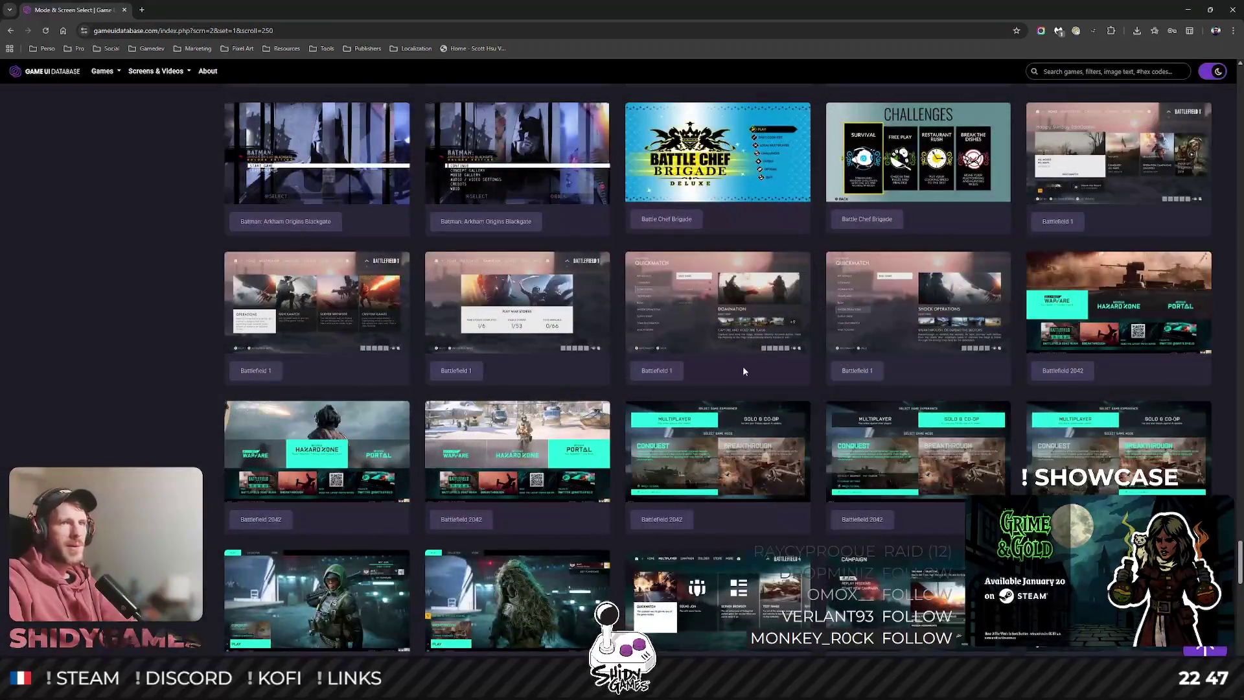
click(1114, 305)
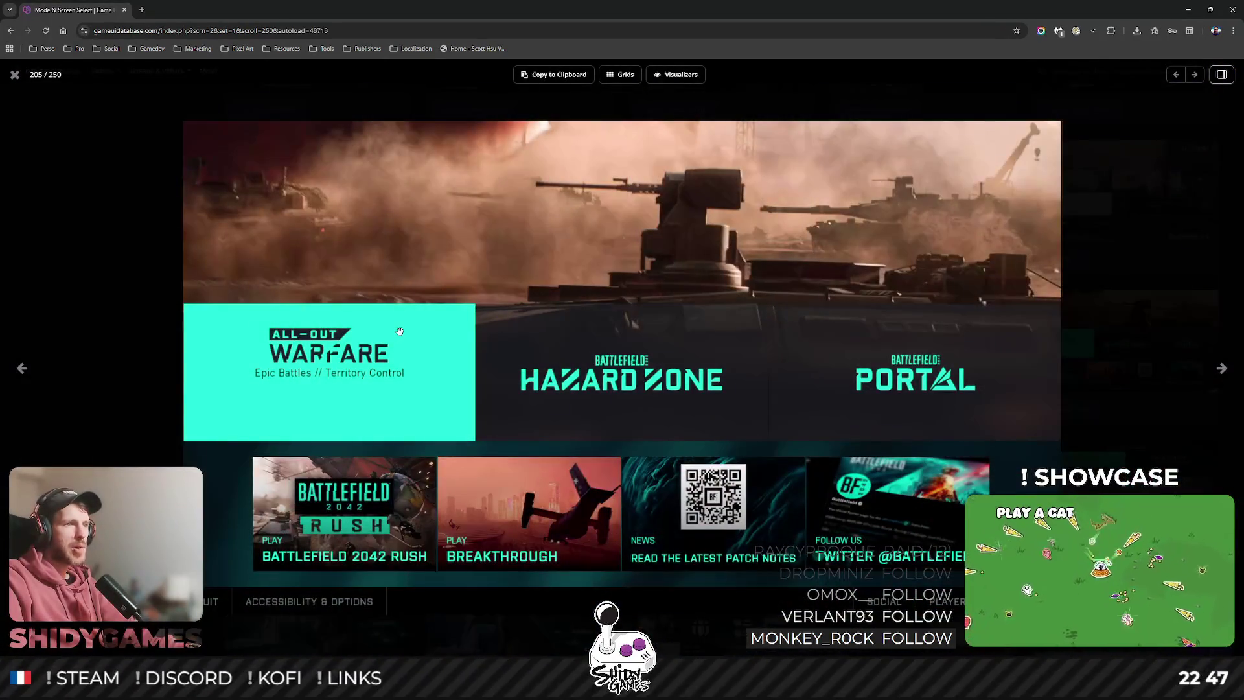
click(411, 325)
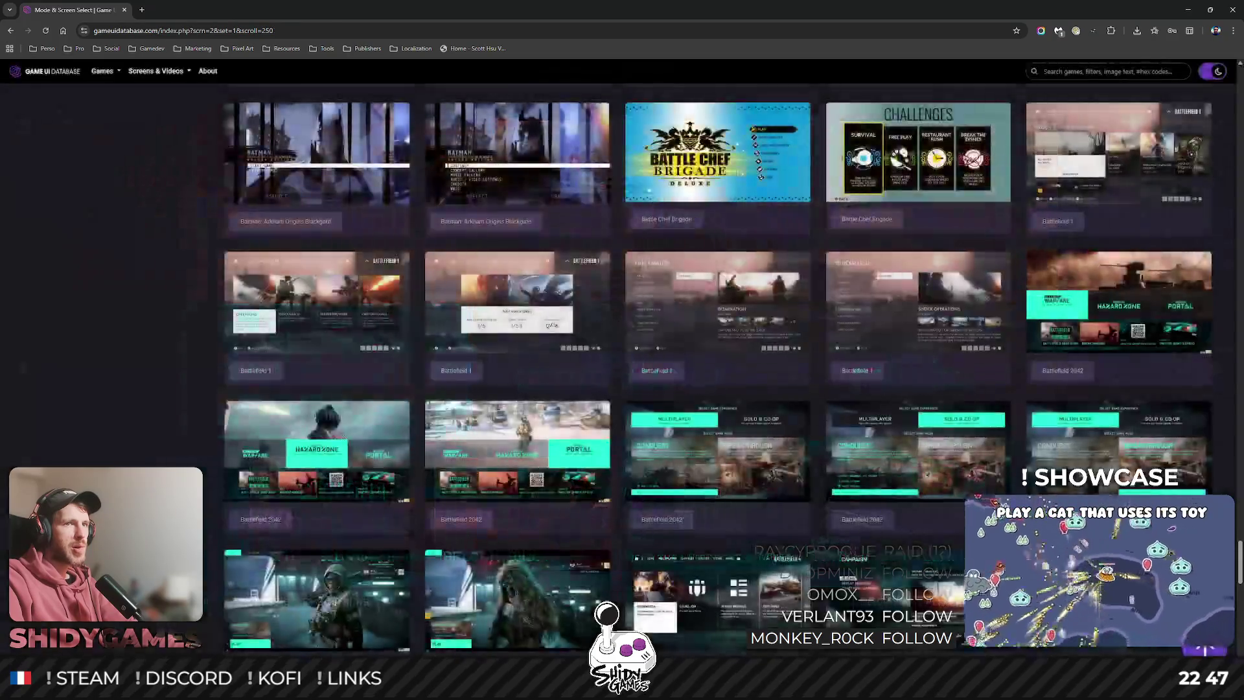
click(221, 348)
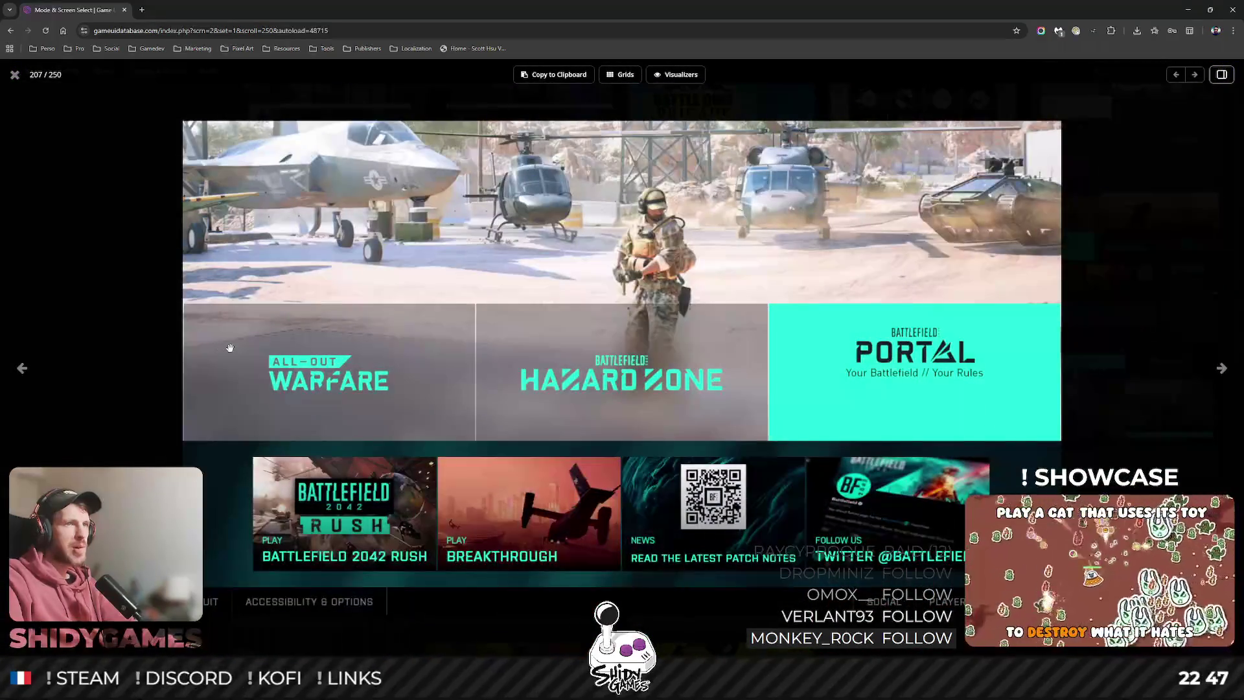
click(224, 340)
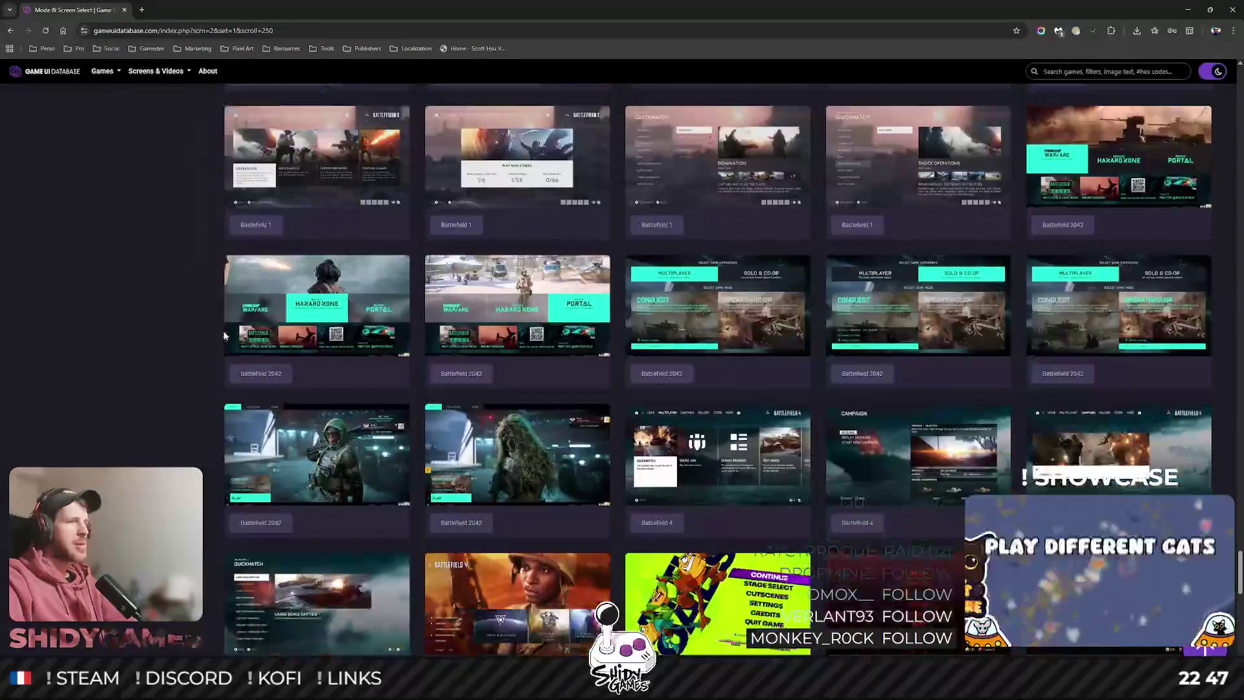
Preview the BlazBlue: Central Fiction story menu and BlazBlue Cross Tag Battle Episode Mode screenshots.
scroll(224, 334, down, 5)
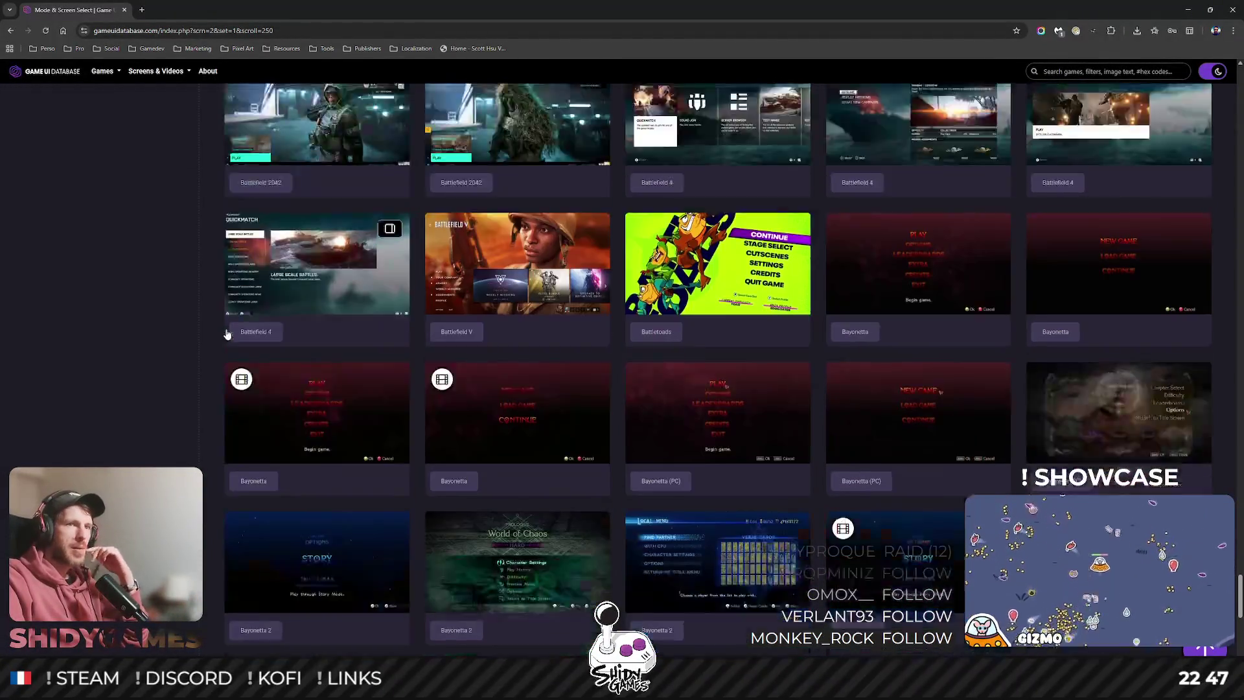
scroll(114, 319, down, 5)
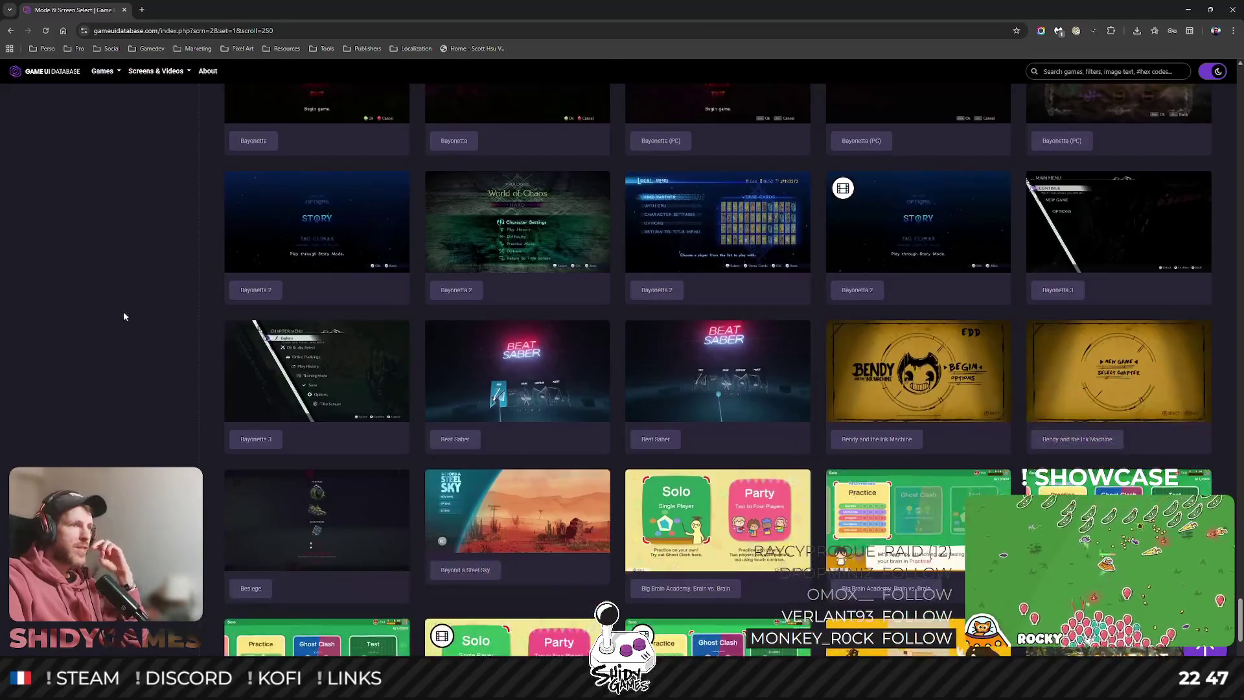
scroll(114, 318, down, 5)
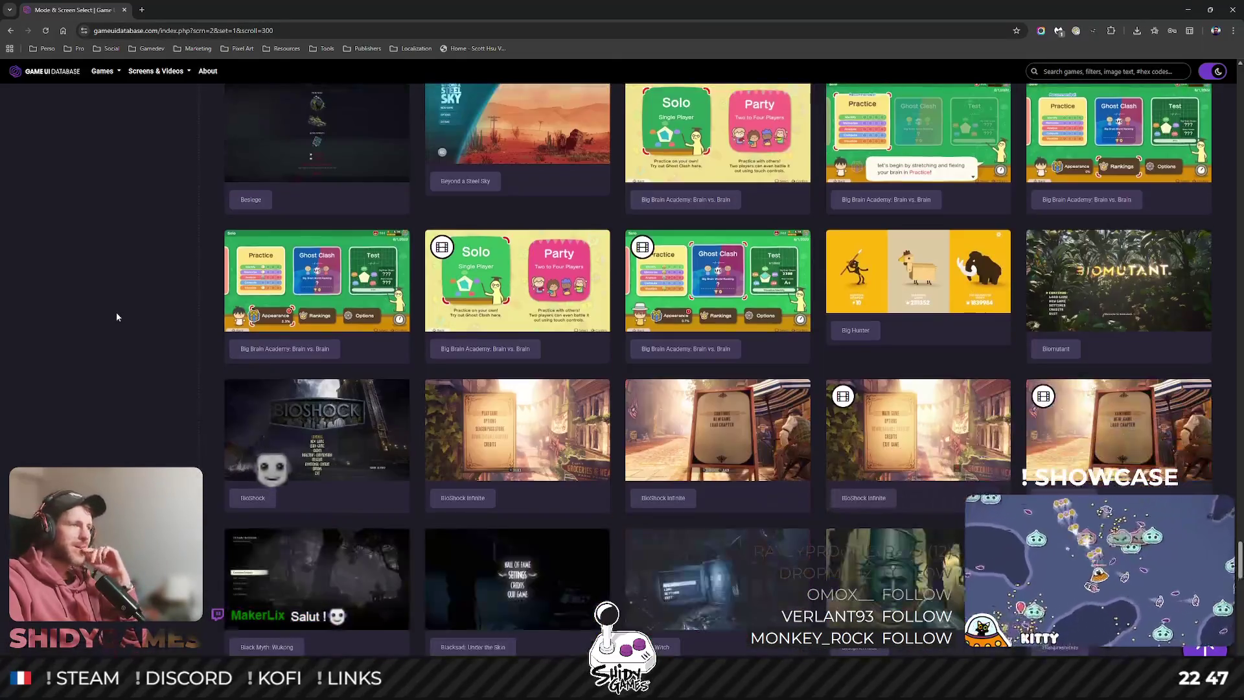
scroll(125, 295, down, 6)
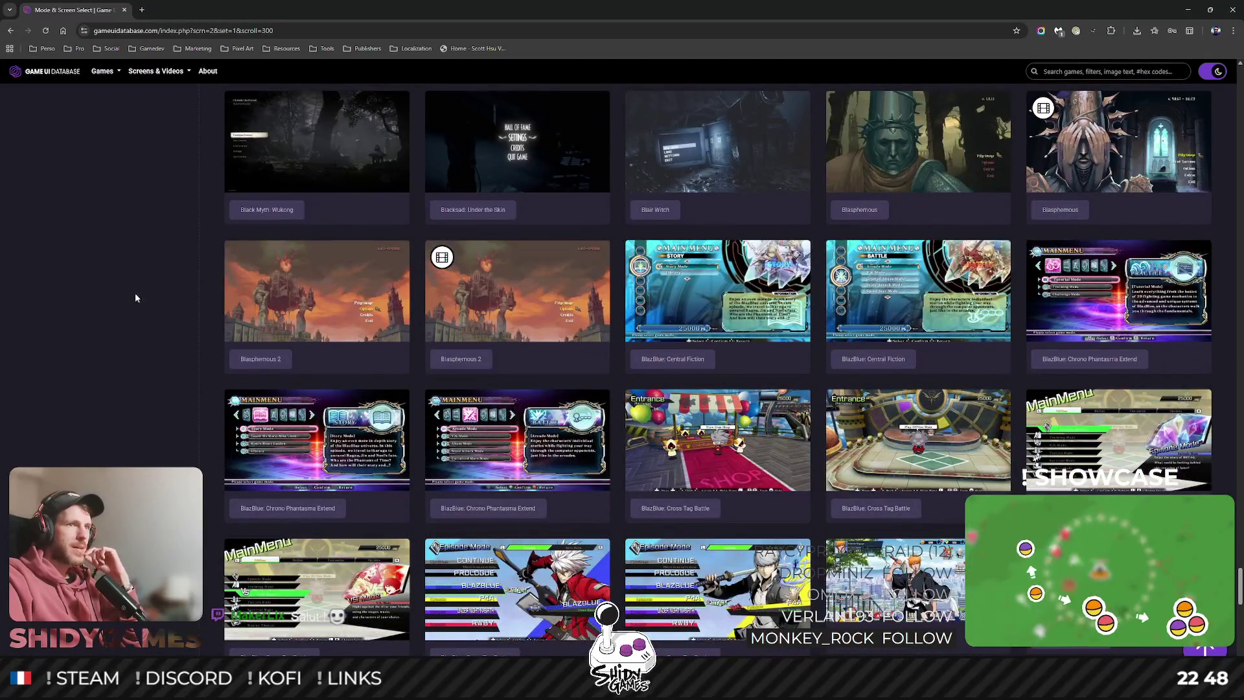
click(632, 276)
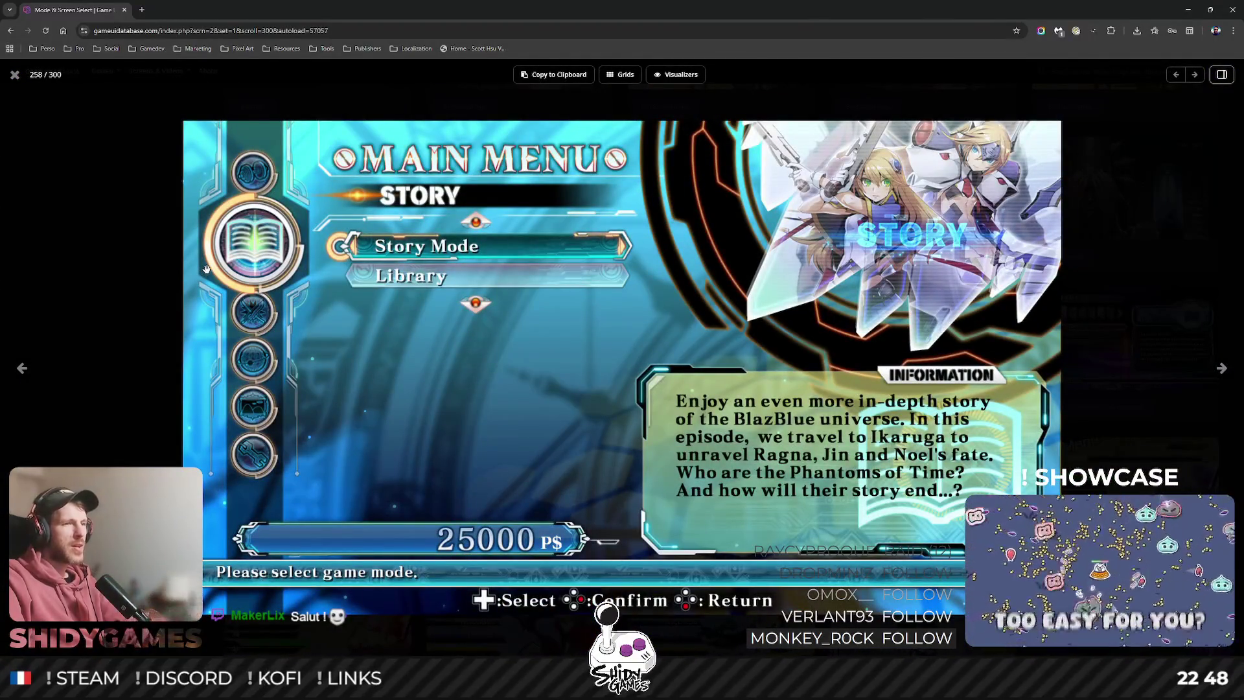
click(153, 344)
scroll(190, 324, down, 5)
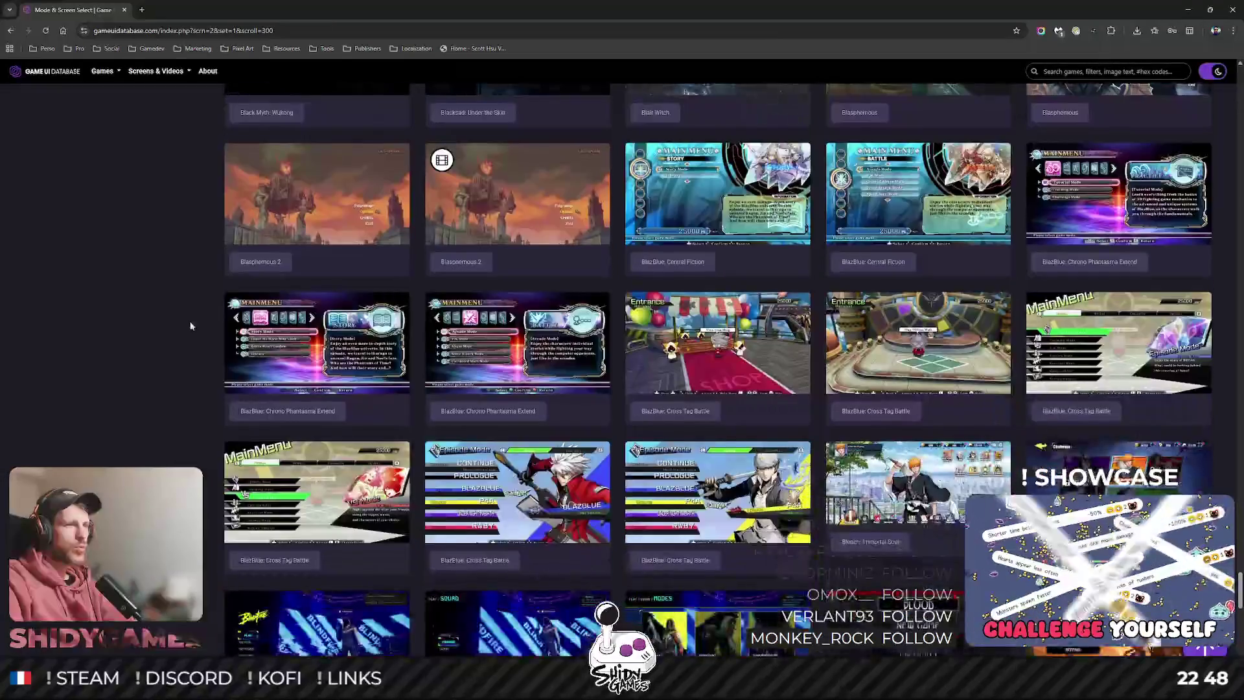
click(473, 339)
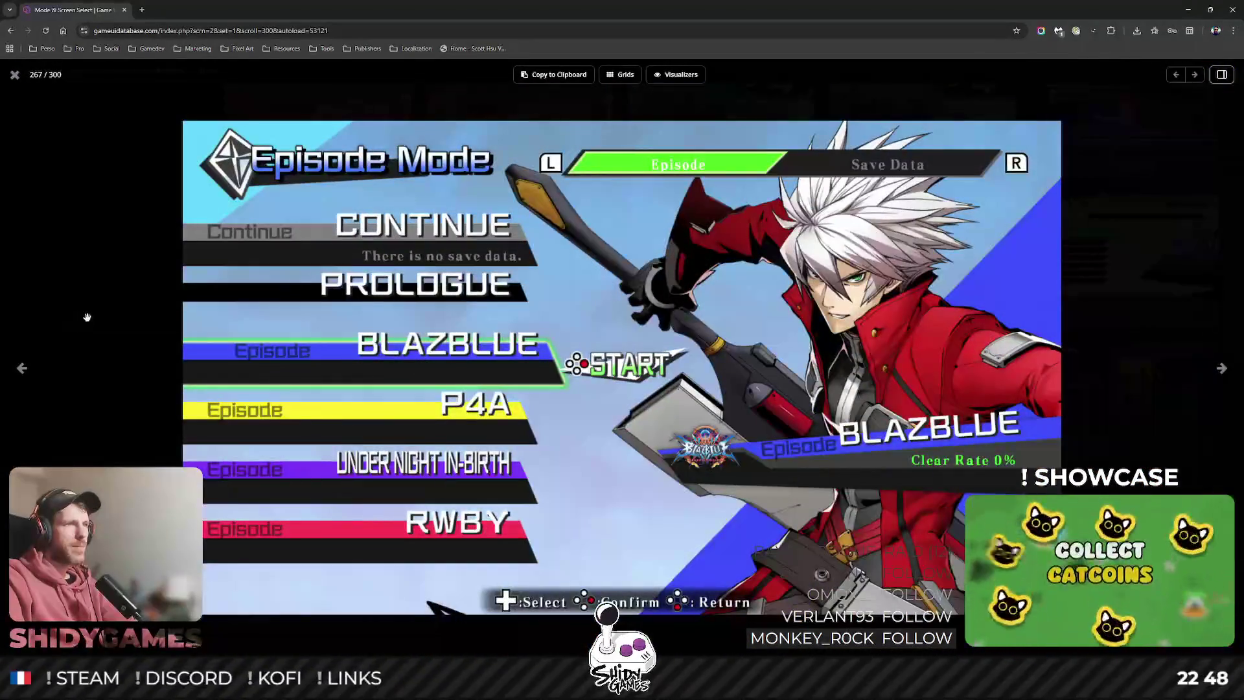
click(97, 307)
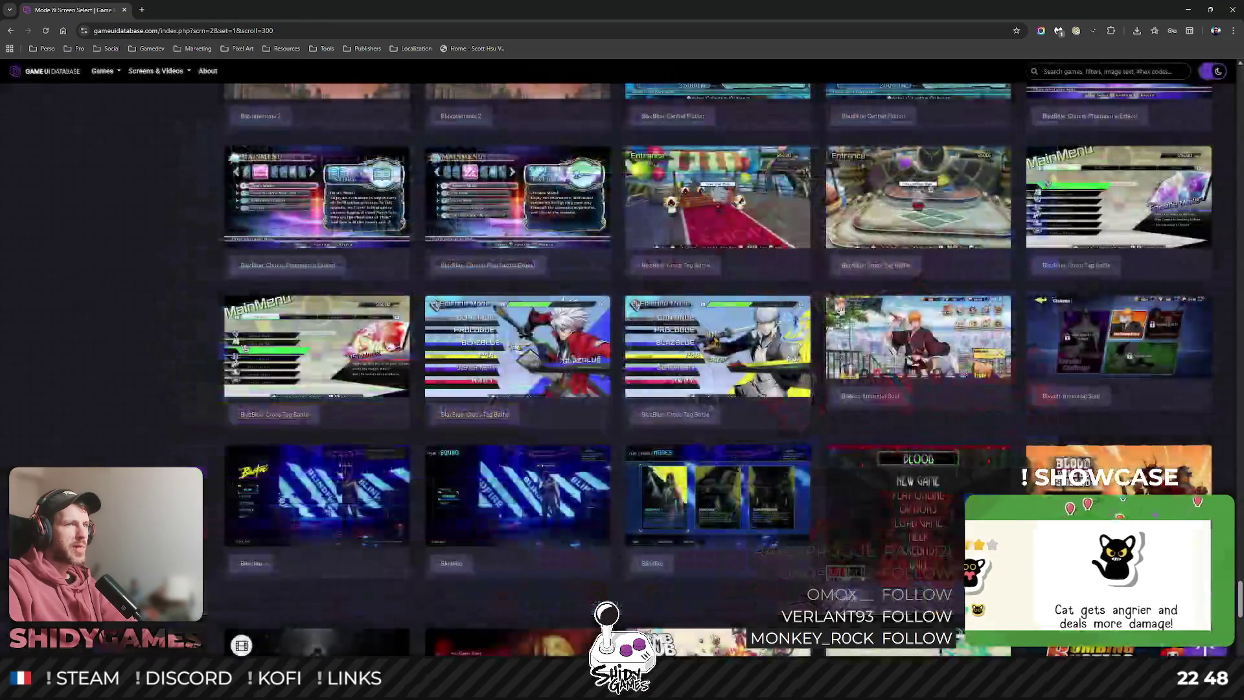
Preview the Entrance shop screenshot and the Blood main menu screenshot.
click(717, 196)
click(274, 316)
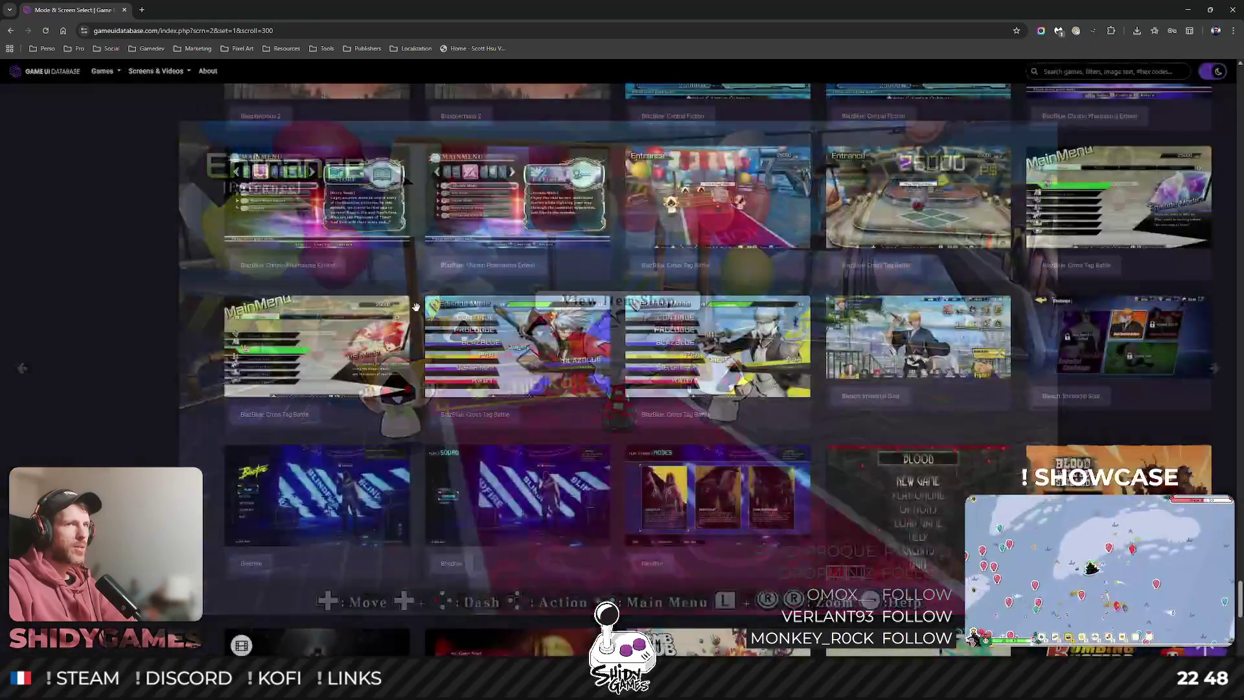
scroll(220, 305, down, 3)
scroll(228, 296, down, 2)
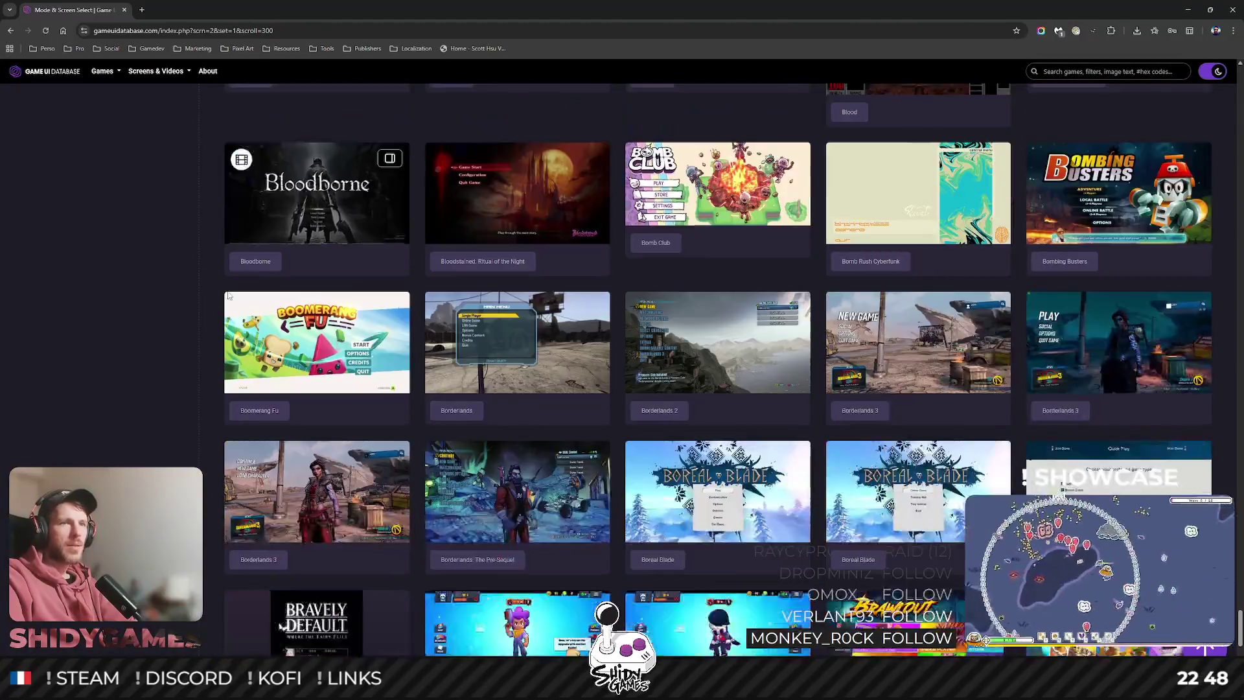
scroll(228, 296, up, 3)
click(918, 213)
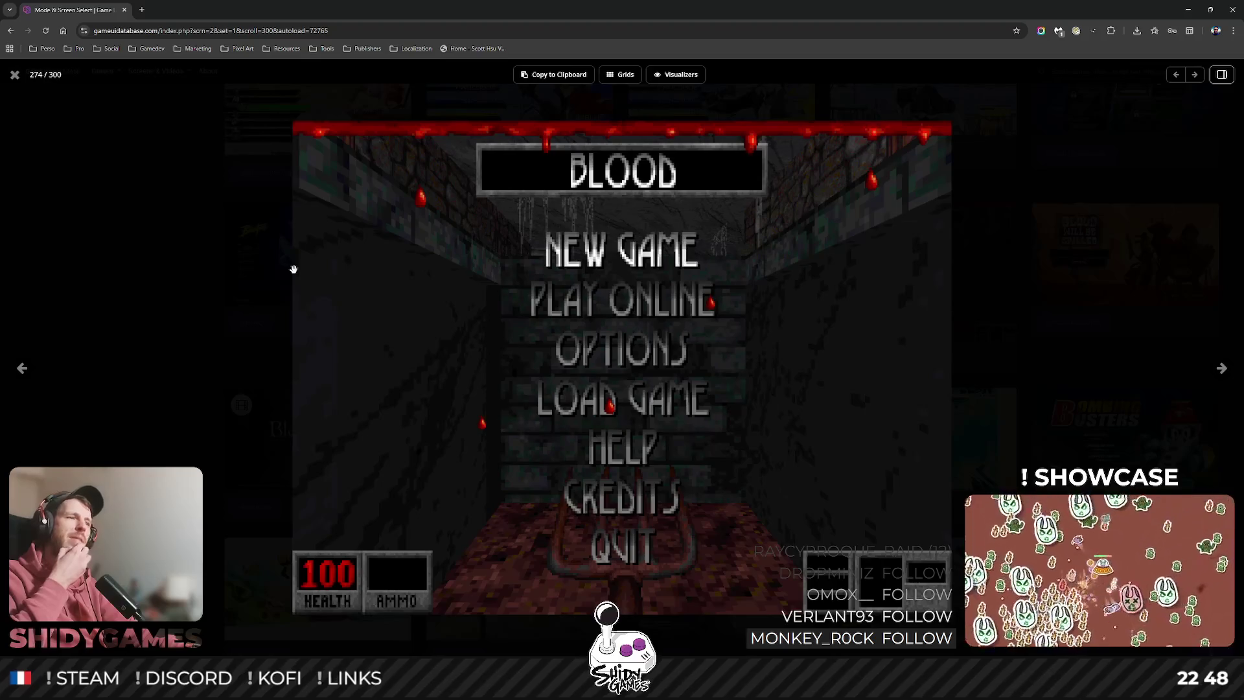
click(293, 269)
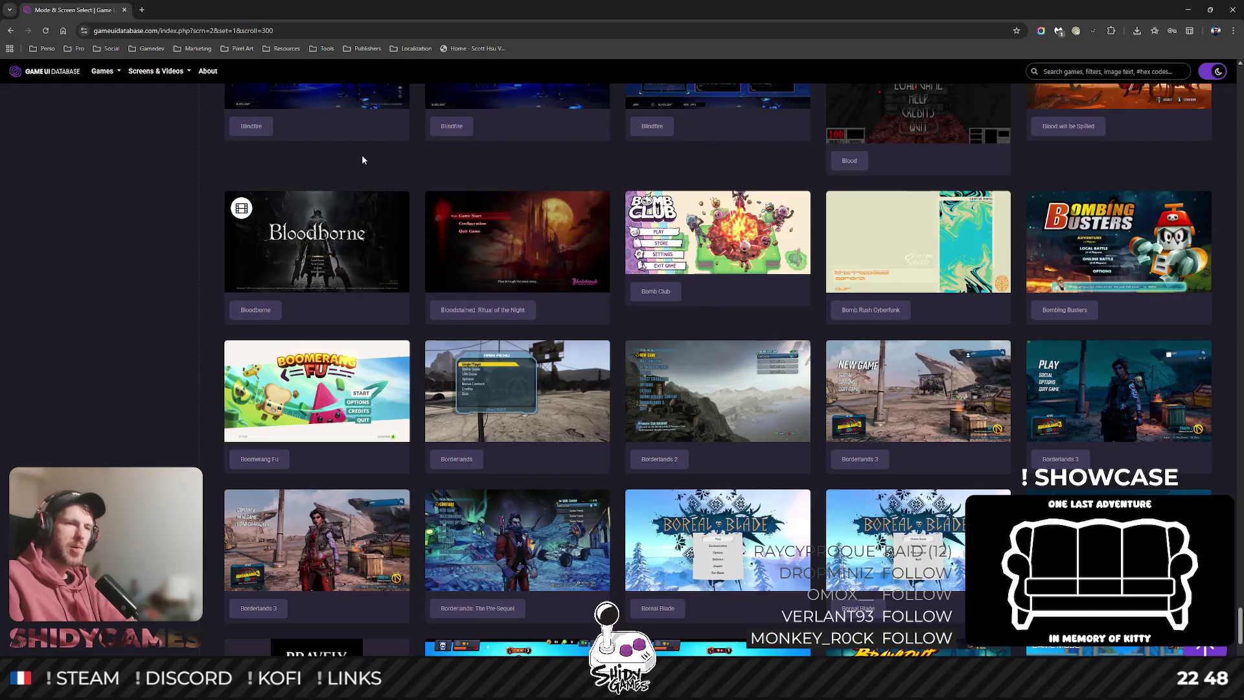
scroll(255, 303, down, 2)
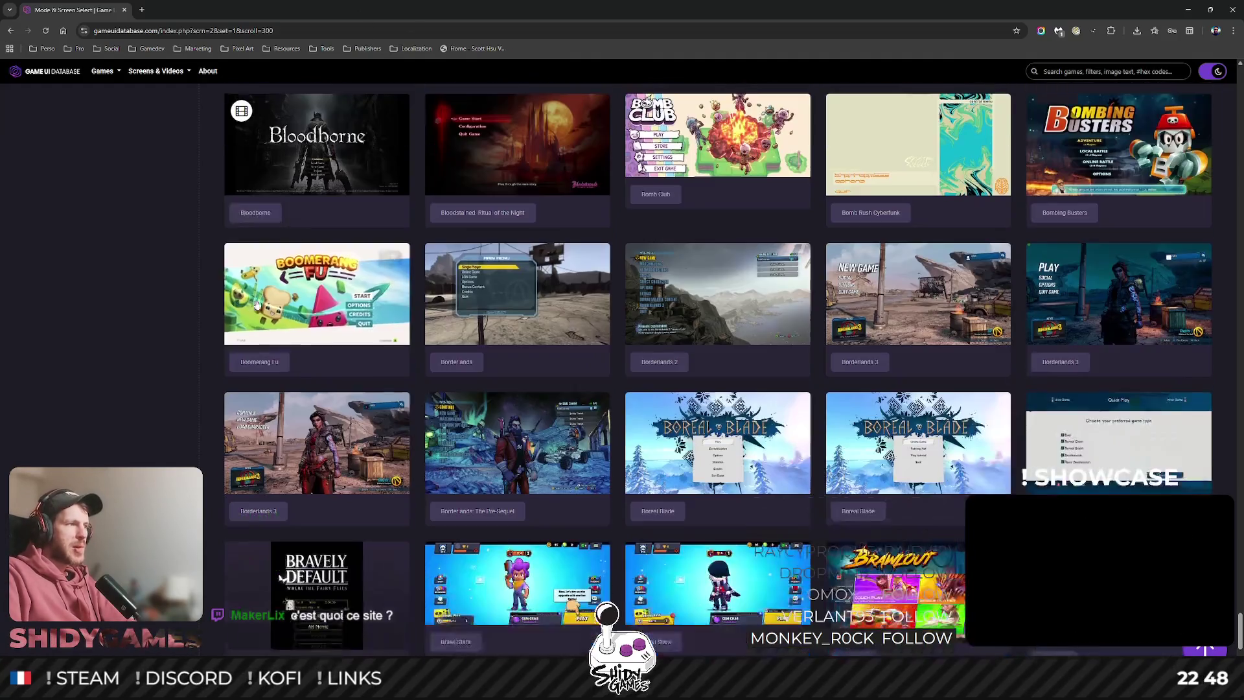
click(171, 31)
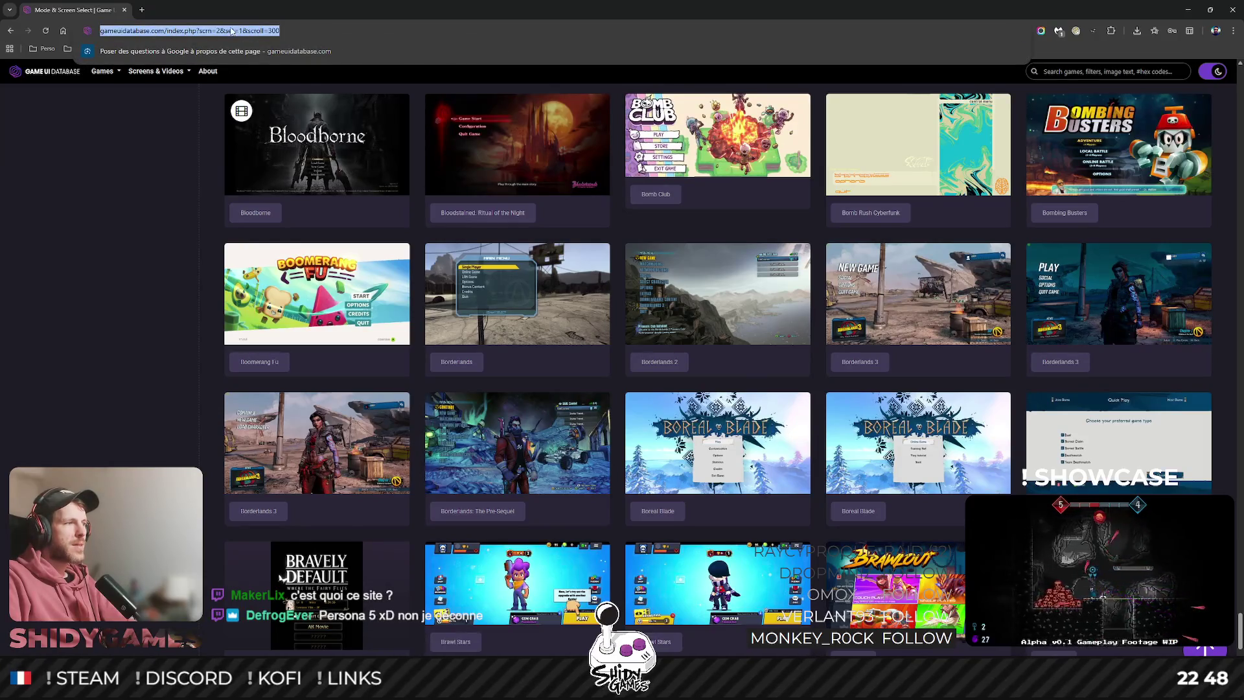
click(199, 32)
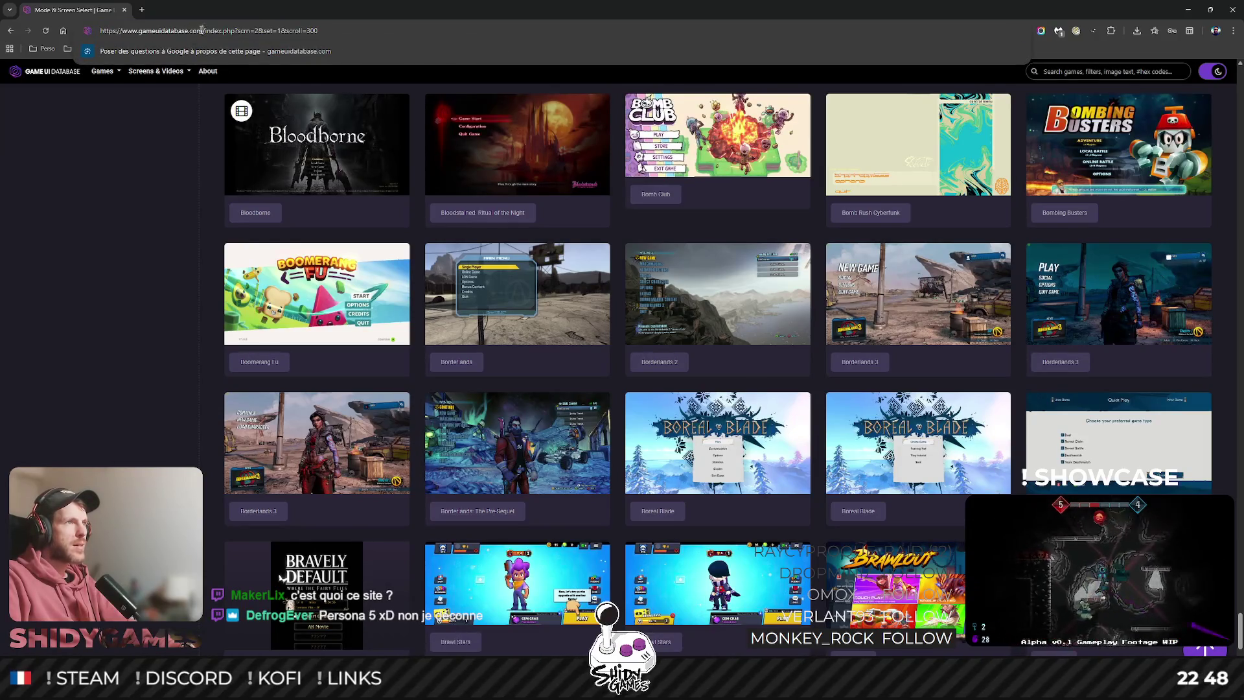
key(shift+Home)
key(alt+Tab)
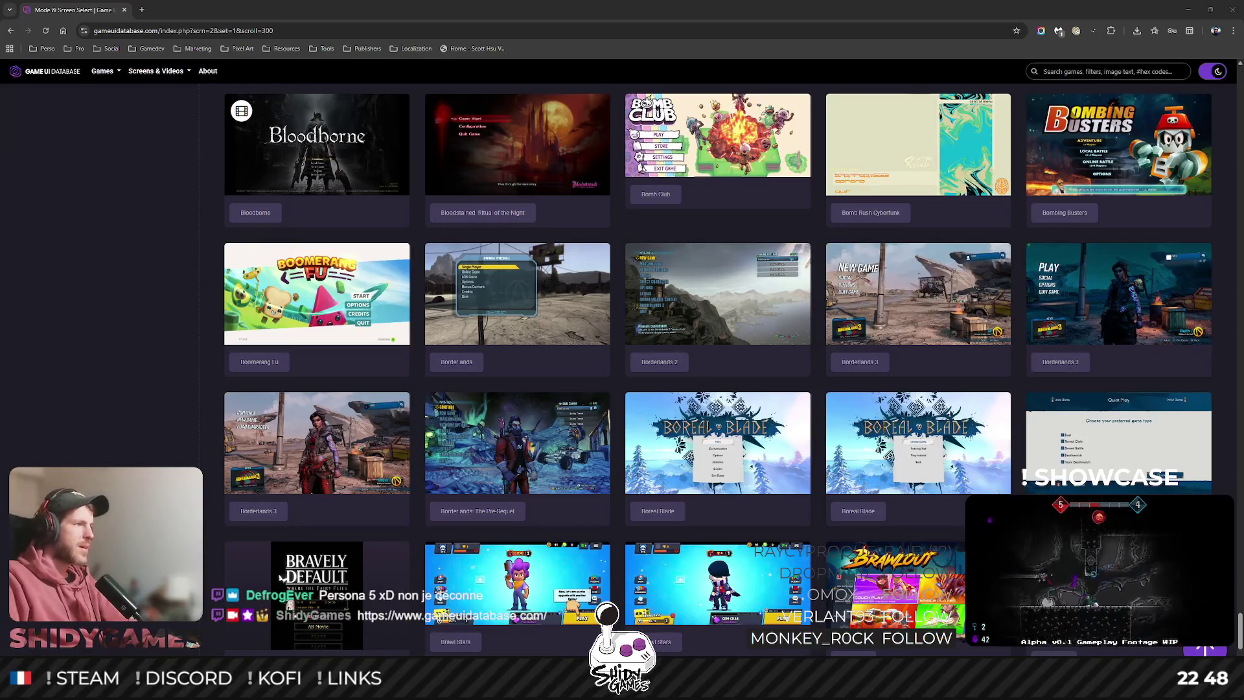
Scroll the grid to Call of Duty and preview the Black Ops 4 mode-select screenshot.
click(141, 301)
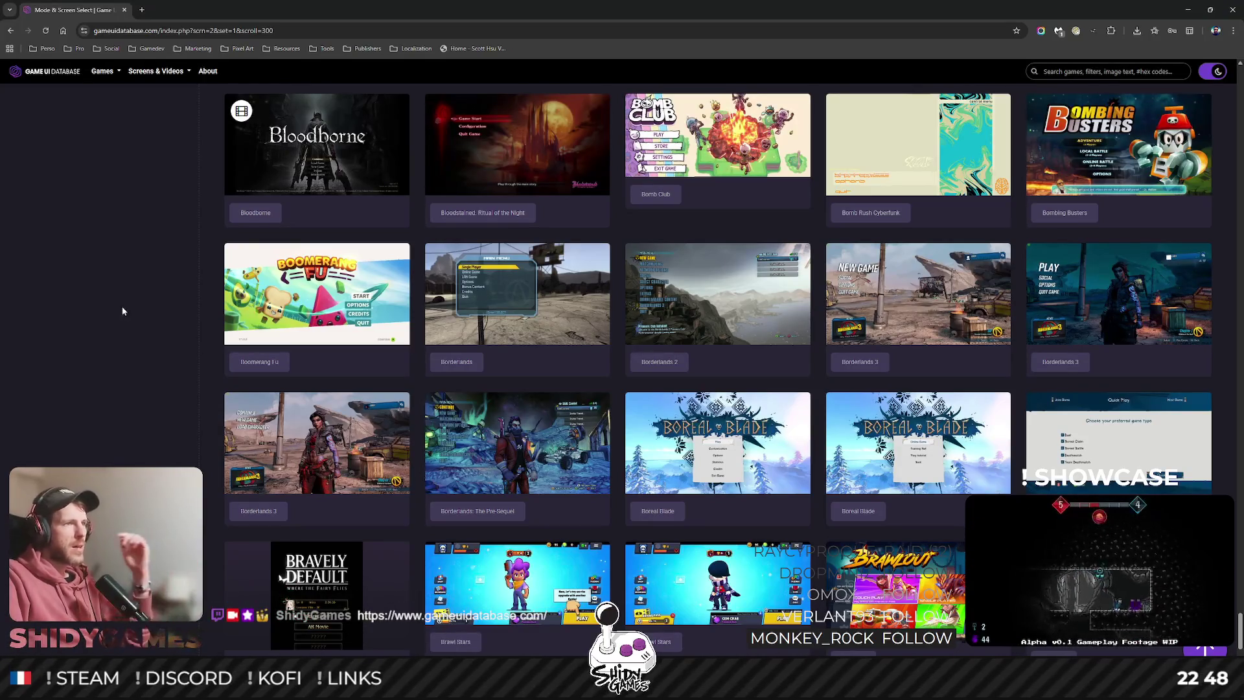
scroll(137, 336, up, 4)
scroll(137, 336, down, 10)
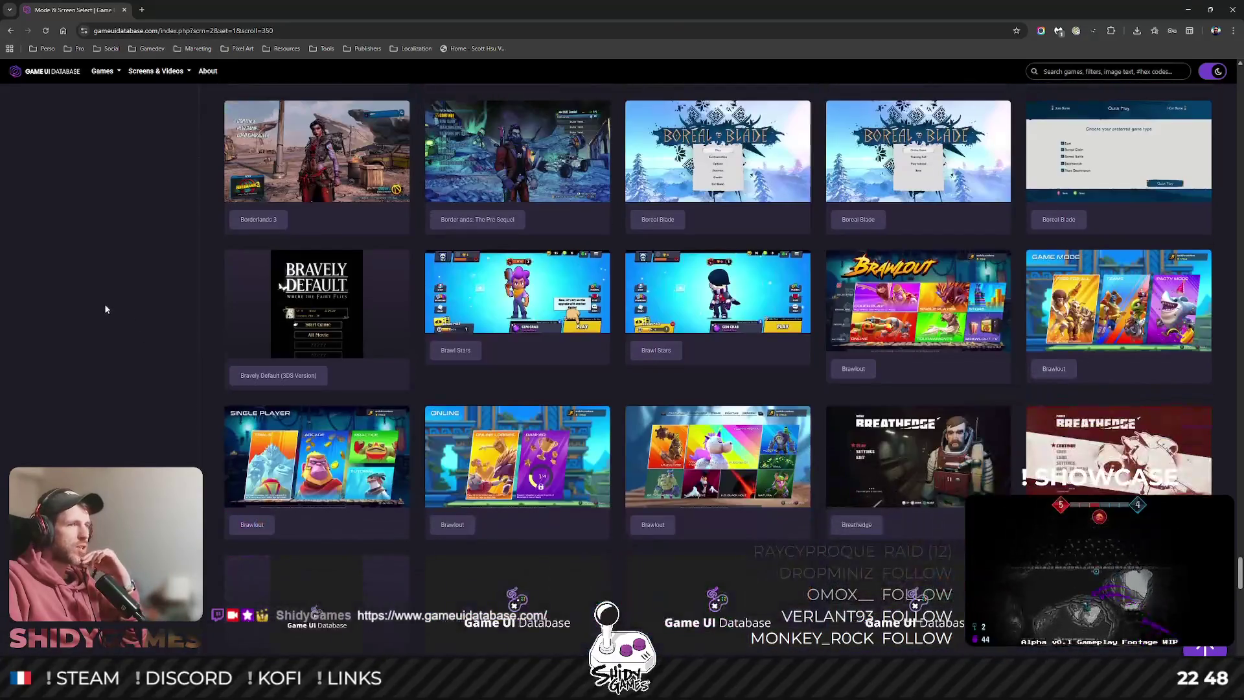
scroll(107, 304, down, 5)
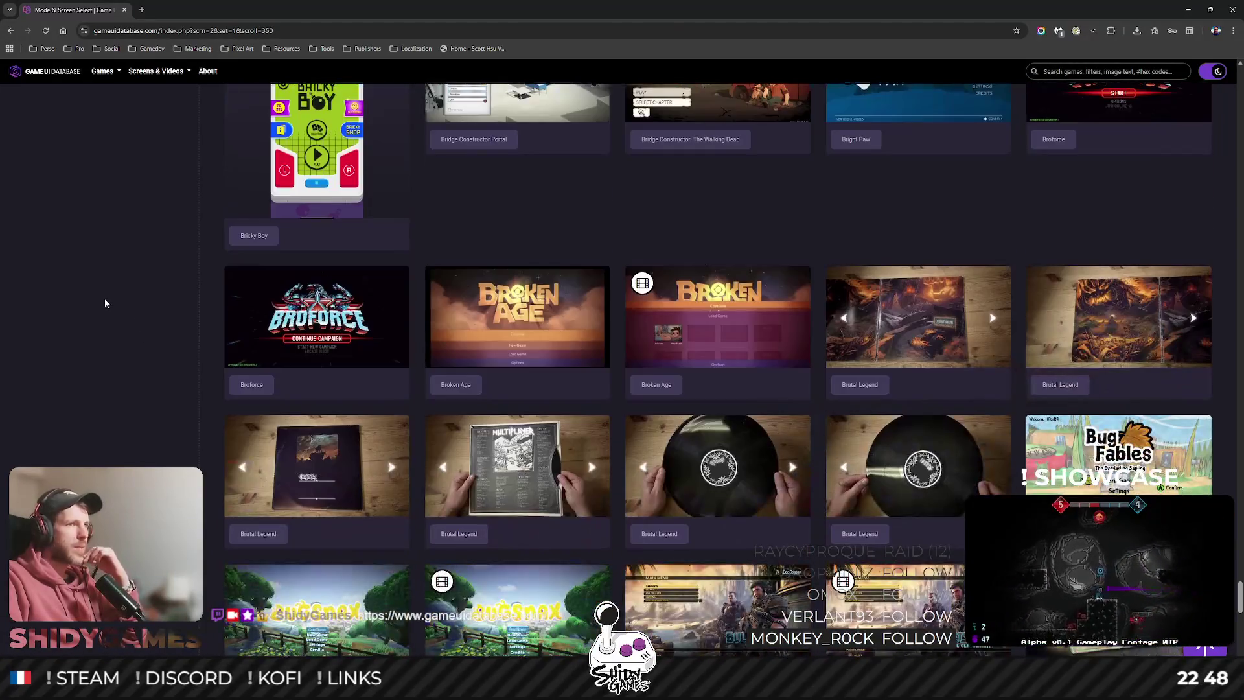
scroll(58, 289, down, 2)
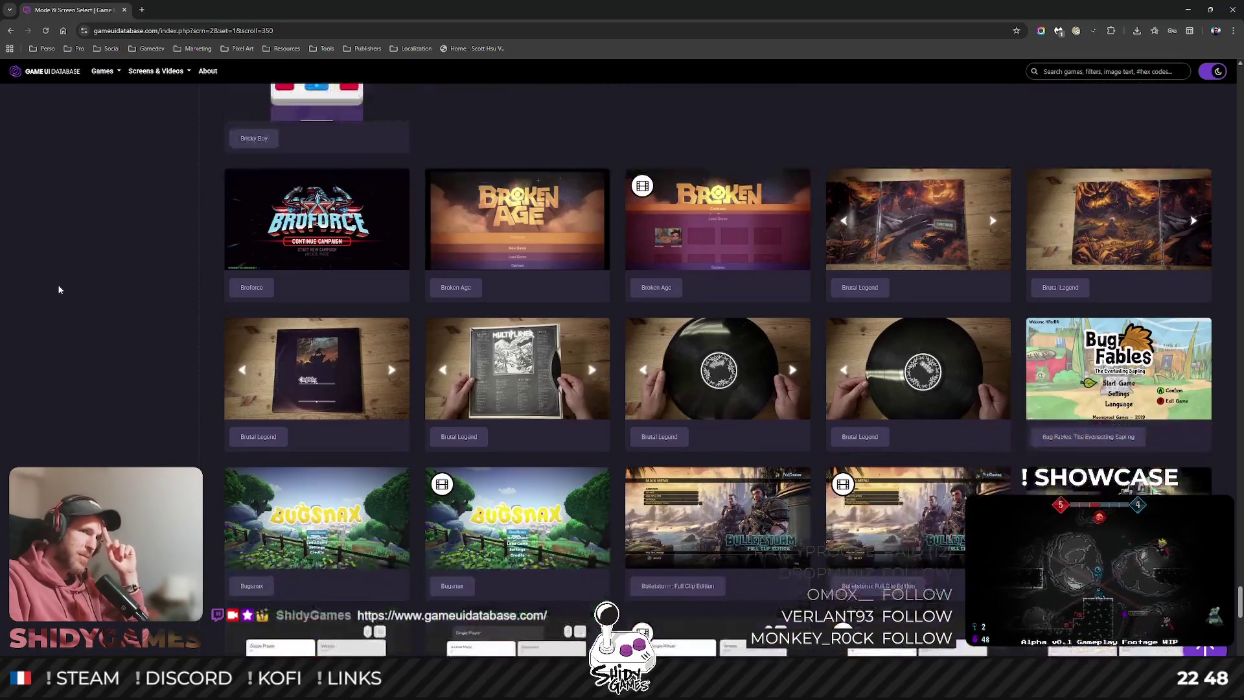
scroll(61, 287, up, 4)
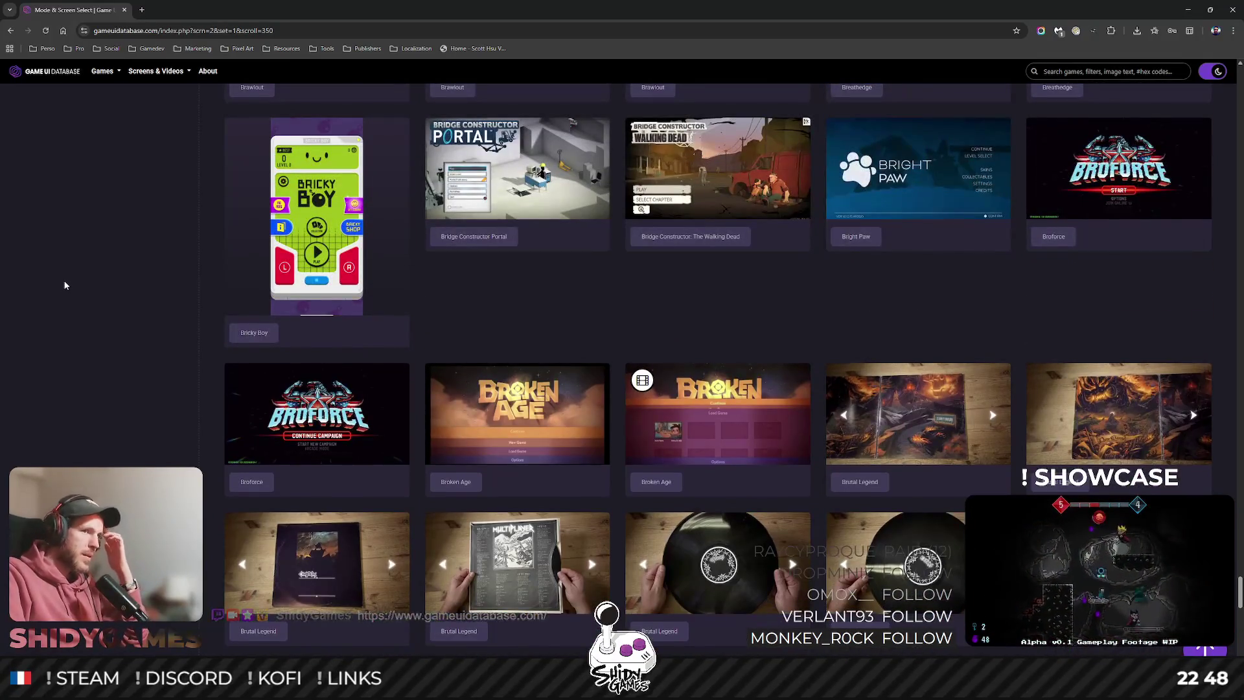
scroll(65, 284, up, 1)
scroll(64, 285, up, 3)
scroll(67, 283, up, 6)
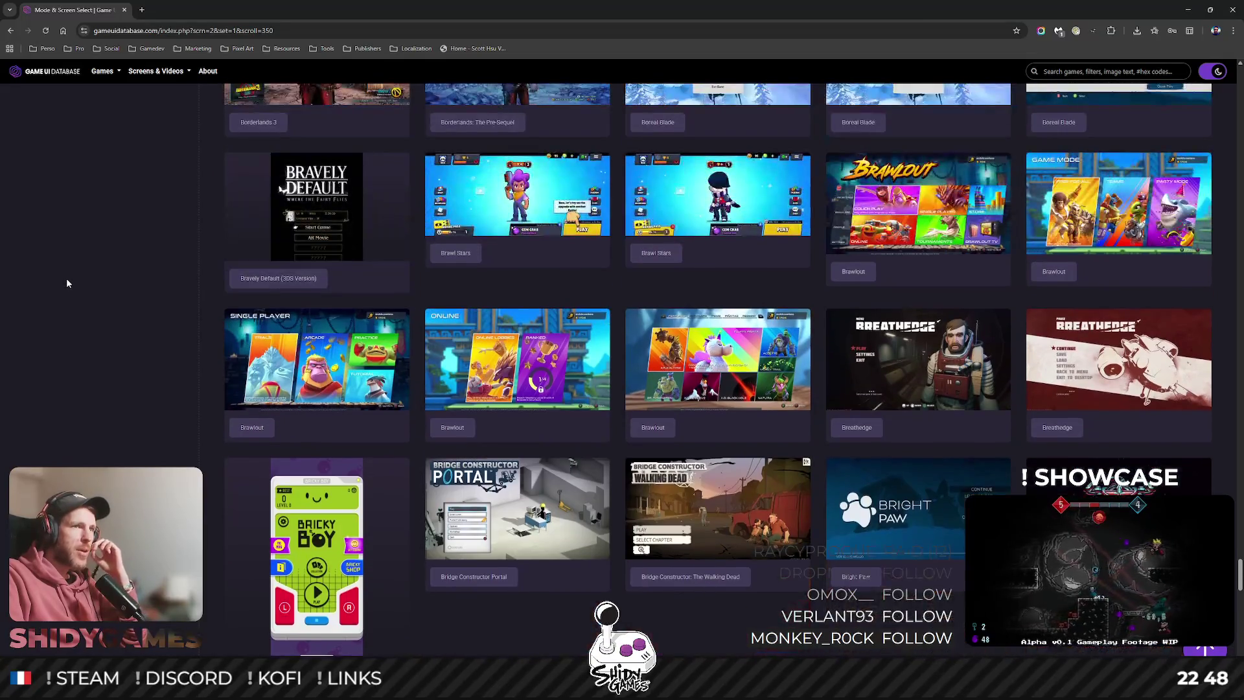
scroll(67, 283, up, 12)
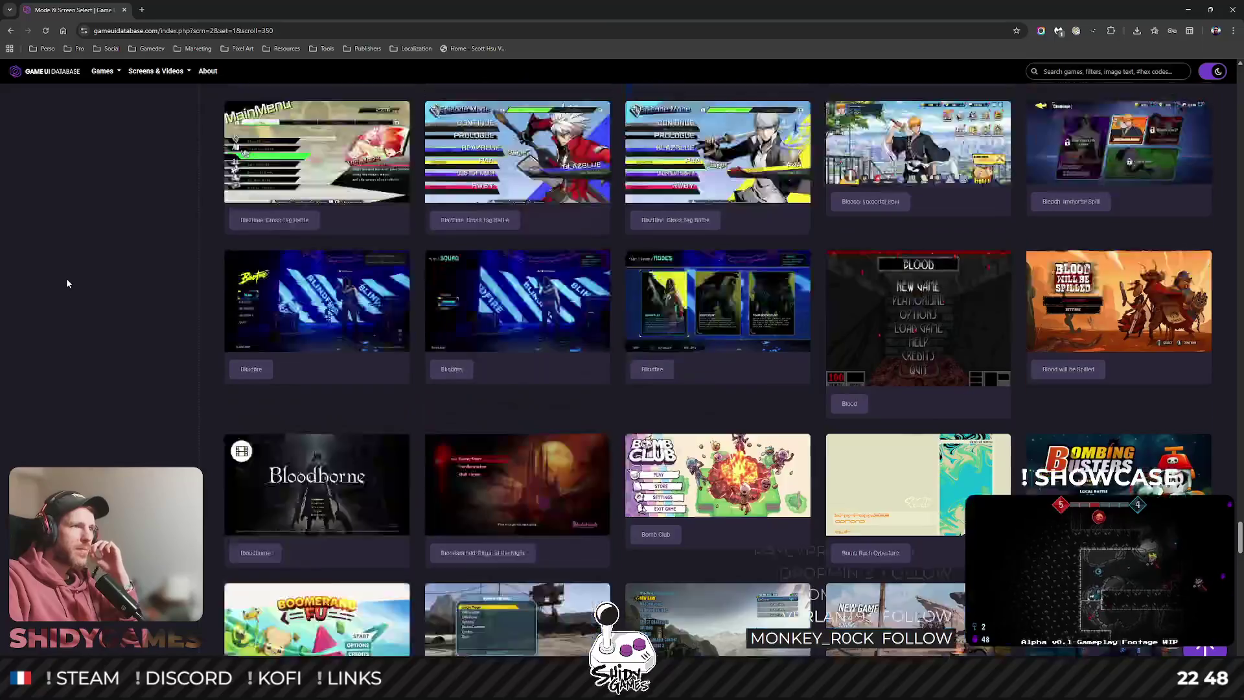
scroll(66, 283, down, 20)
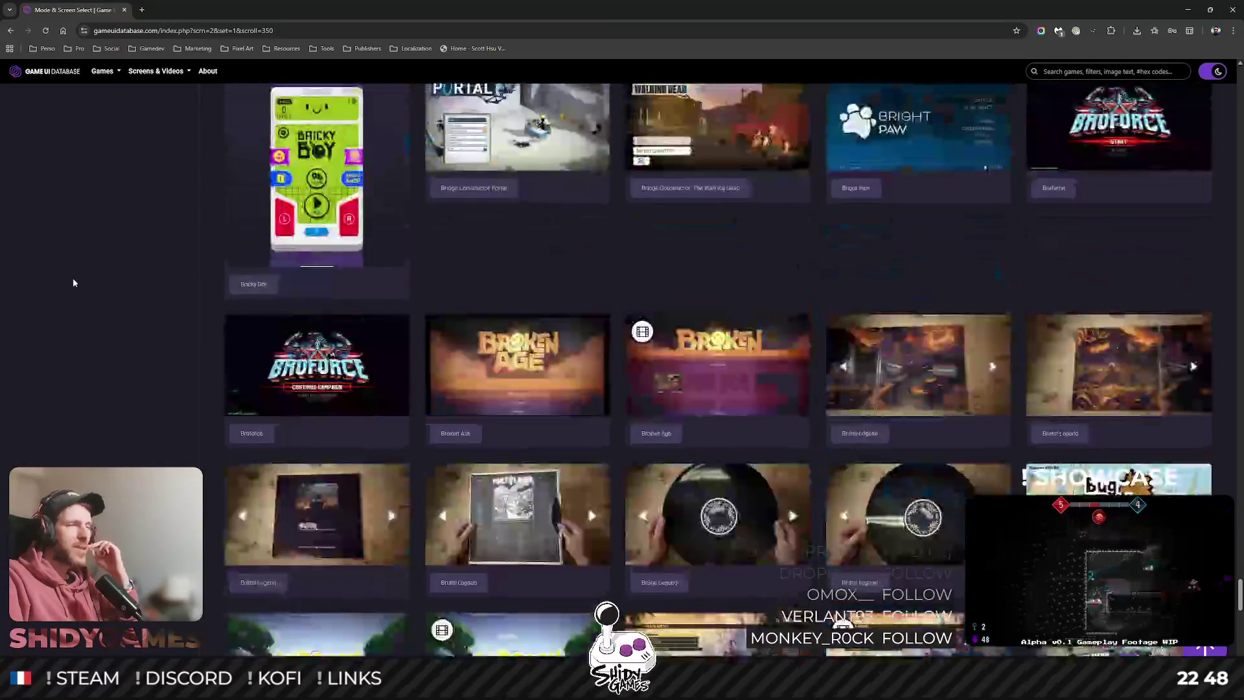
scroll(77, 275, down, 6)
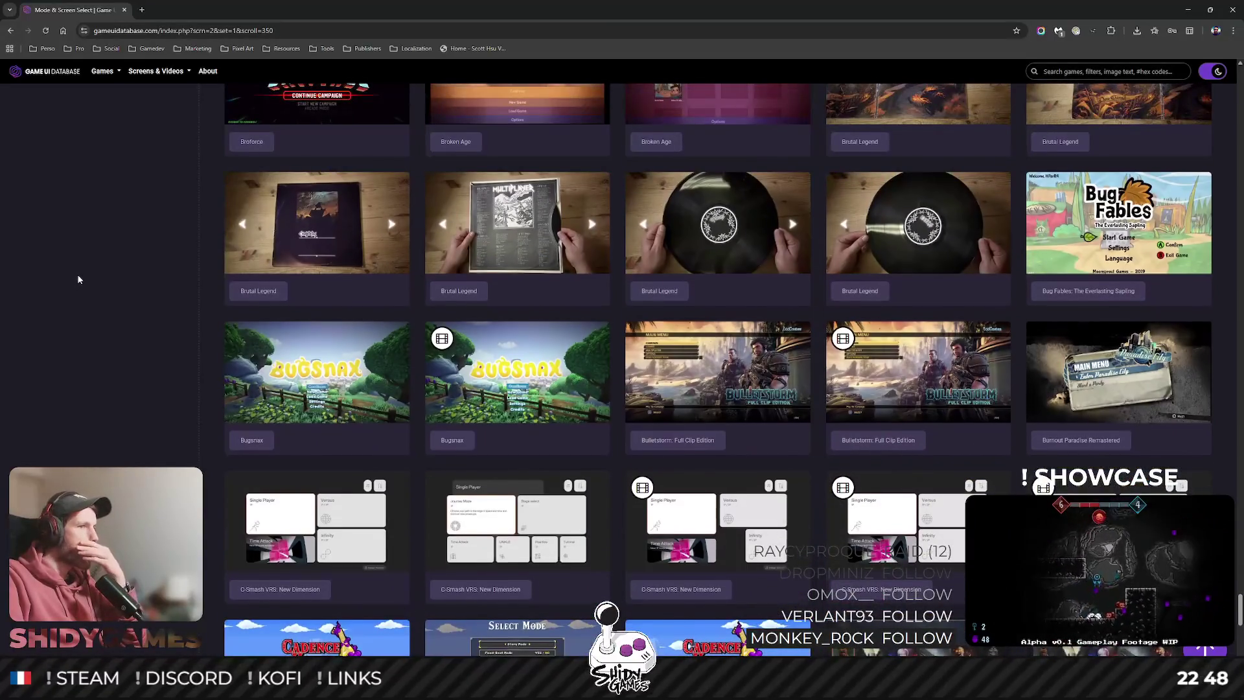
scroll(78, 280, down, 2)
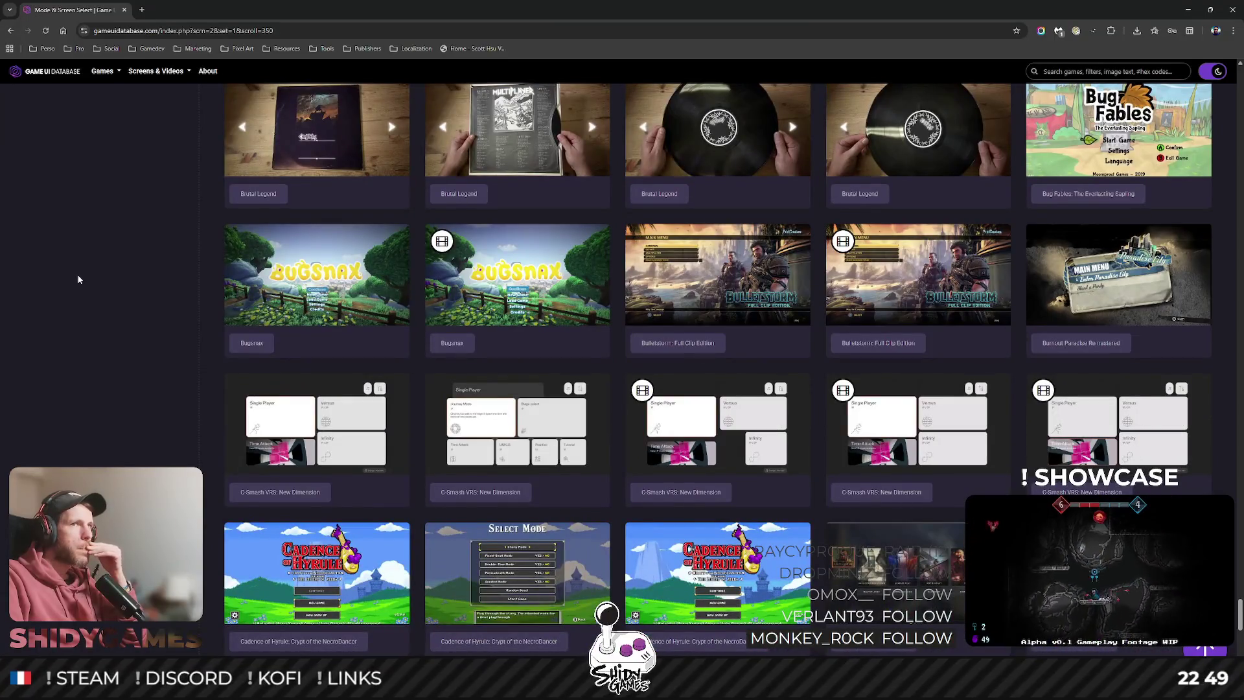
scroll(78, 279, down, 3)
scroll(78, 280, down, 2)
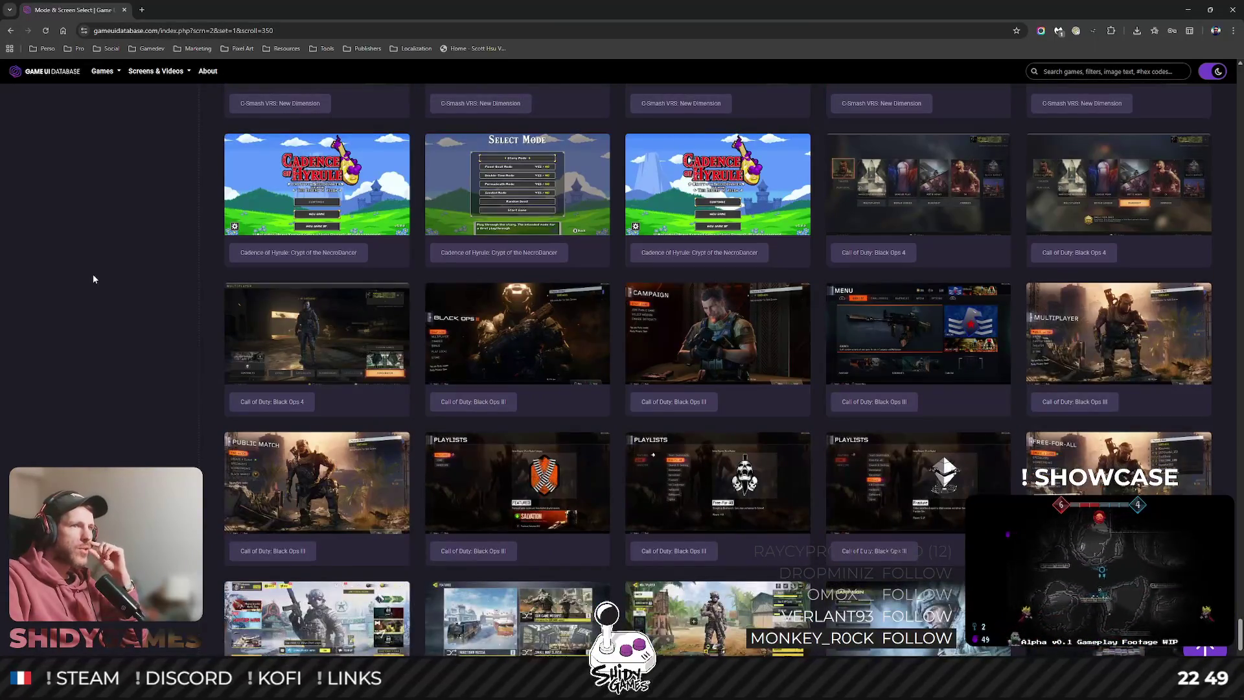
click(918, 185)
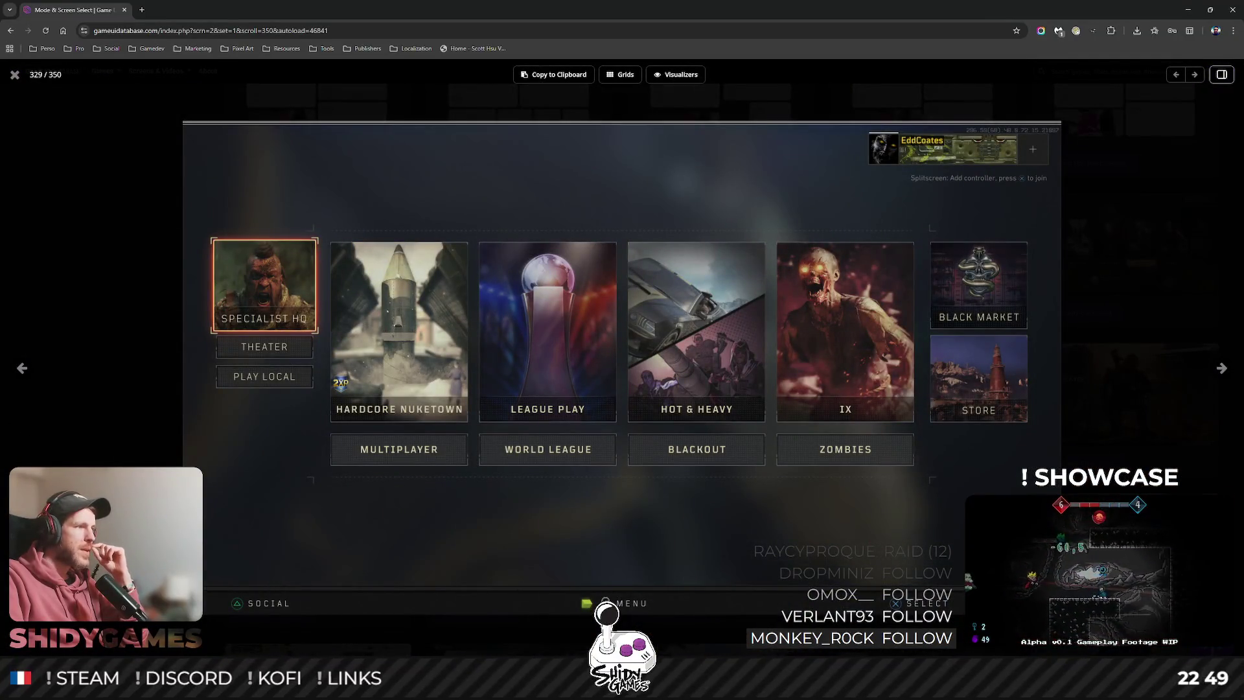
click(14, 74)
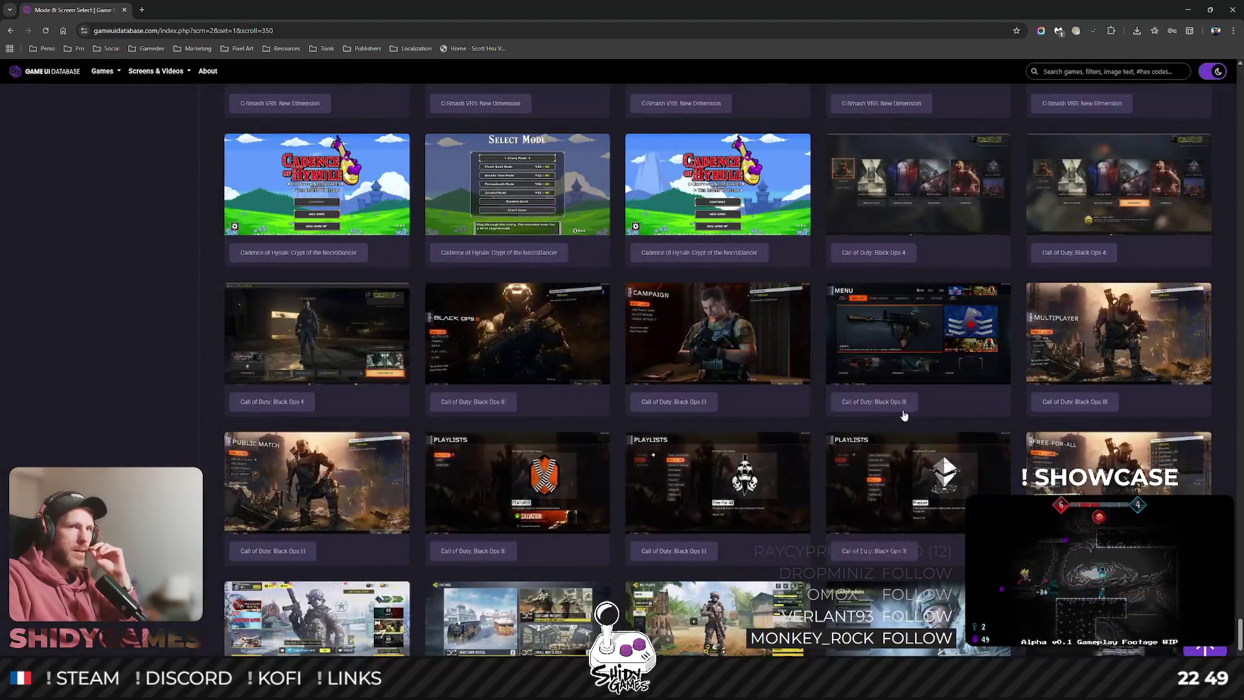
Preview the Black Ops III Multiplayer screenshot, then switch to the Figma design.
click(1118, 333)
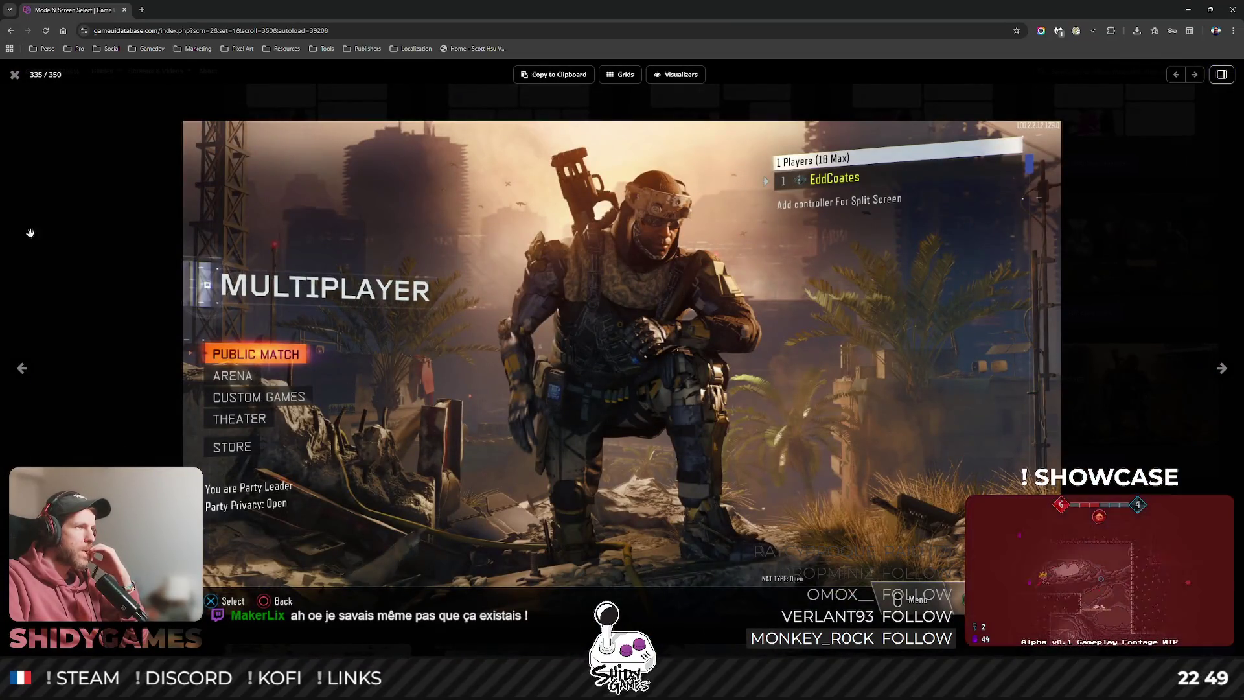
click(14, 81)
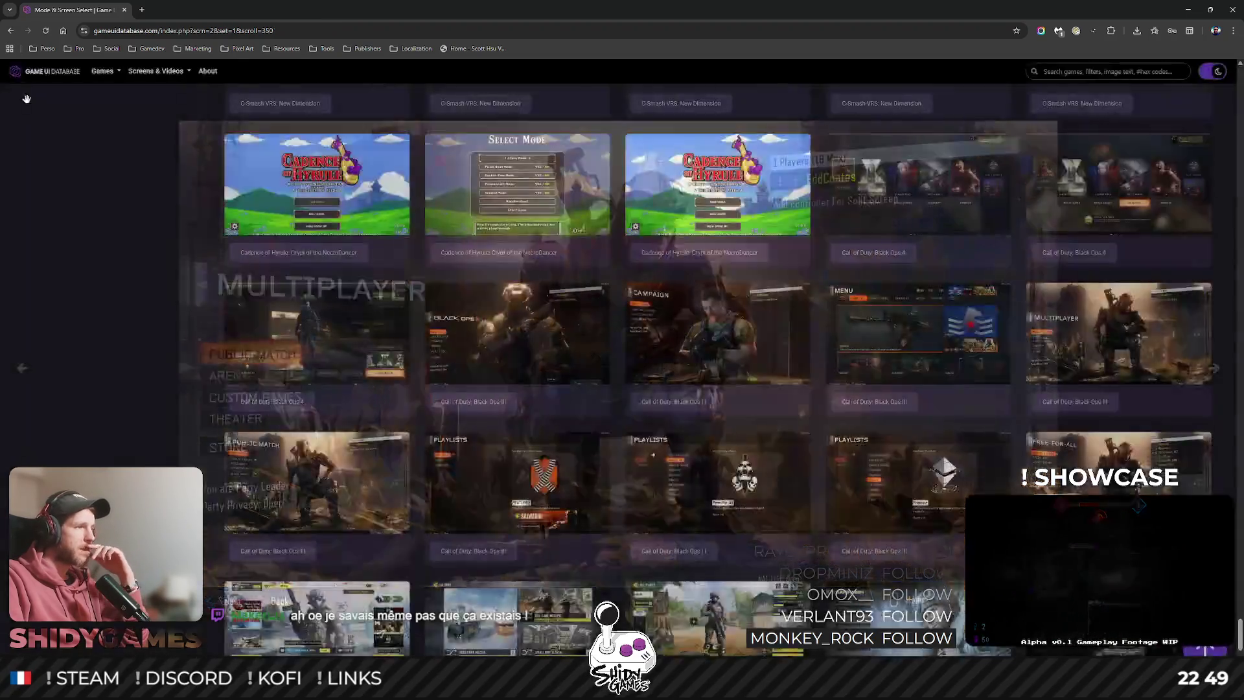
scroll(764, 347, down, 1)
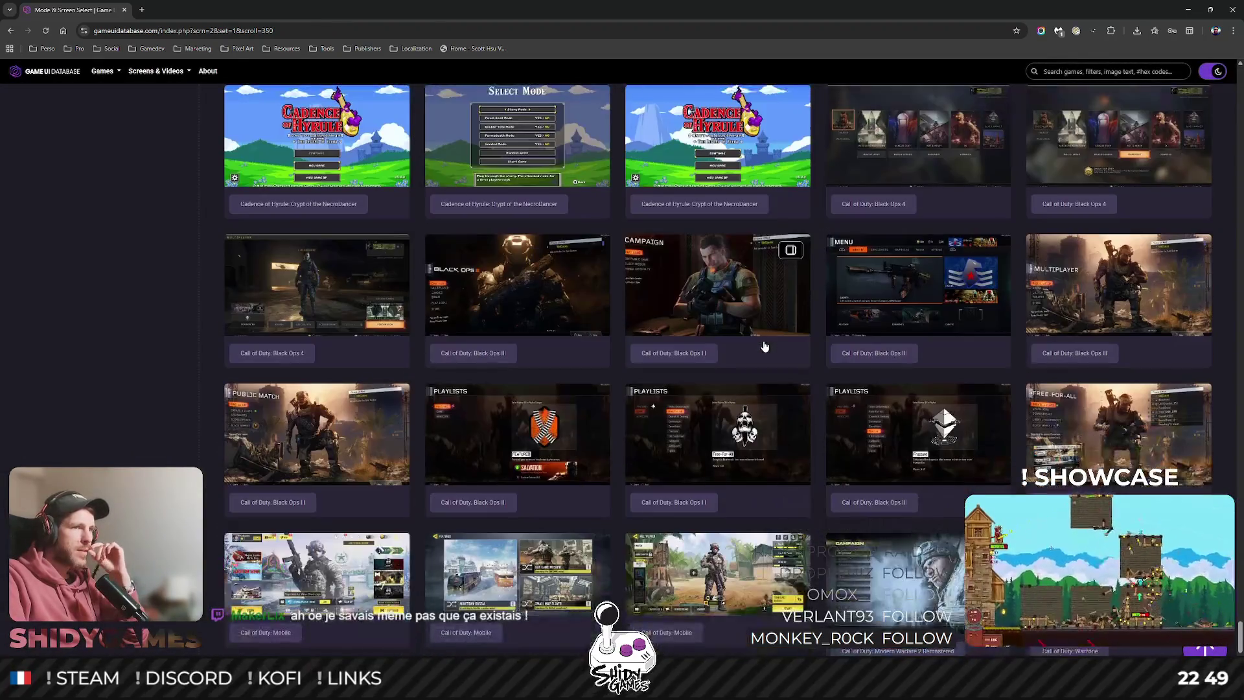
scroll(764, 347, down, 2)
key(alt+Tab)
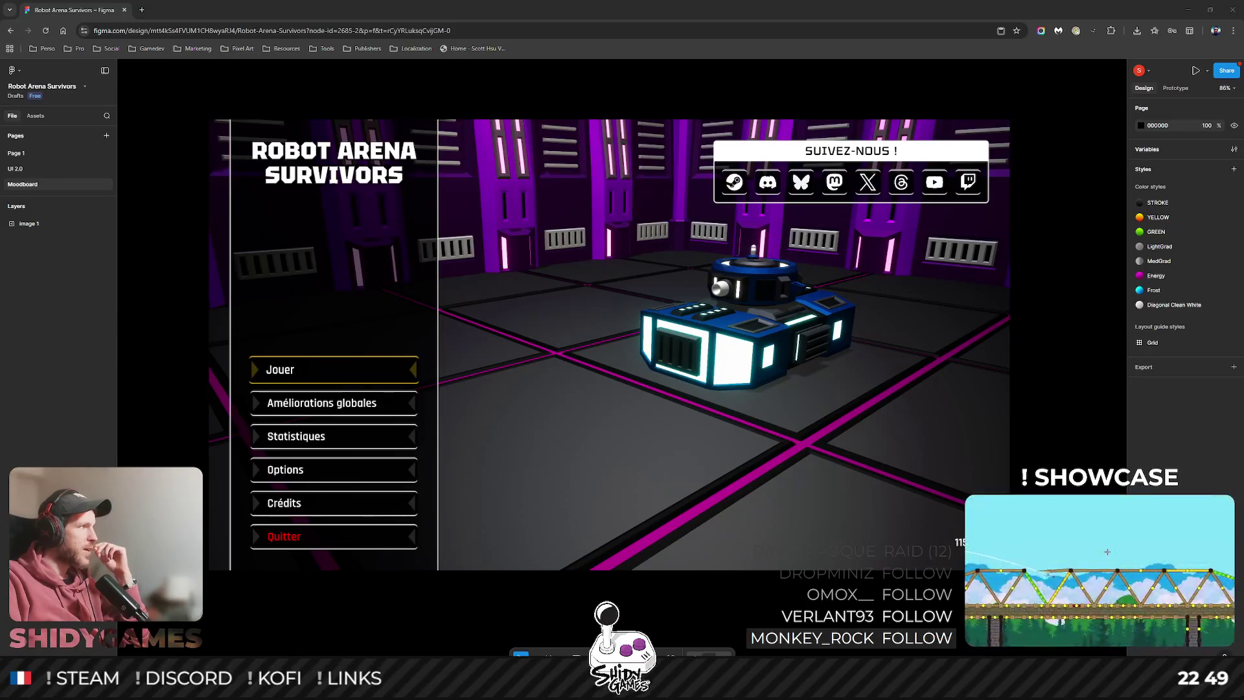
Open Dying Light: The Beast on Interface In Game, view its Crafting screenshot, then close the site.
key(alt+Tab)
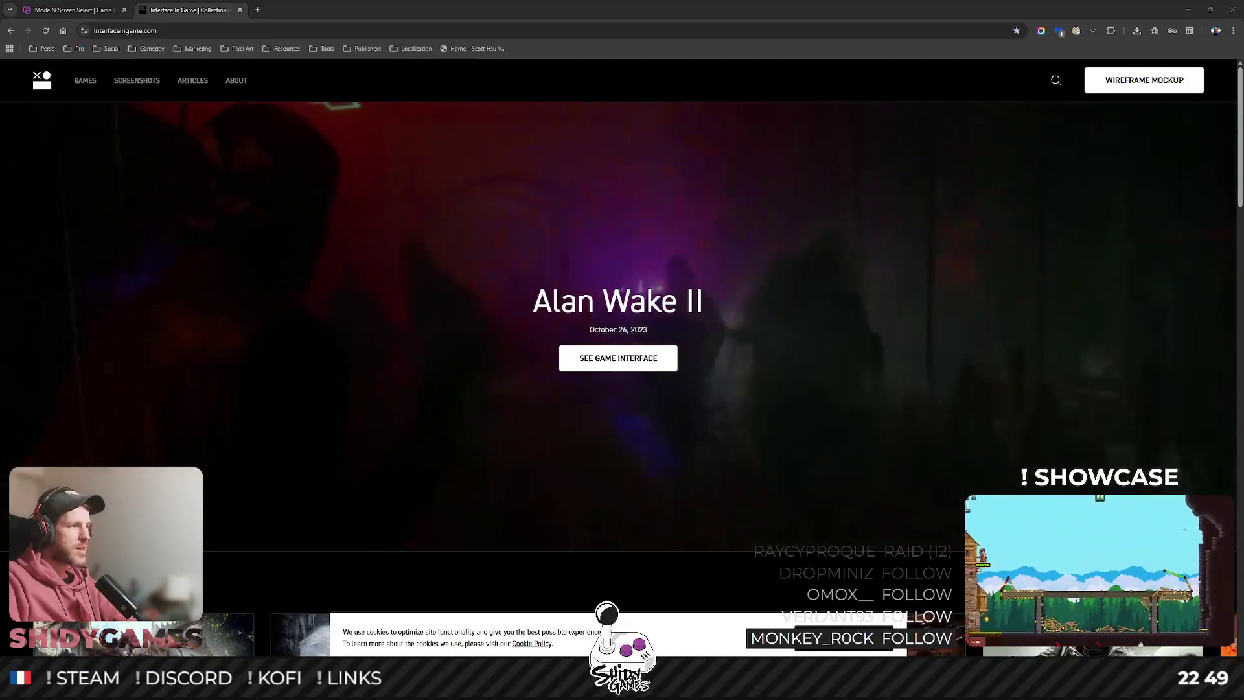
scroll(415, 466, down, 9)
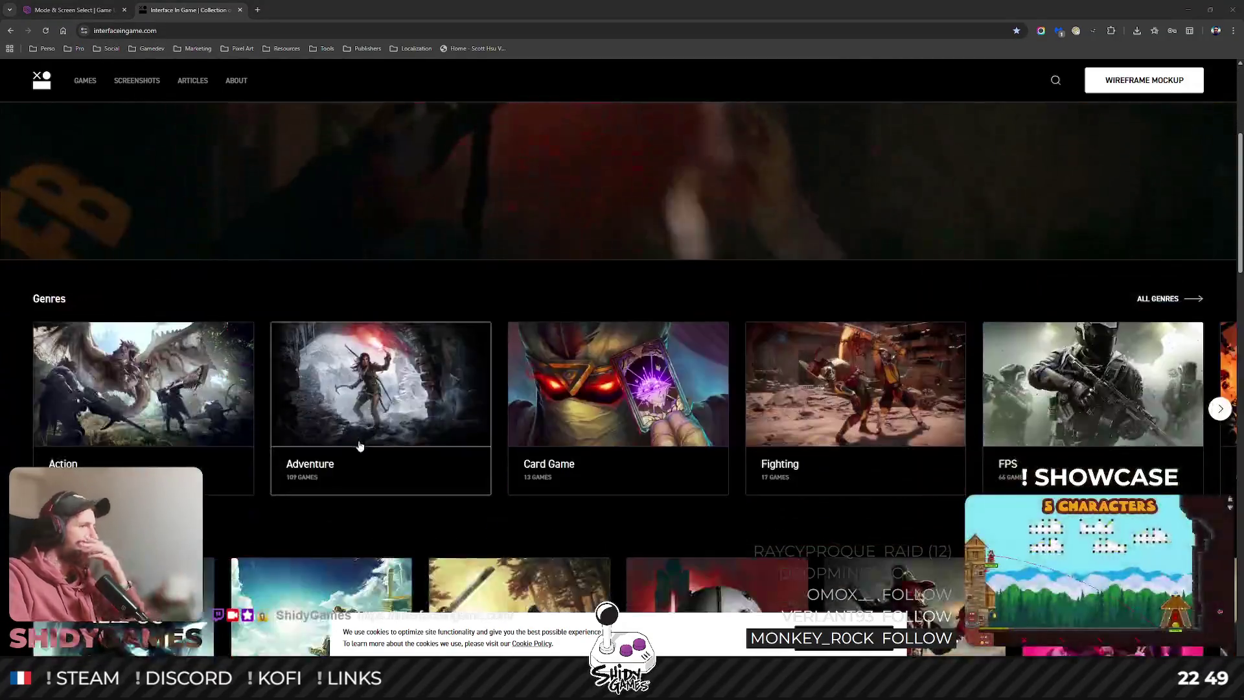
scroll(396, 438, down, 1)
click(537, 427)
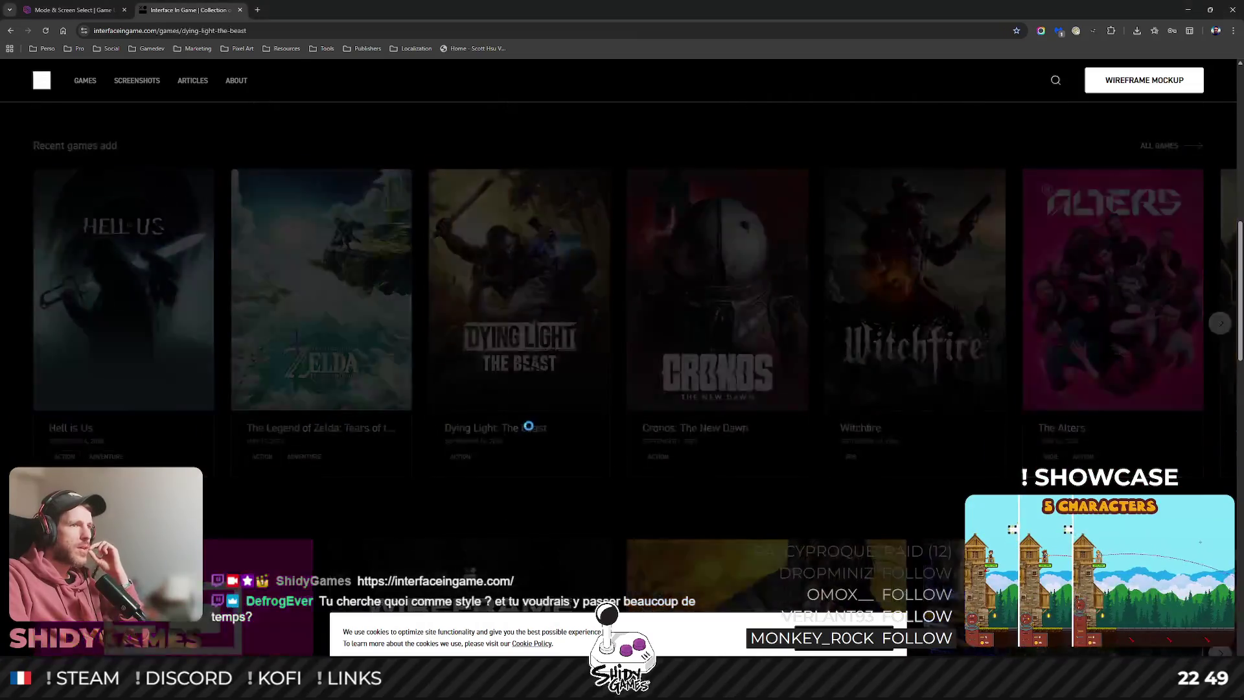
scroll(466, 209, down, 3)
scroll(818, 331, down, 3)
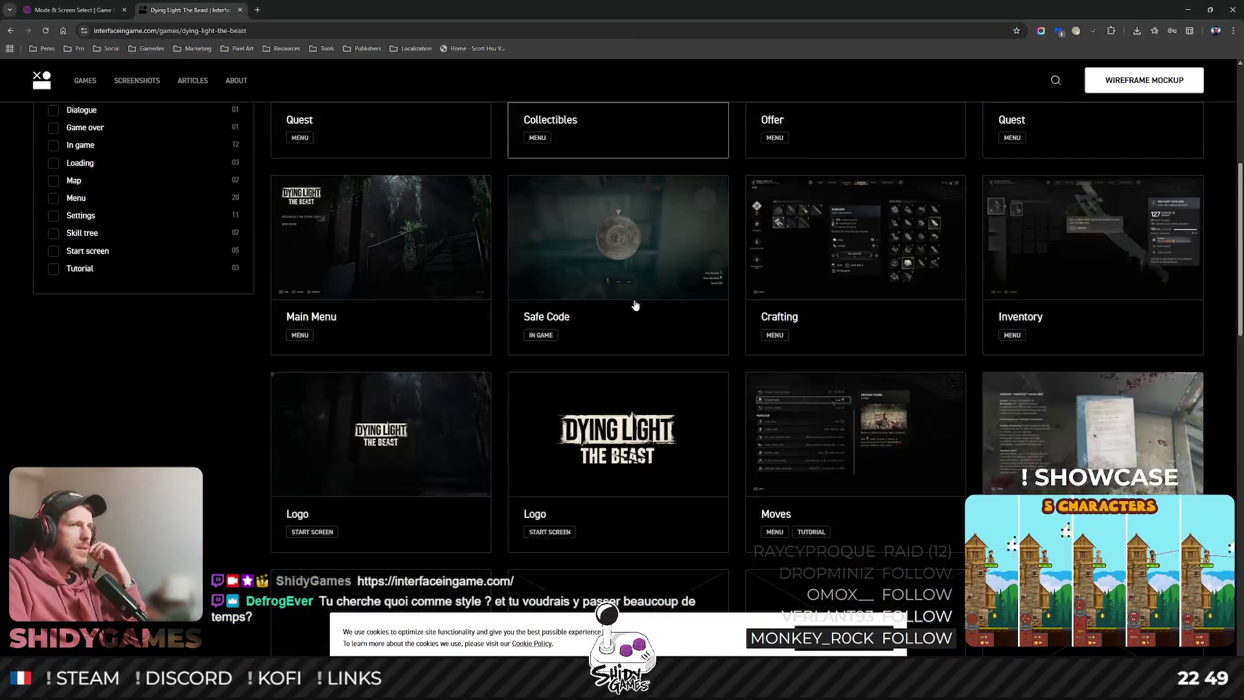
click(784, 285)
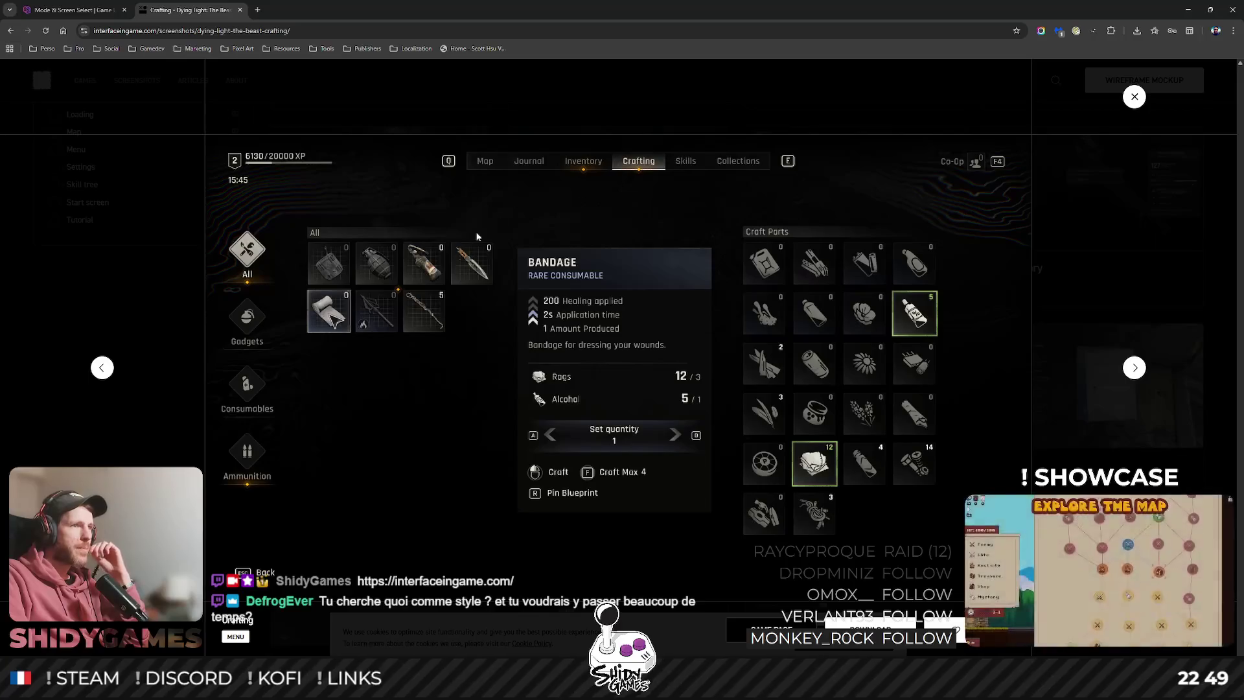
click(240, 10)
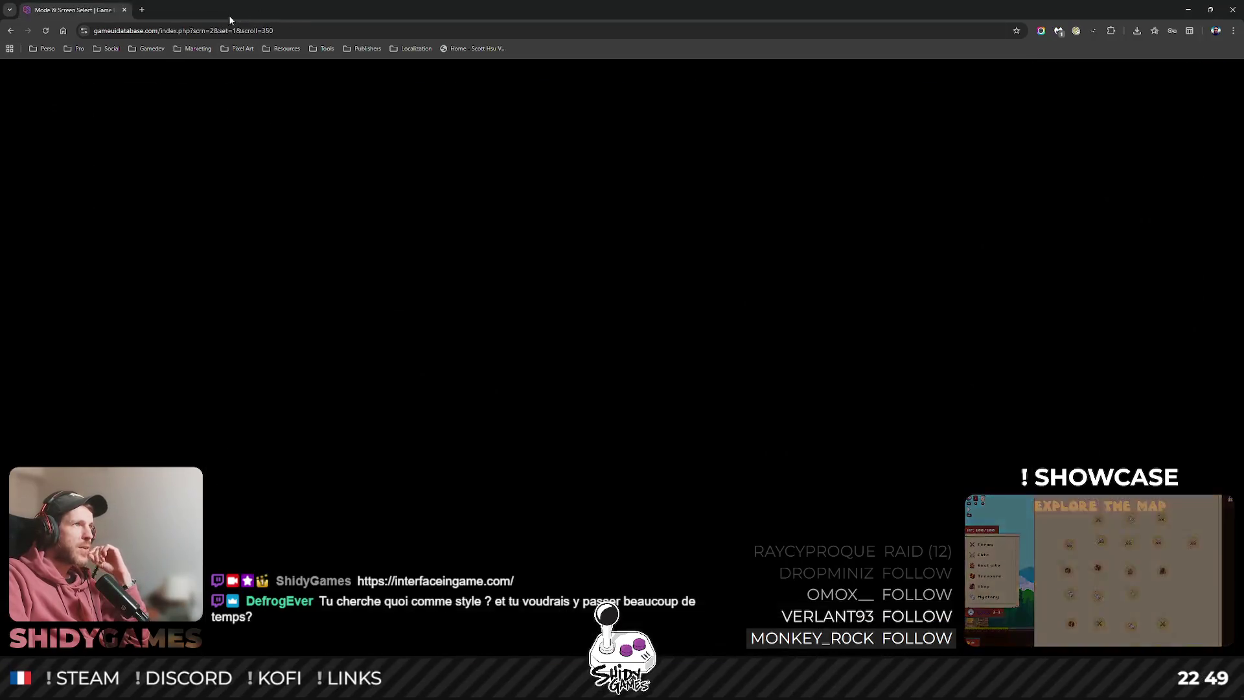
Scroll to the Warzone row and open the Call of Duty: Warzone play menu screenshot (346 of 400).
scroll(130, 279, down, 2)
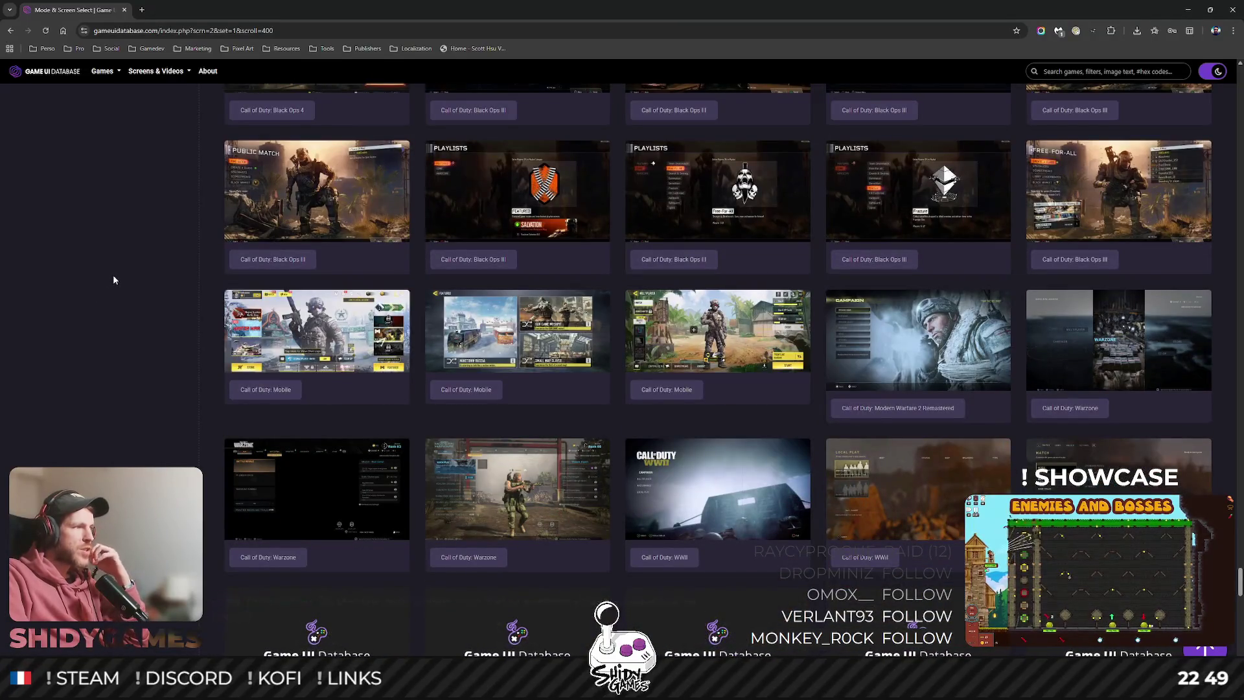
scroll(114, 275, down, 3)
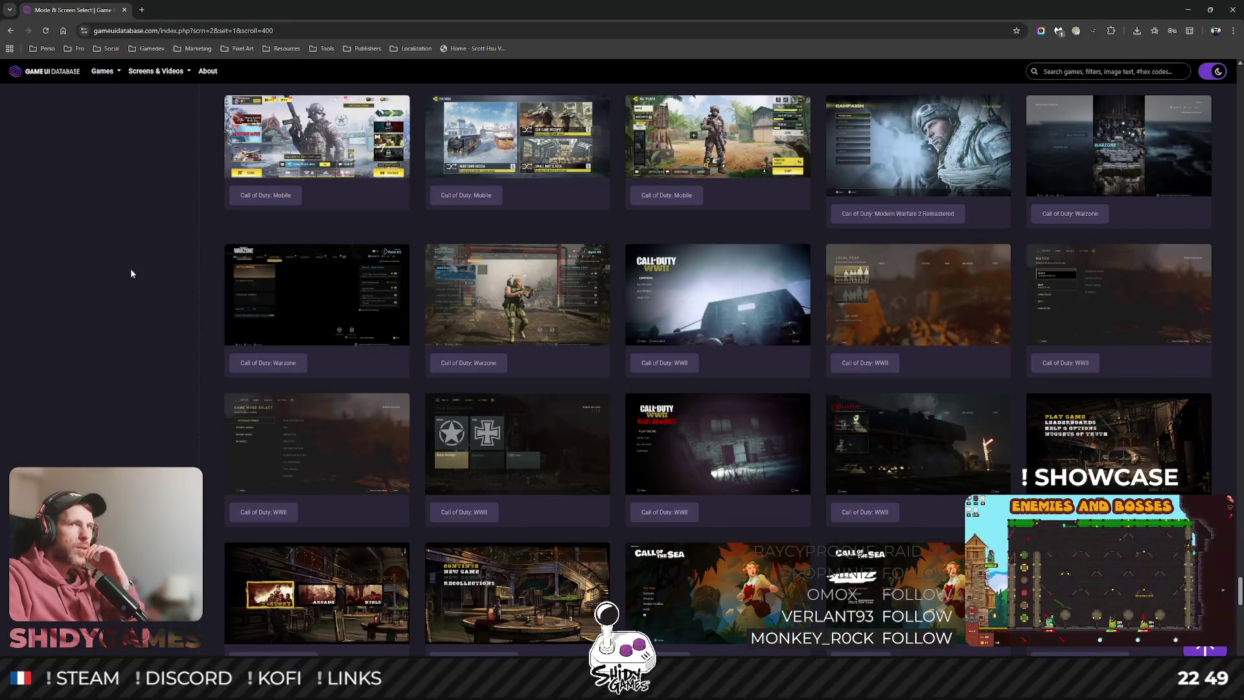
scroll(146, 272, down, 1)
mouse_move(301, 251)
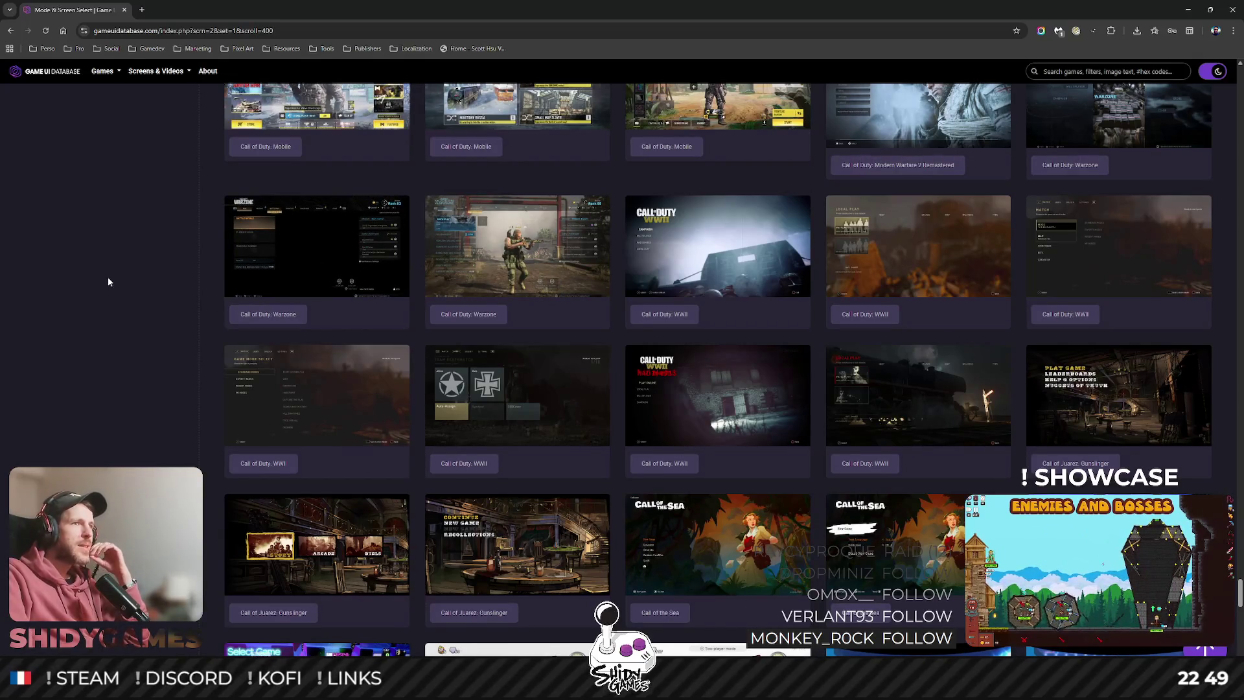
scroll(108, 281, down, 1)
scroll(107, 277, up, 2)
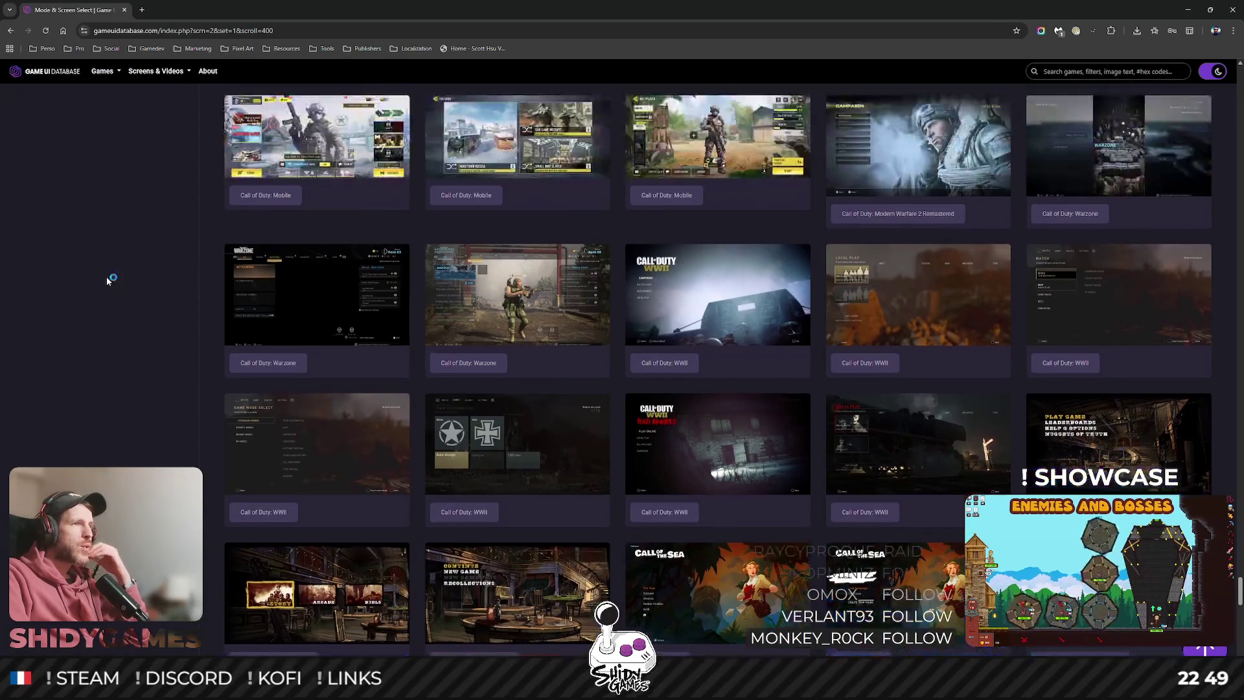
scroll(78, 284, down, 1)
click(291, 260)
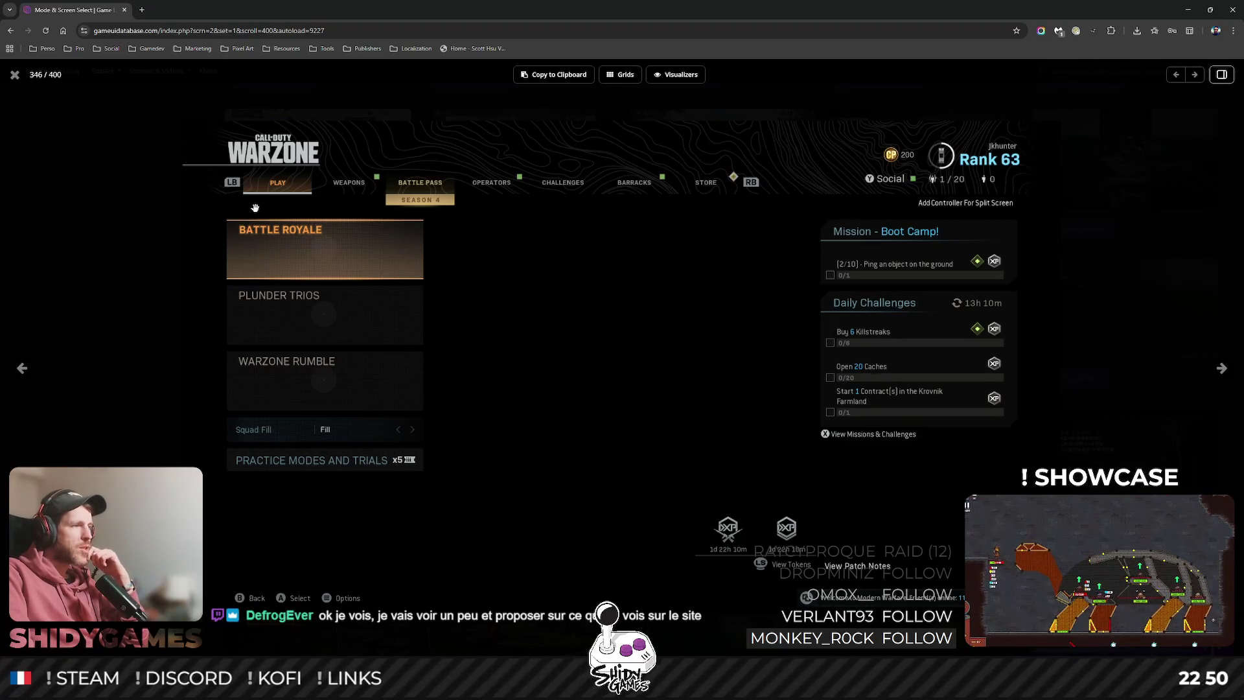
Reopen the Warzone screenshot, copy it with Copier l'image, and bring the Figma moodboard forward.
click(14, 77)
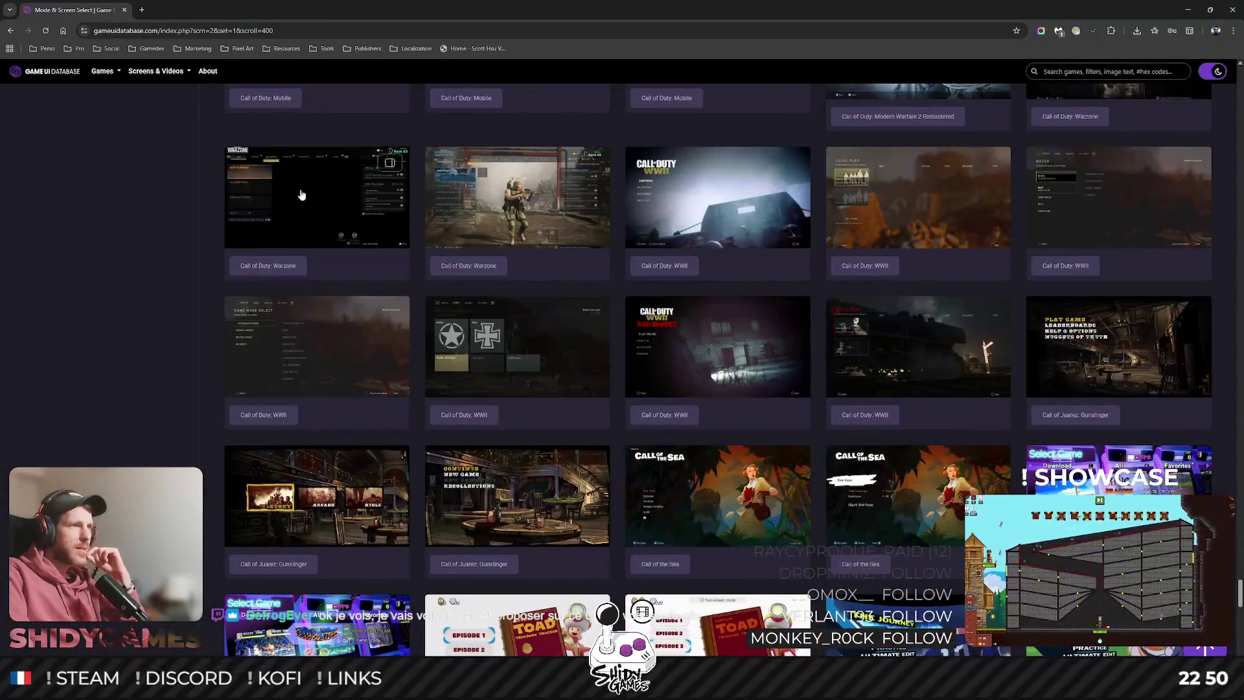
click(317, 272)
right_click(535, 313)
click(587, 356)
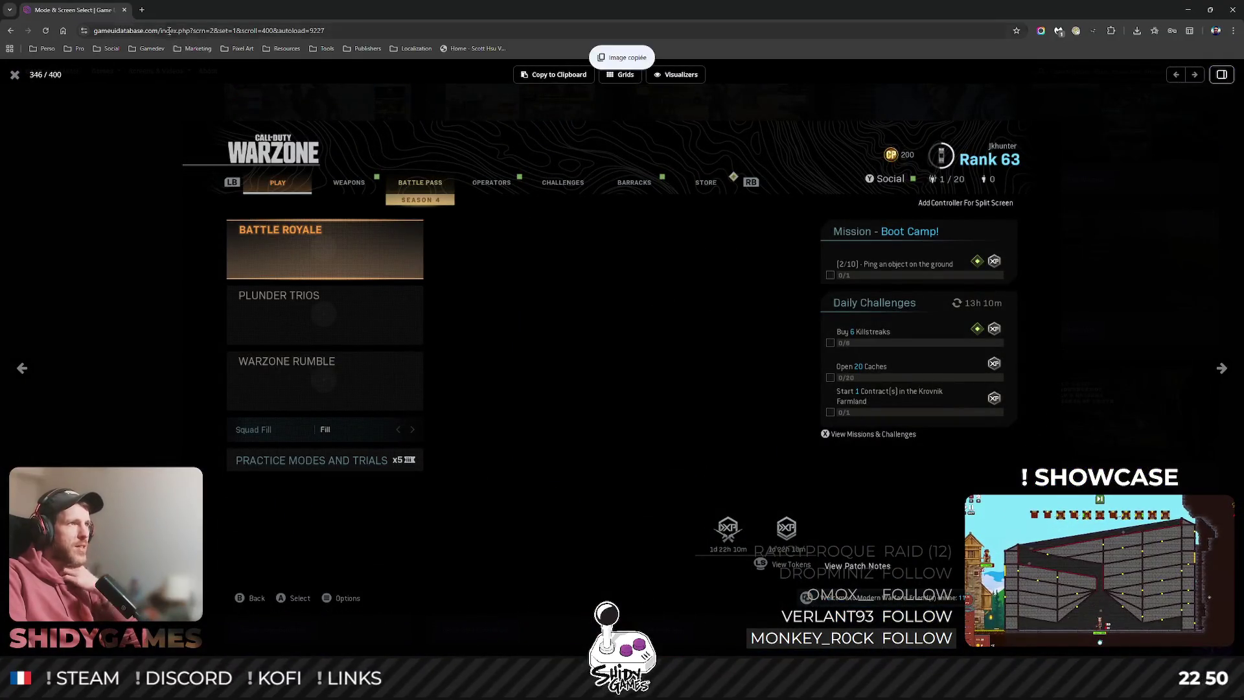
key(super+Down)
click(670, 80)
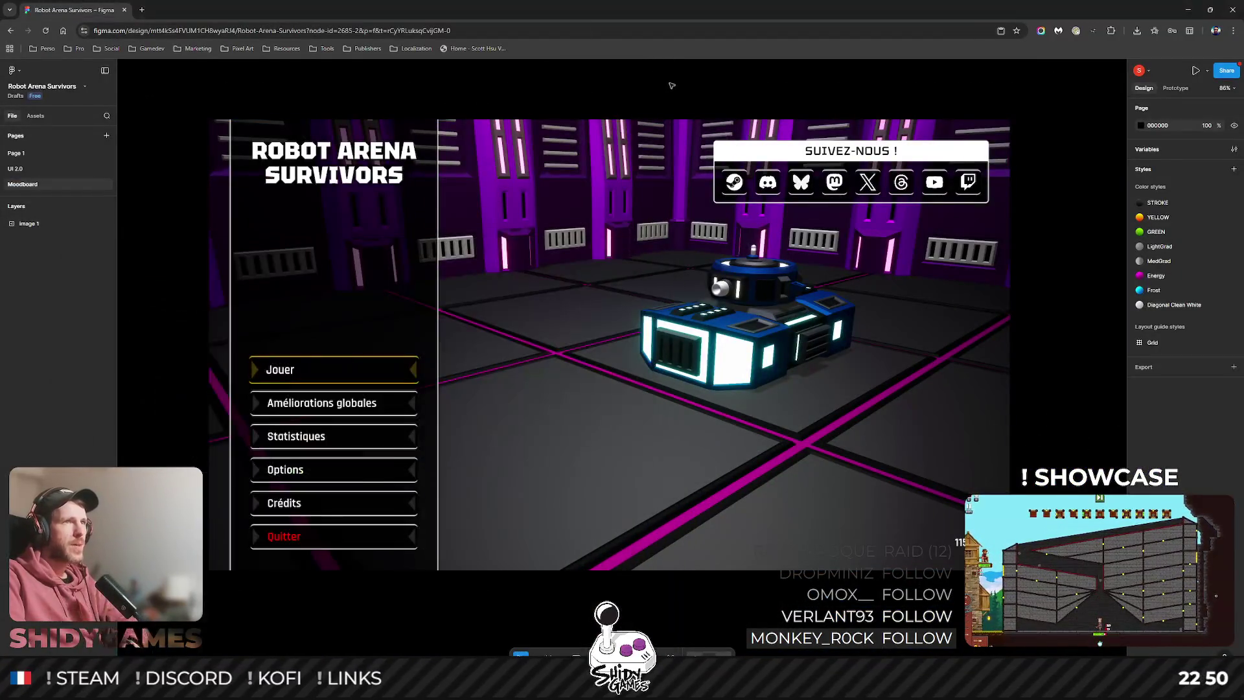
Paste the Warzone screenshot and place it right of the Robot Arena Survivors image on the Moodboard.
scroll(790, 292, down, 5)
drag(790, 292, 619, 250)
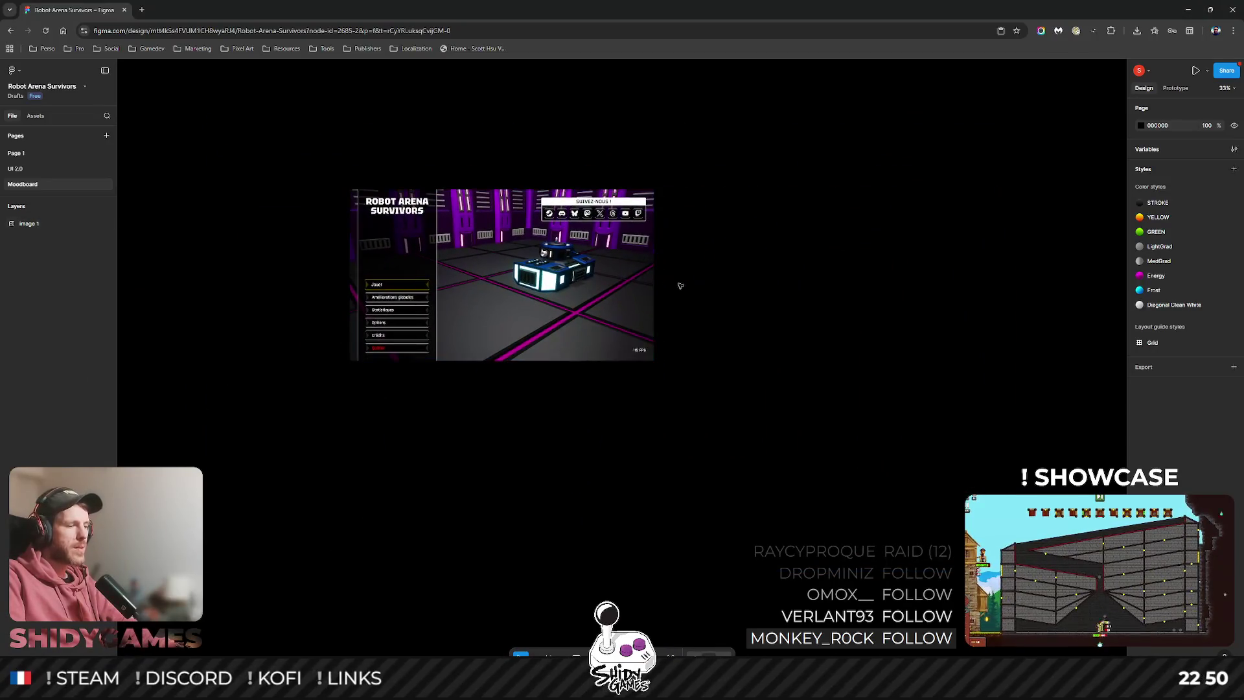
key(ctrl+v)
mouse_move(710, 354)
mouse_down()
mouse_move(803, 264)
mouse_move(772, 306)
mouse_up()
scroll(772, 276, up, 5)
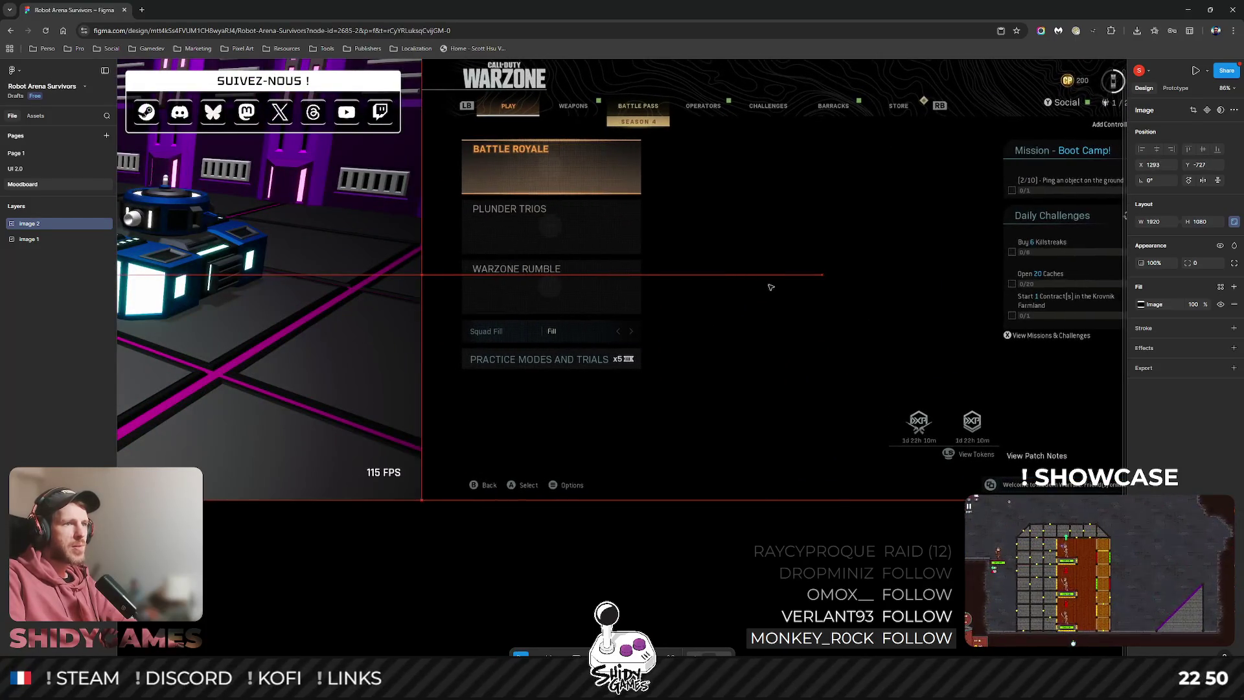
scroll(754, 318, down, 5)
click(738, 425)
scroll(703, 425, right, 3)
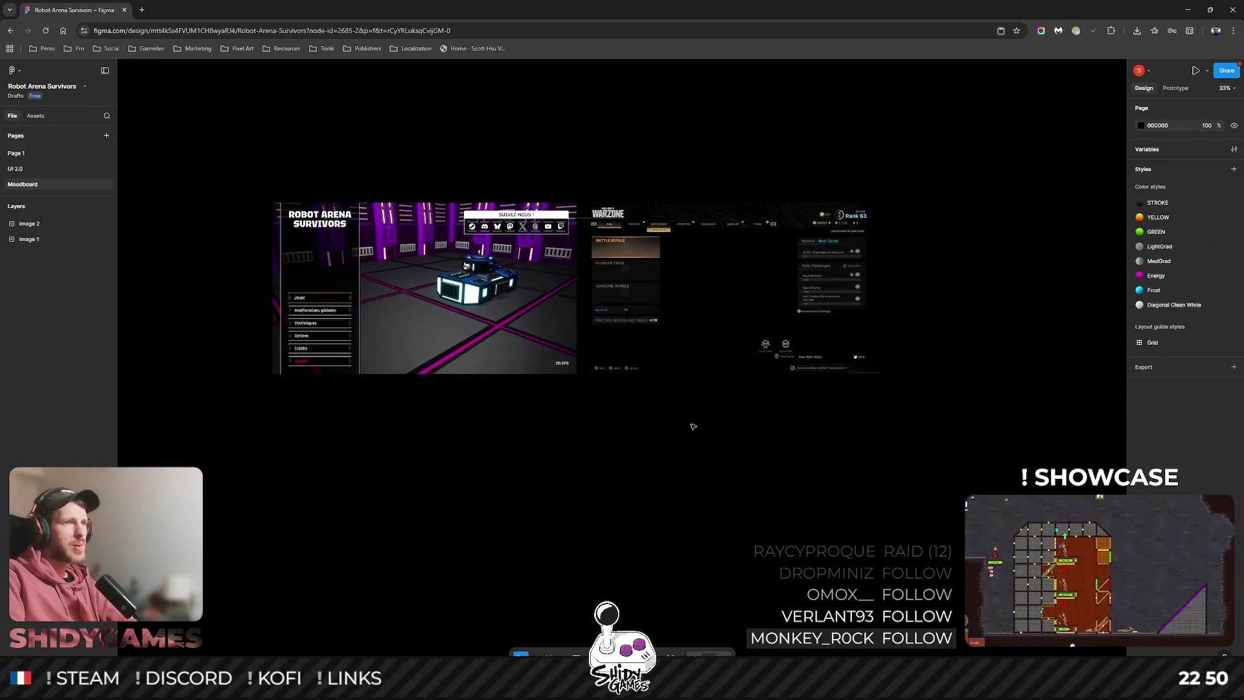
key(alt+Tab)
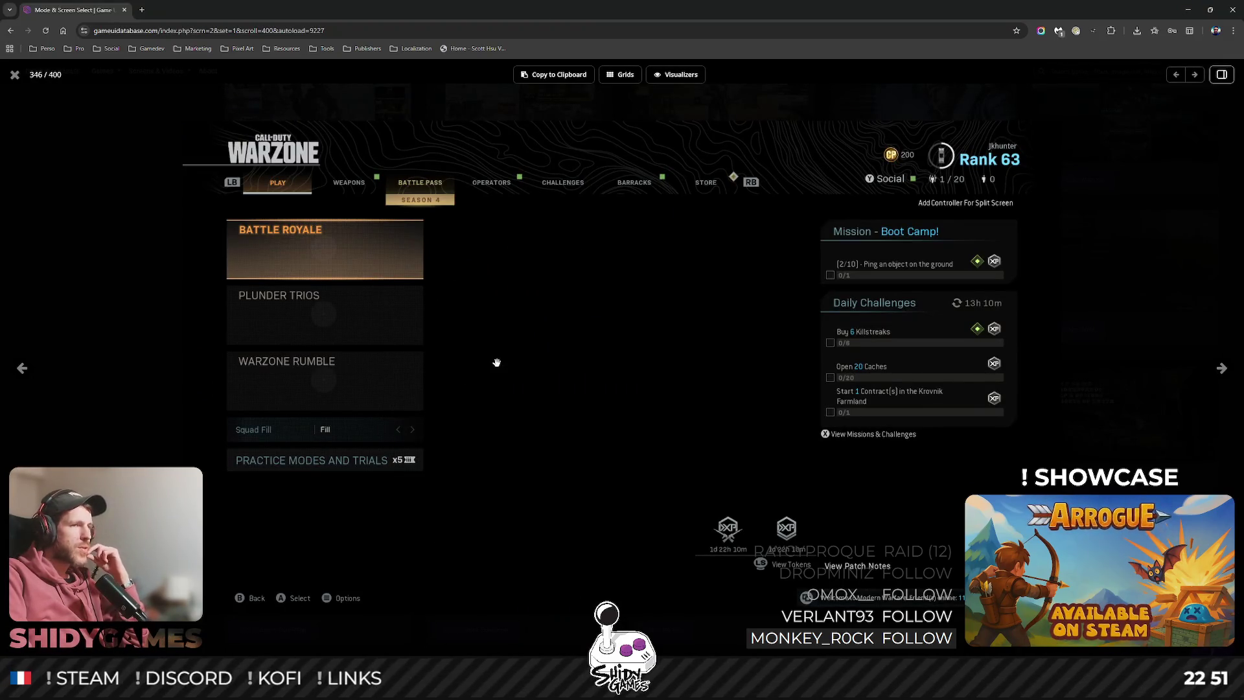
Close the Warzone view, scroll down the C titles, and preview the Concrete Genie menu screenshot.
click(14, 74)
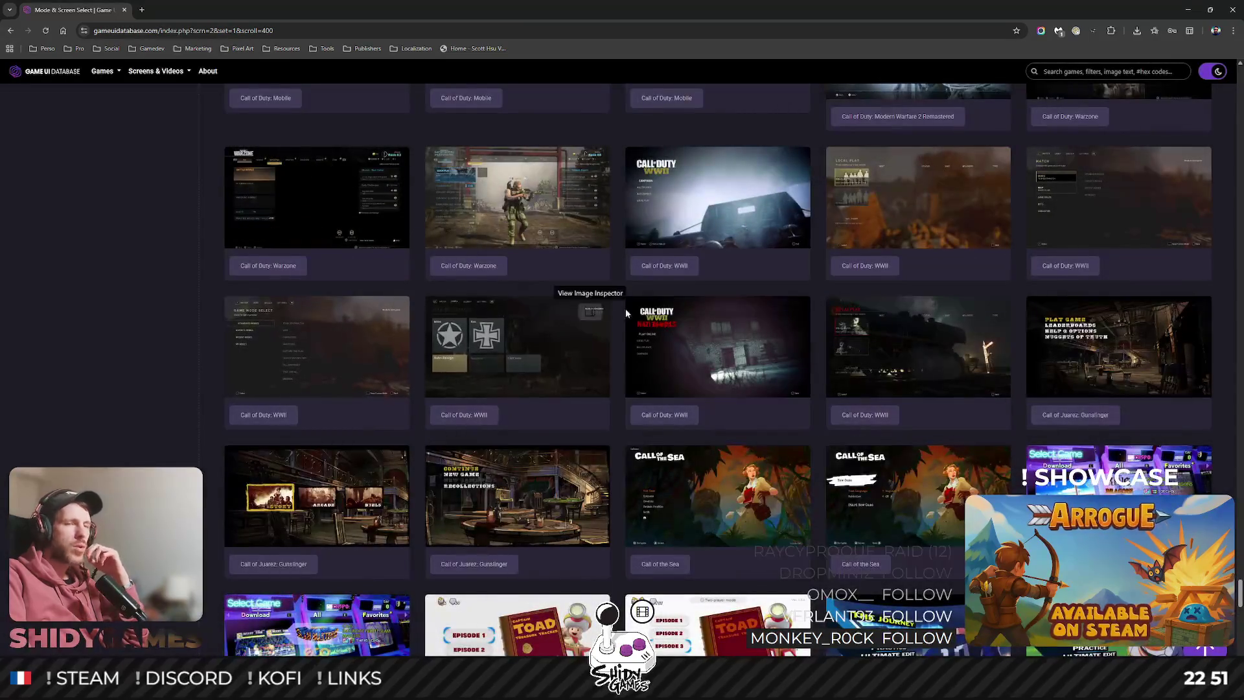
scroll(556, 292, down, 6)
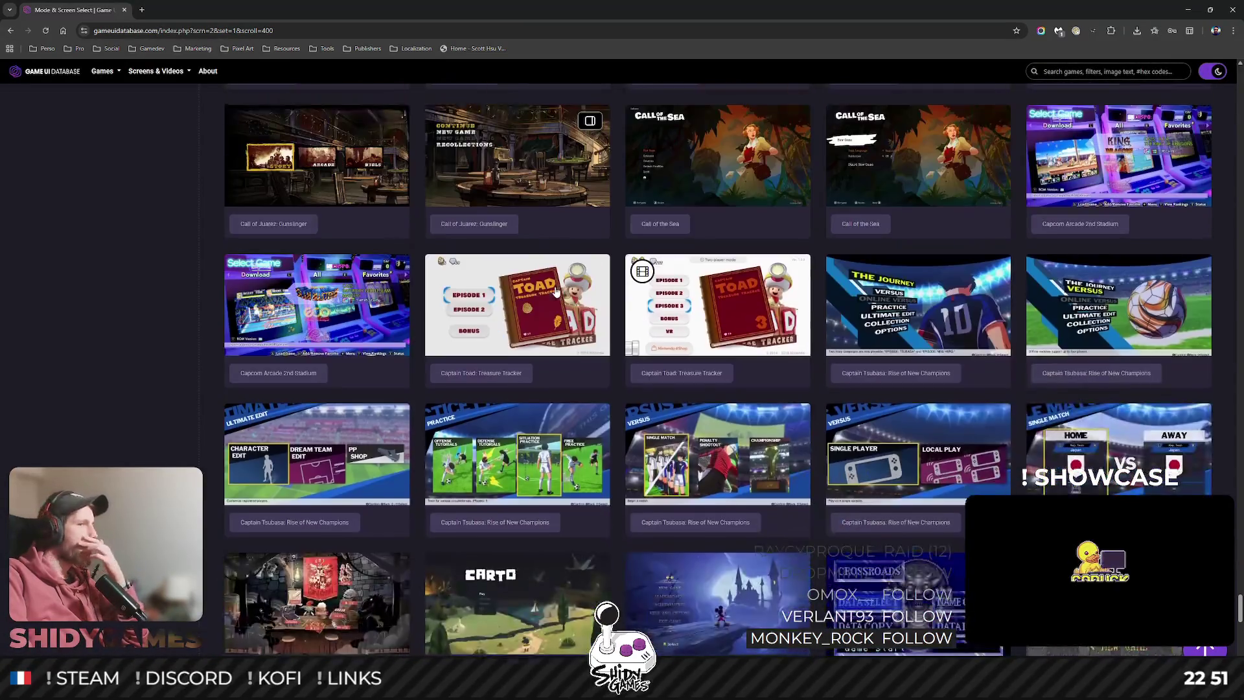
scroll(170, 337, down, 5)
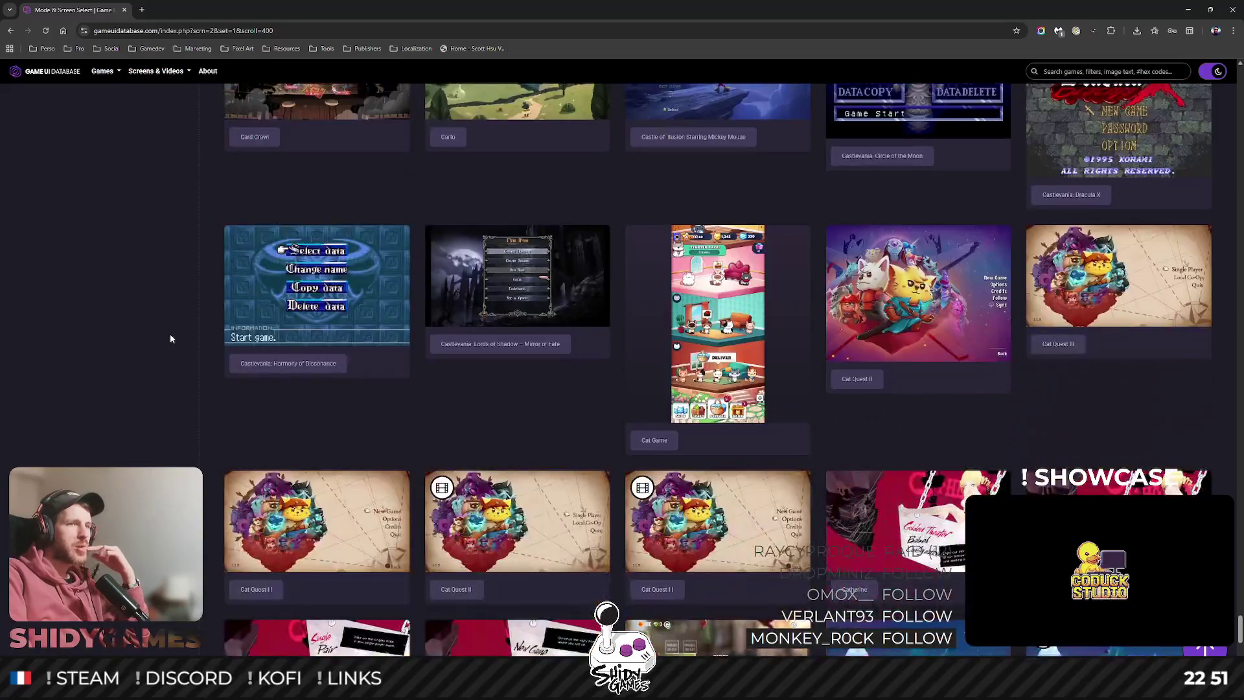
scroll(170, 332, down, 10)
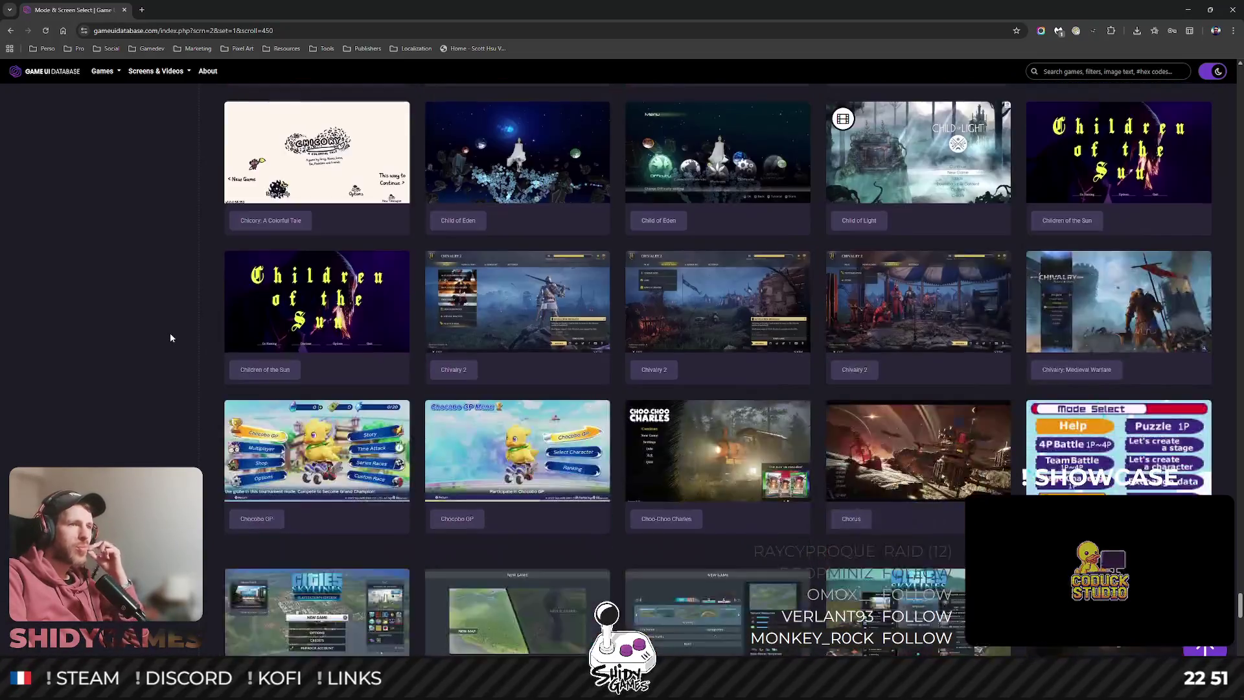
scroll(153, 330, down, 5)
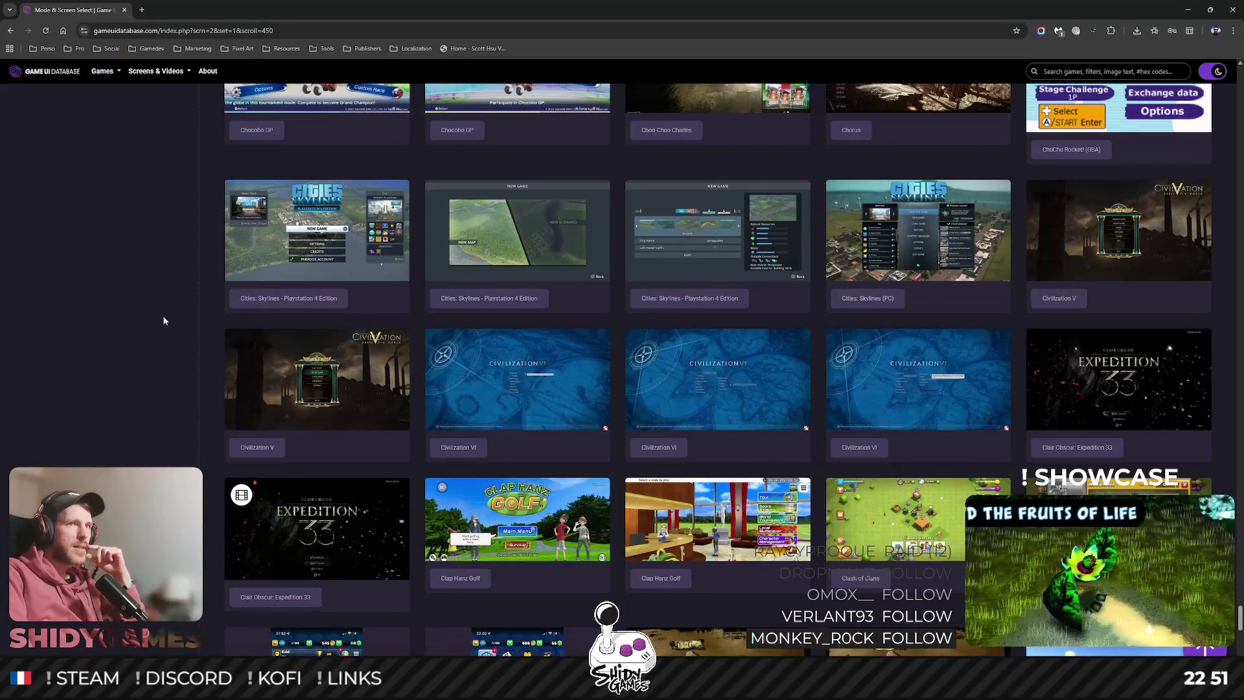
scroll(164, 321, down, 5)
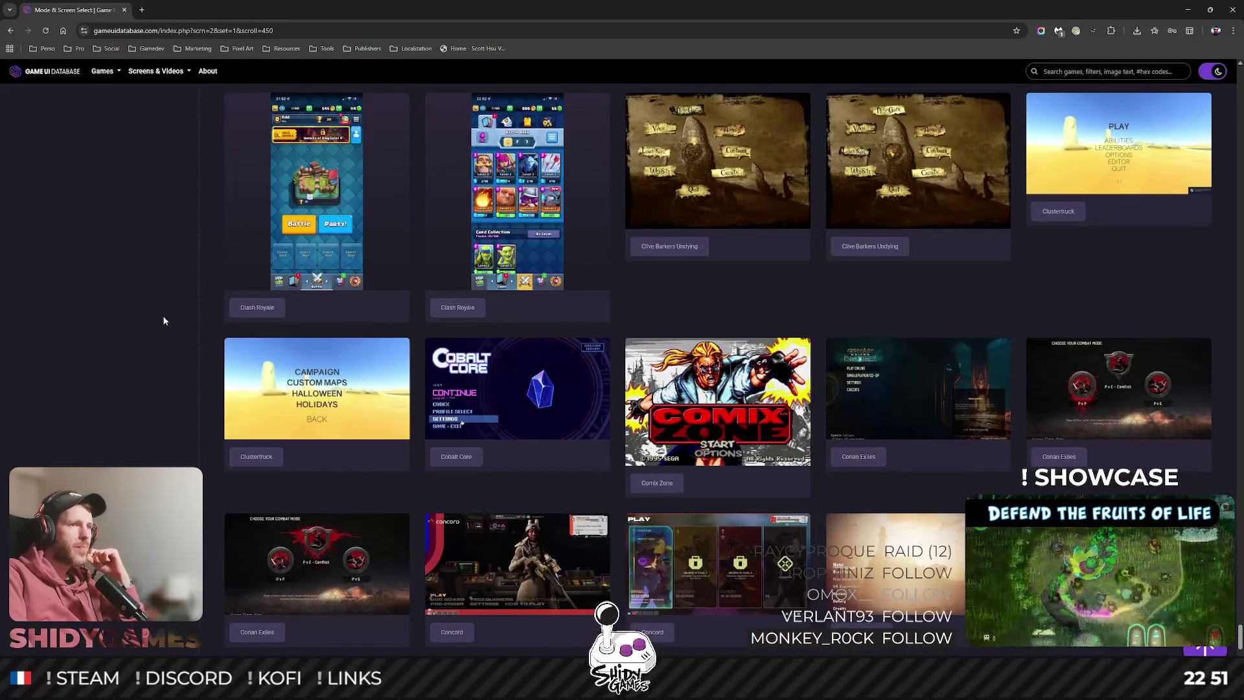
scroll(163, 321, down, 2)
scroll(164, 321, down, 2)
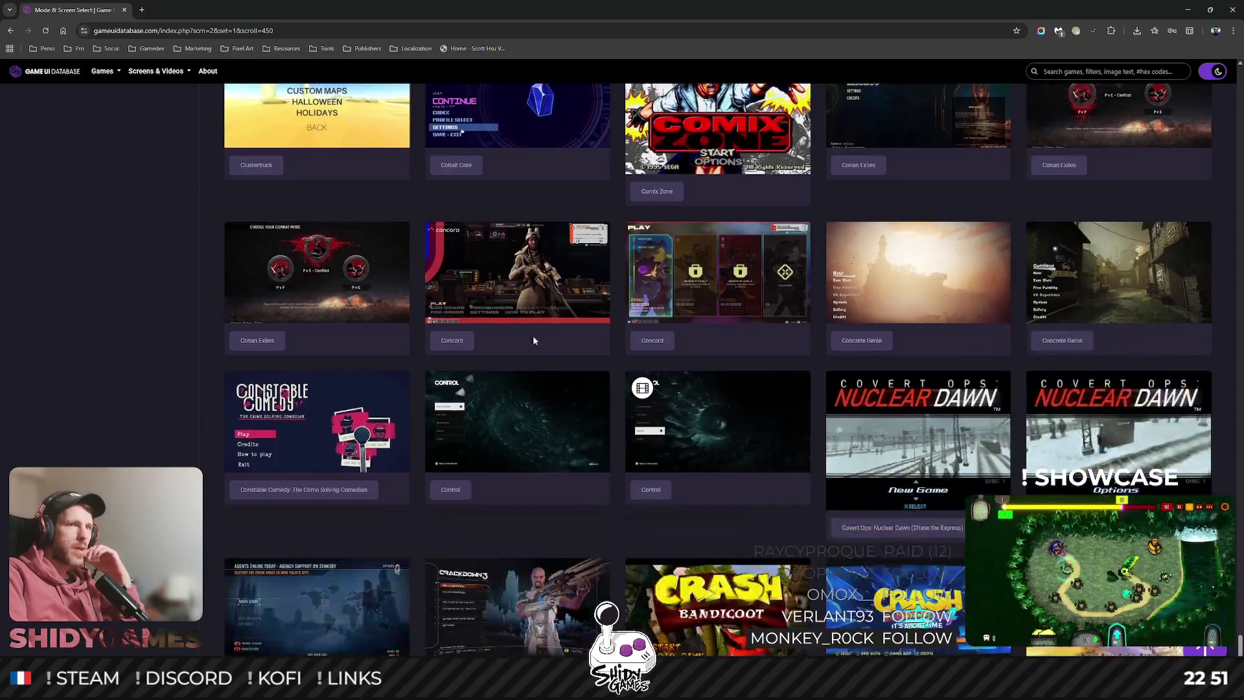
click(920, 285)
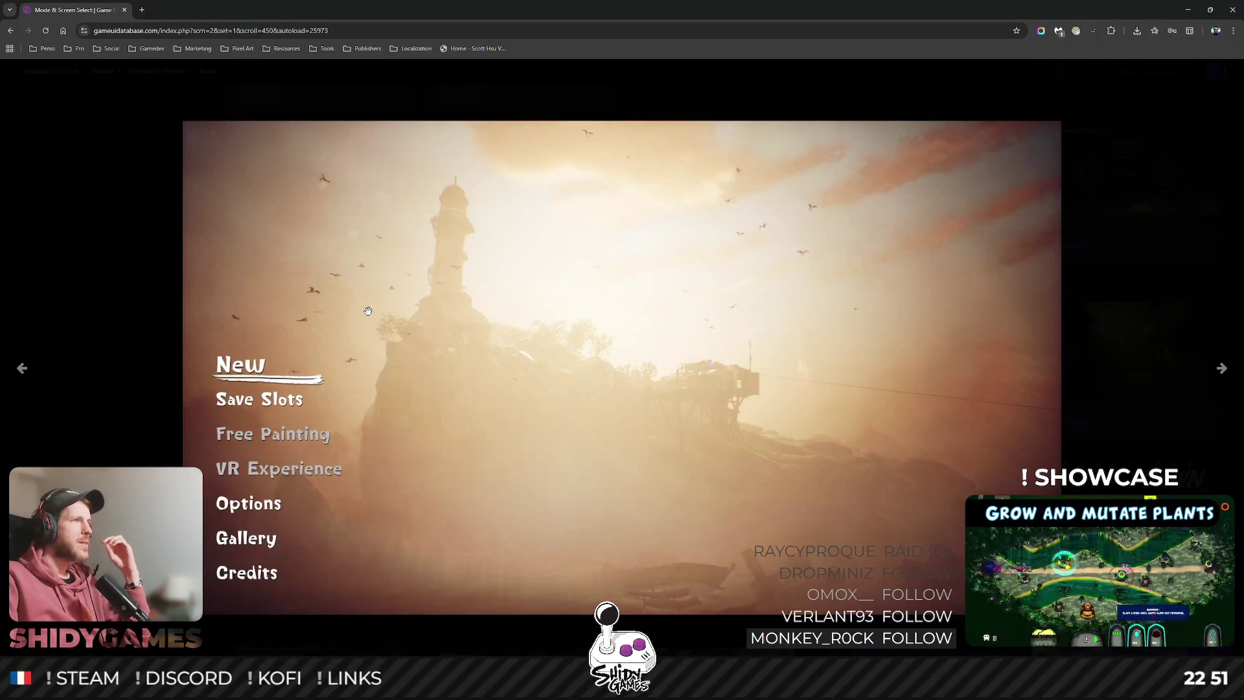
click(14, 75)
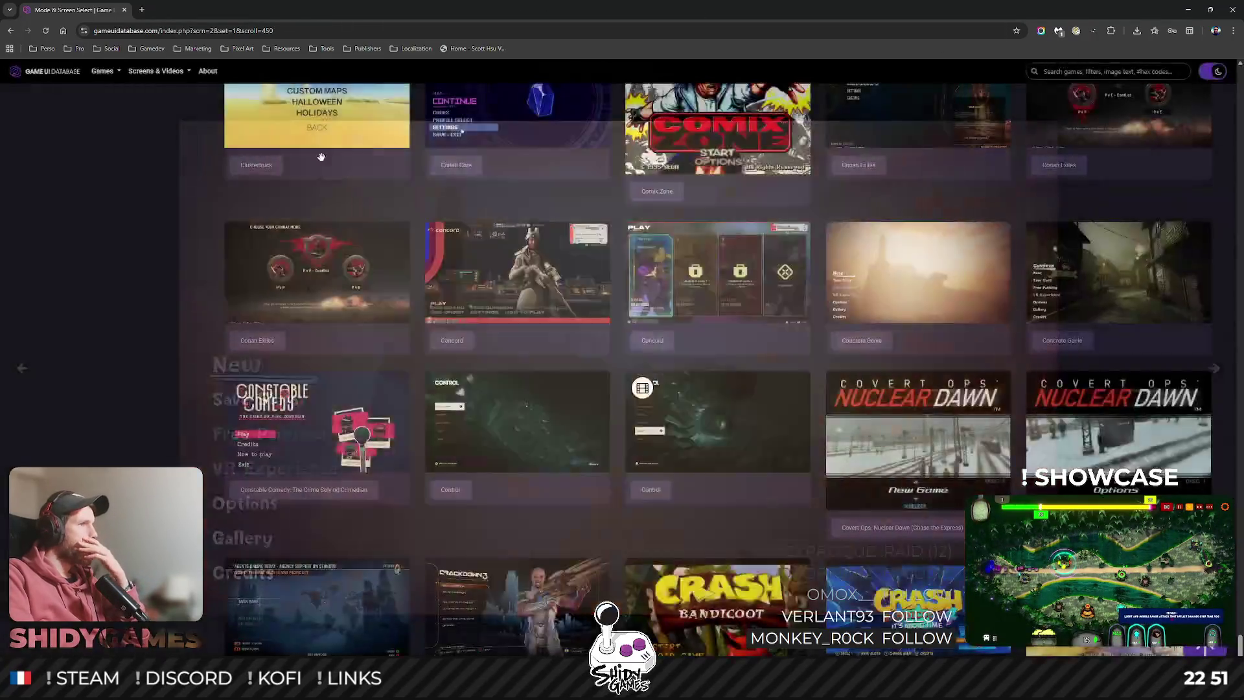
Preview the Crysis 2 and Dakar Desert Rally screenshots full size.
scroll(178, 354, down, 10)
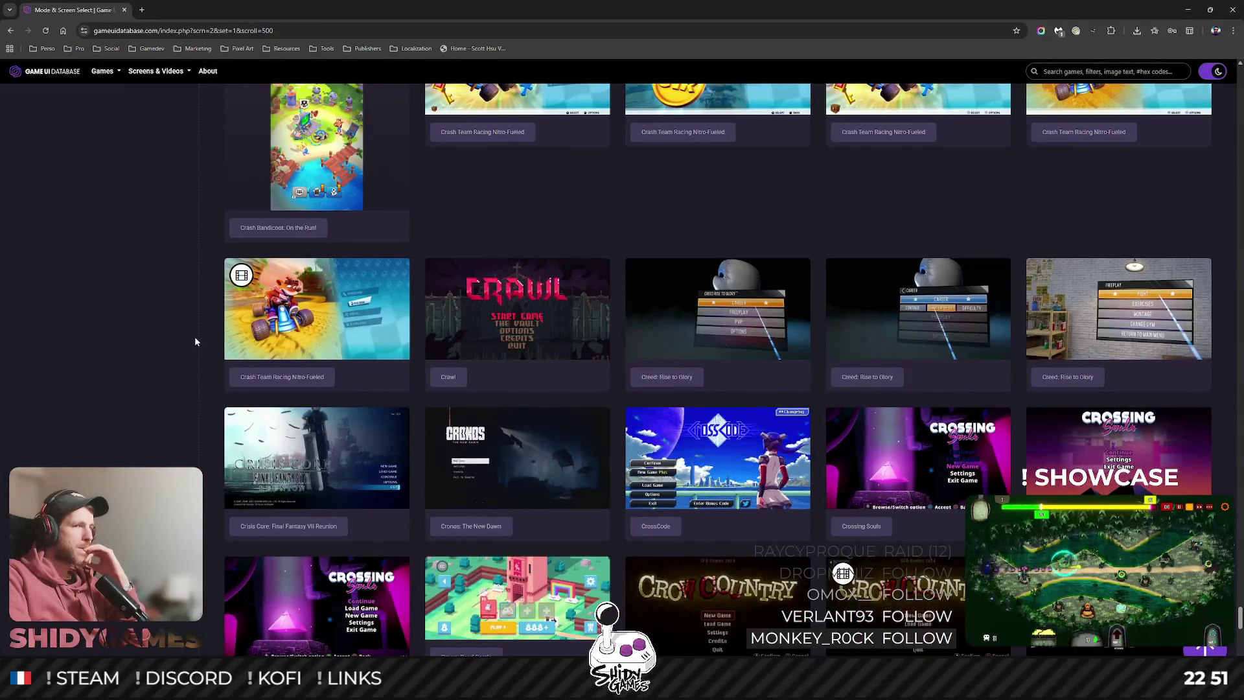
scroll(195, 338, down, 2)
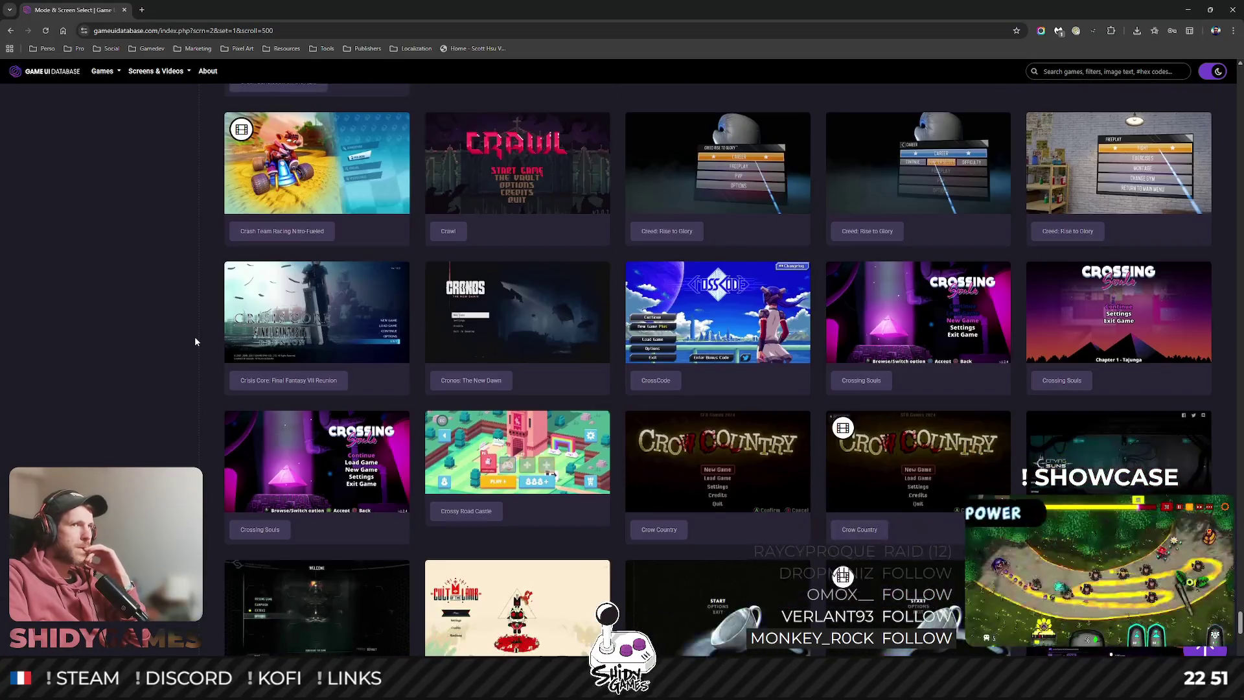
scroll(198, 340, down, 3)
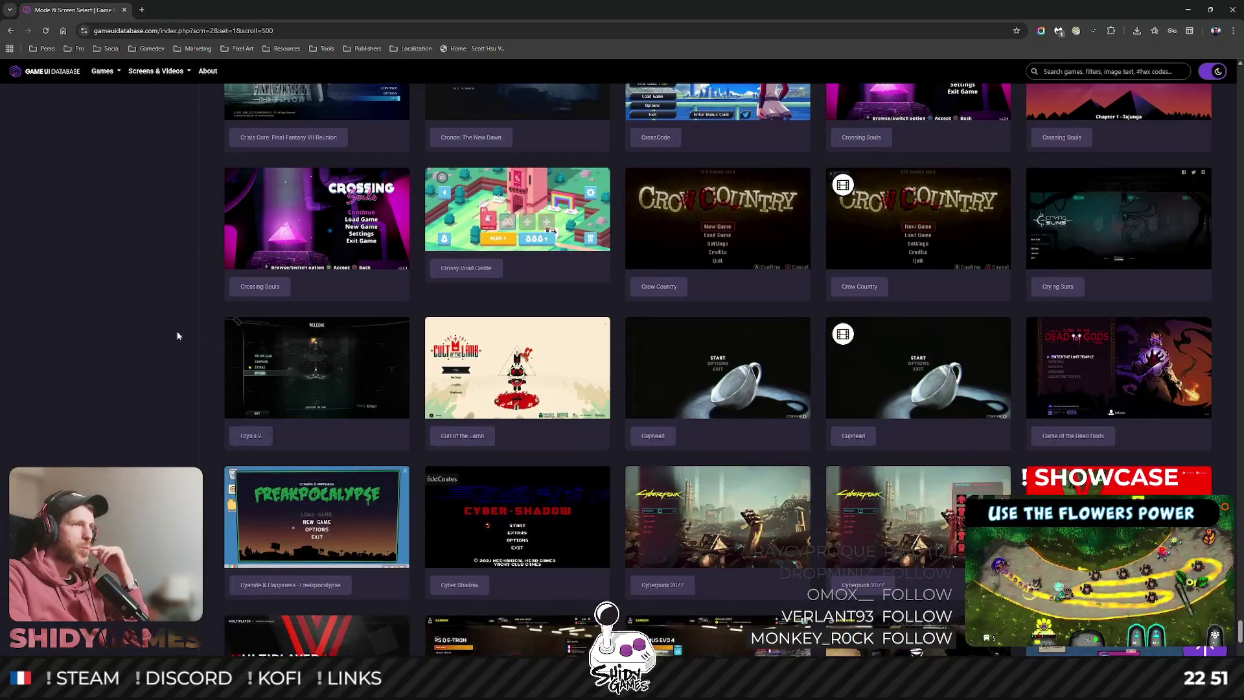
click(359, 362)
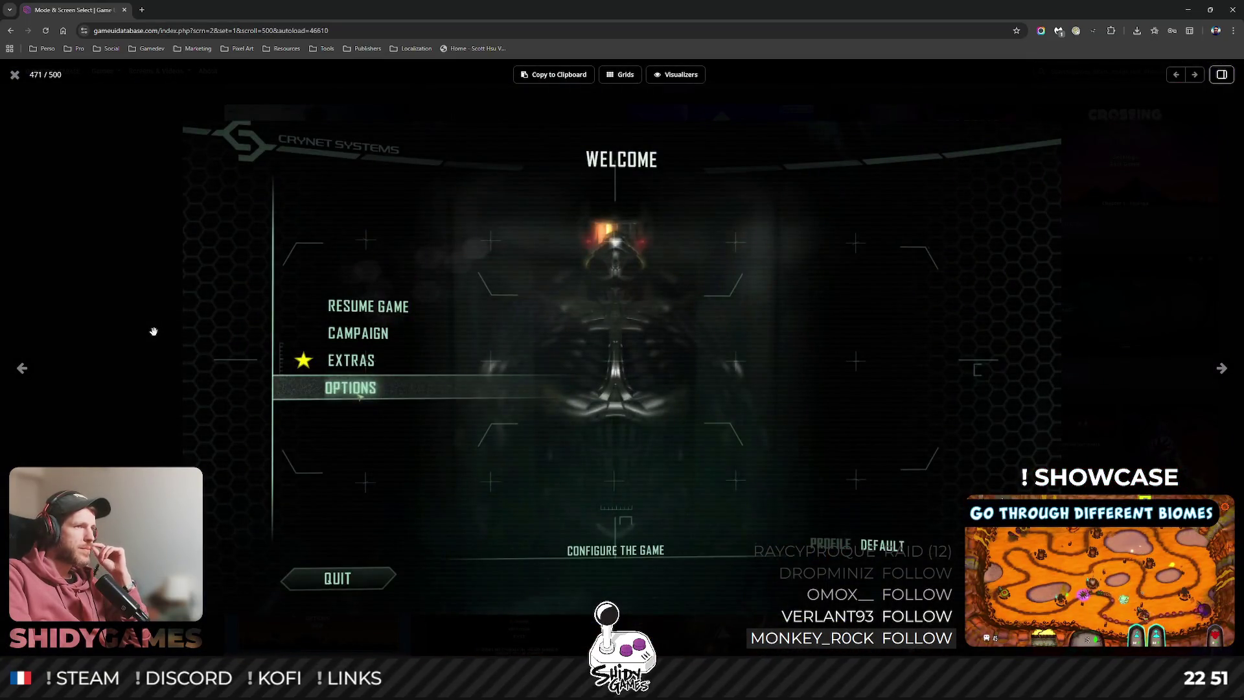
click(13, 77)
scroll(165, 328, down, 3)
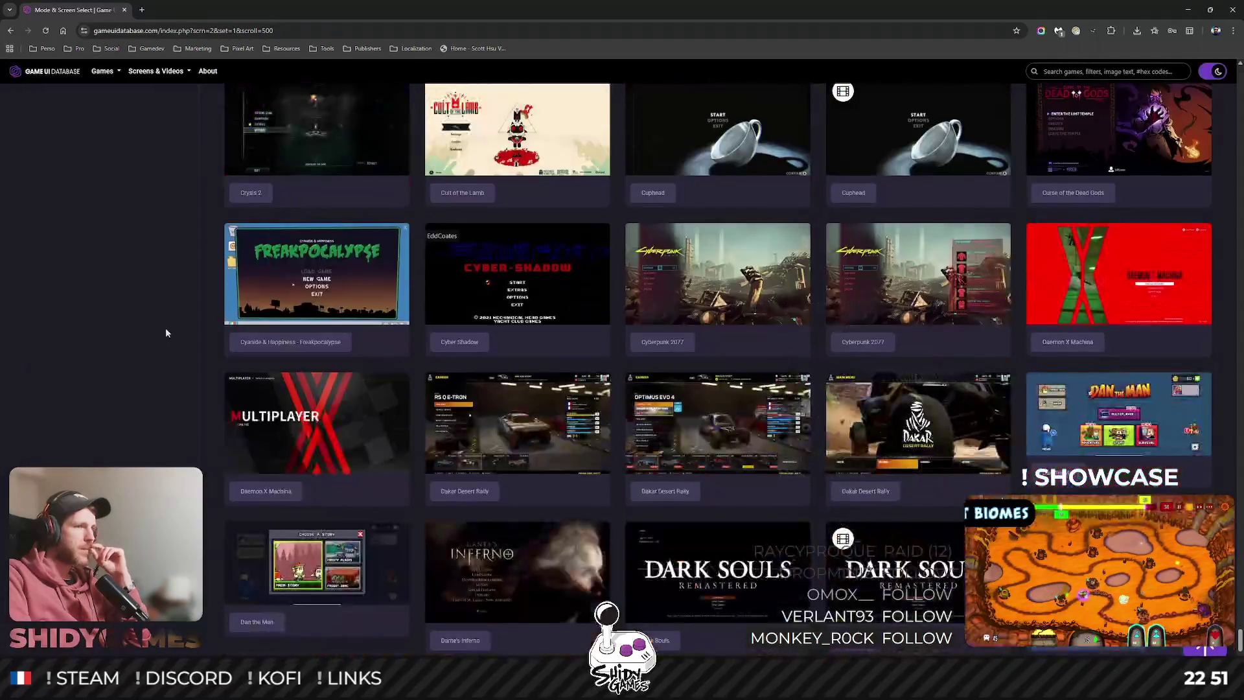
click(505, 422)
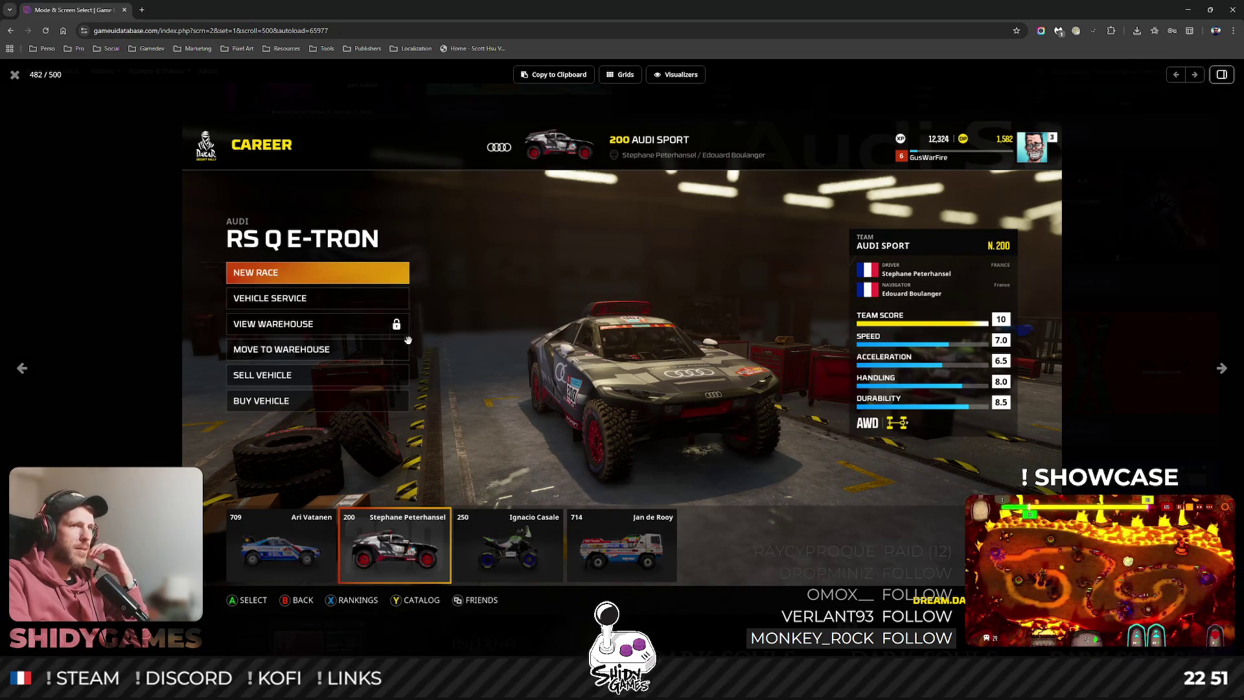
click(14, 75)
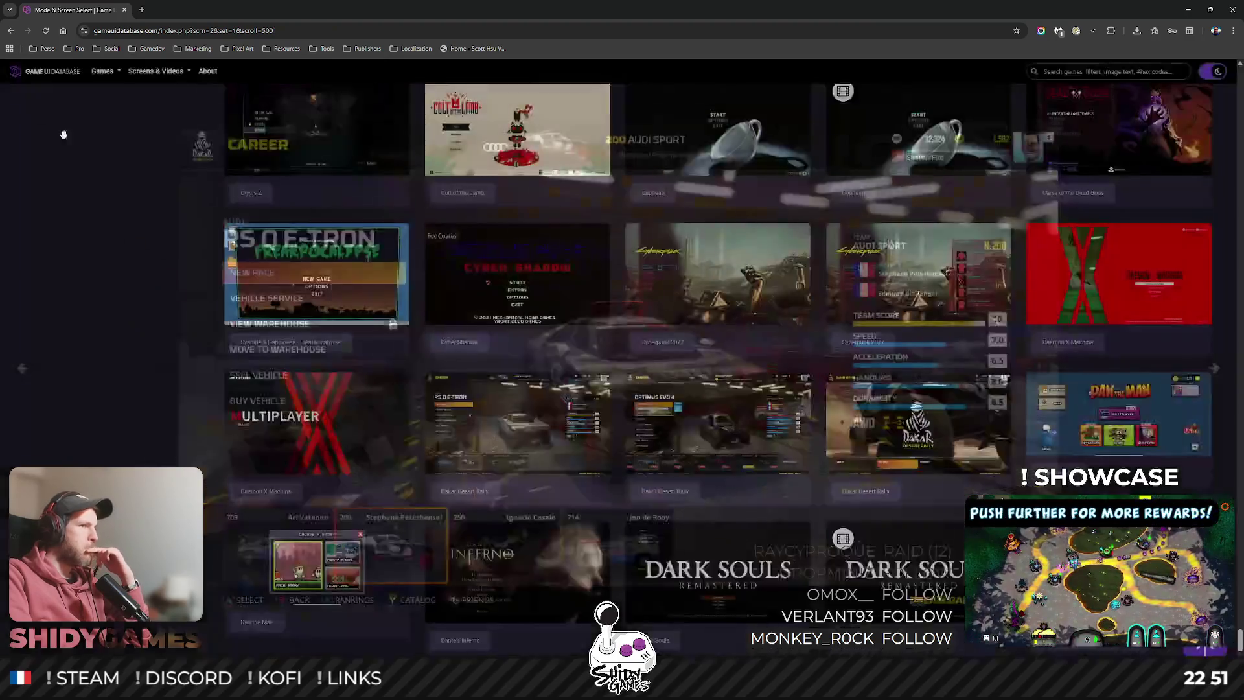
Preview the Dark Souls Remastered and Dauntless main-menu screenshots.
scroll(462, 447, down, 2)
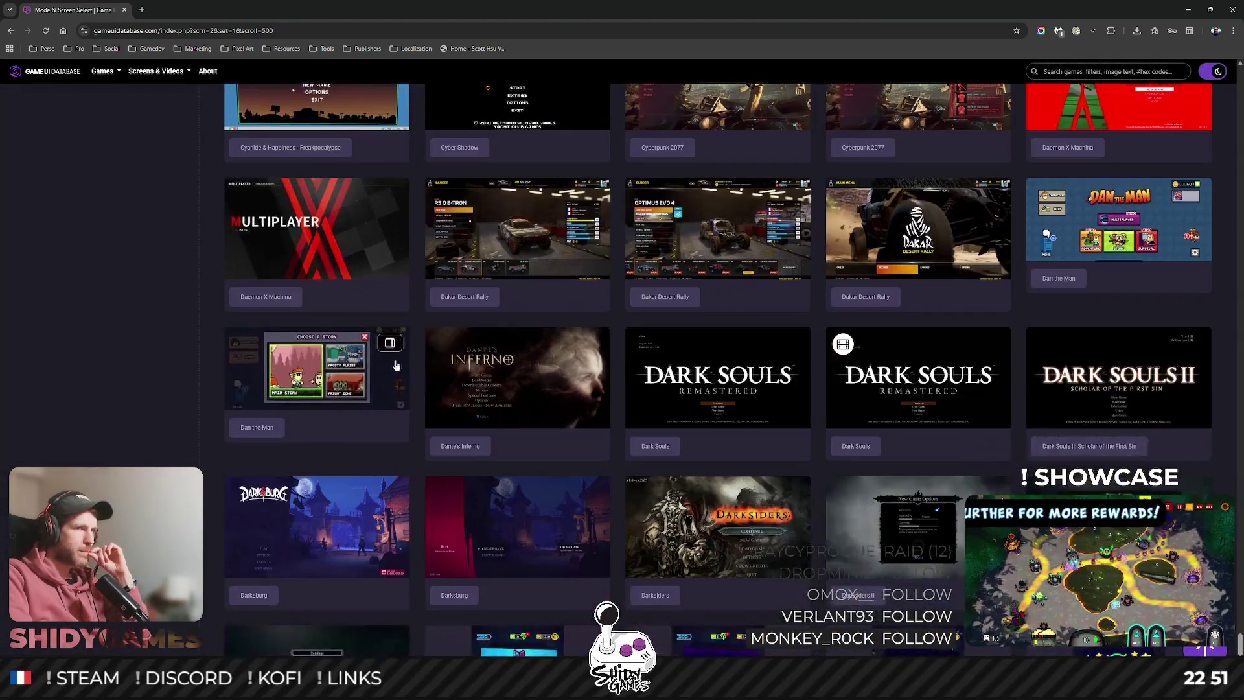
click(717, 376)
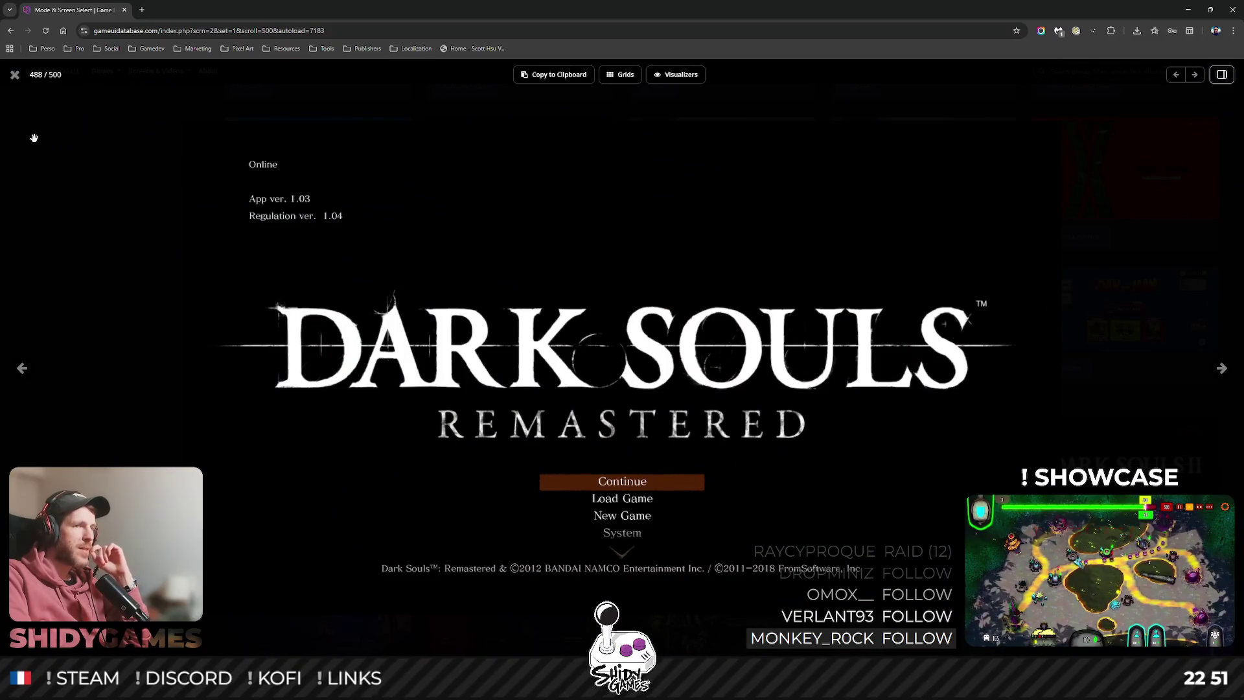
click(16, 80)
scroll(404, 319, down, 3)
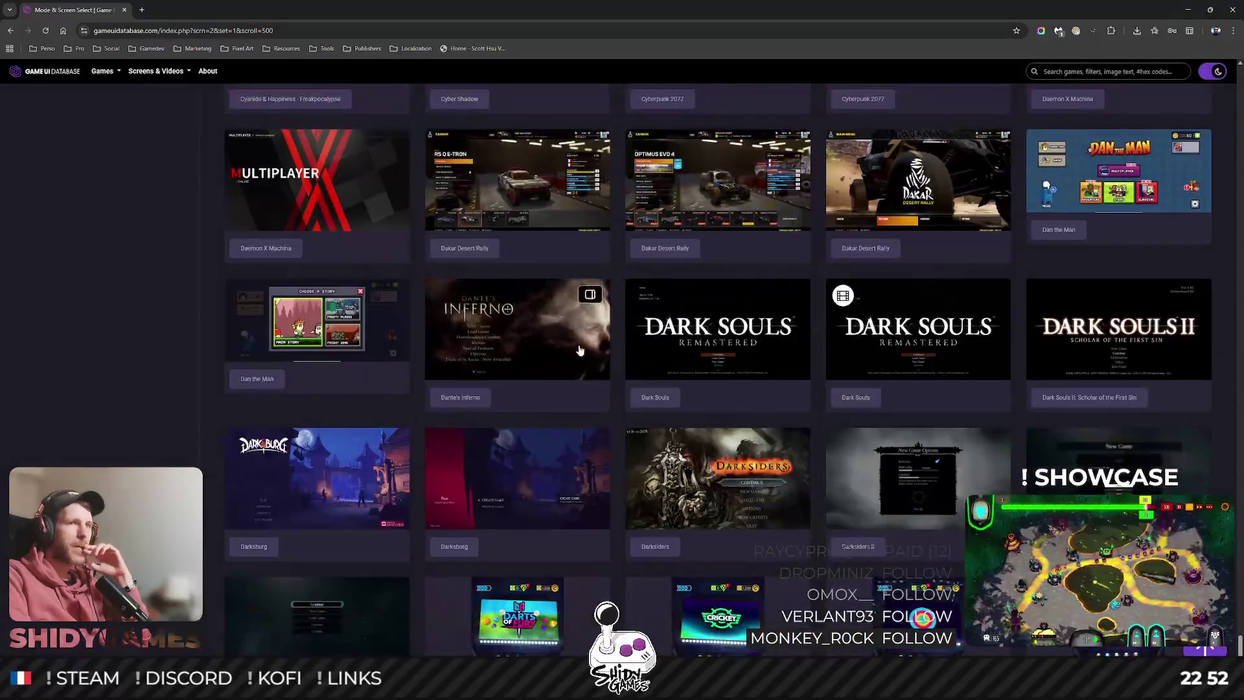
scroll(200, 320, down, 8)
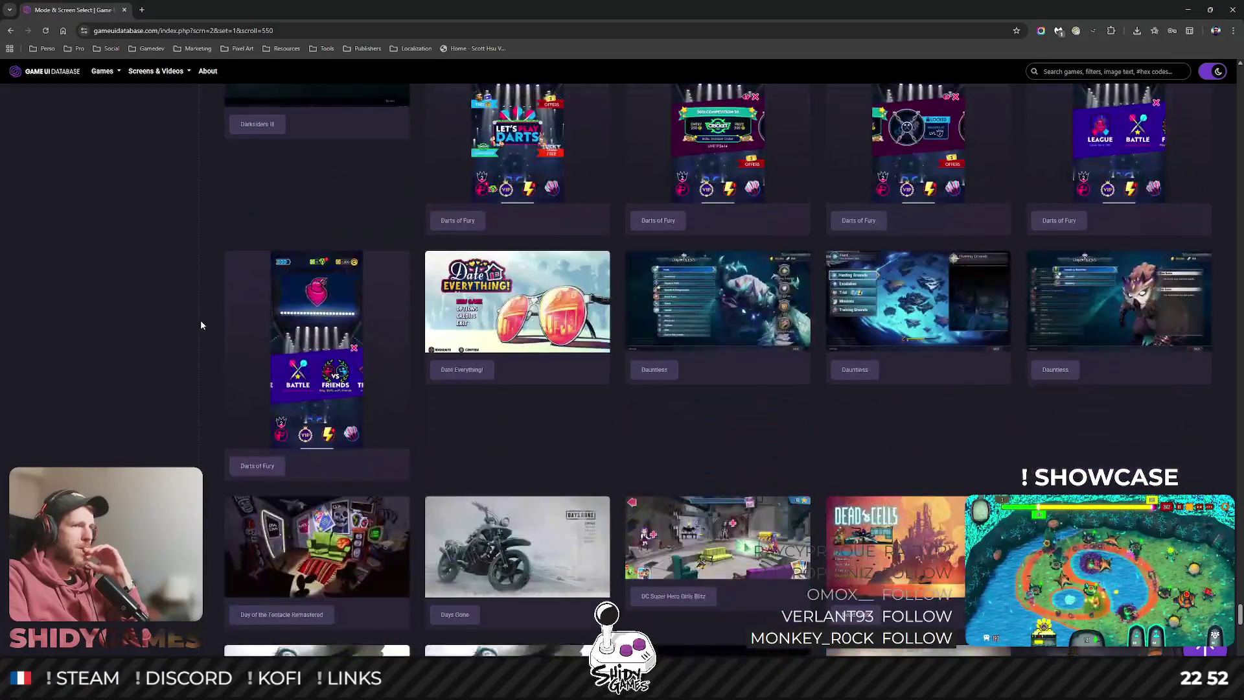
scroll(207, 322, up, 2)
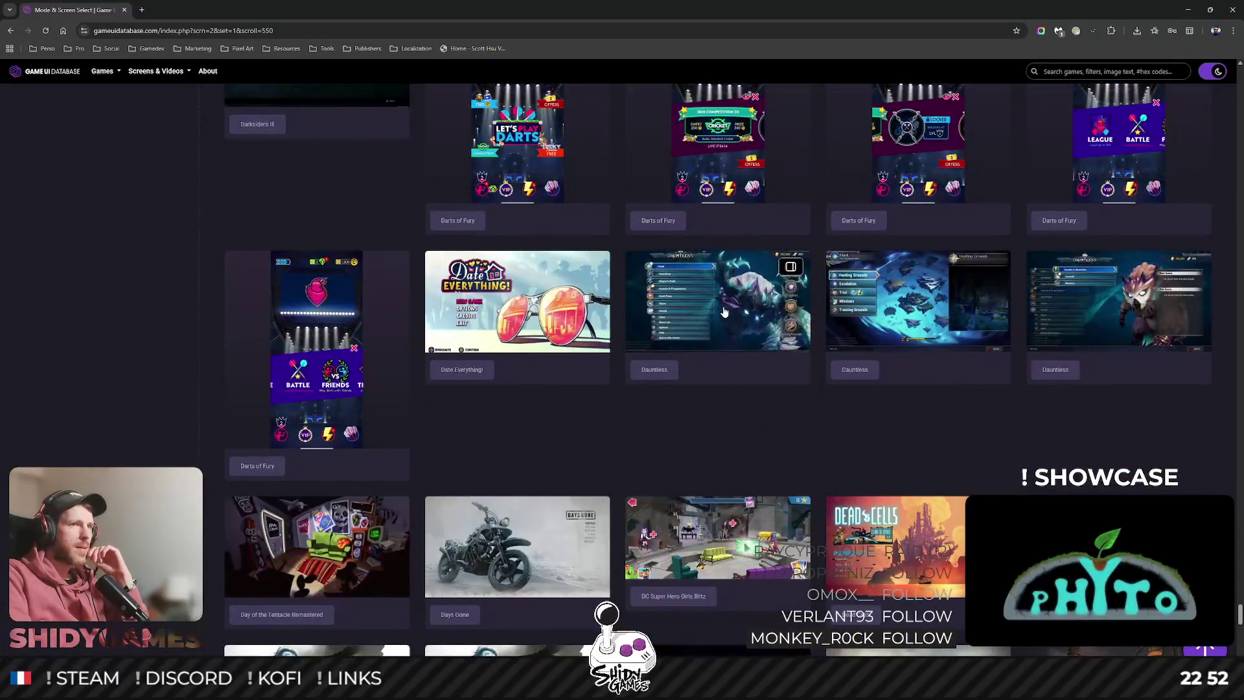
click(656, 292)
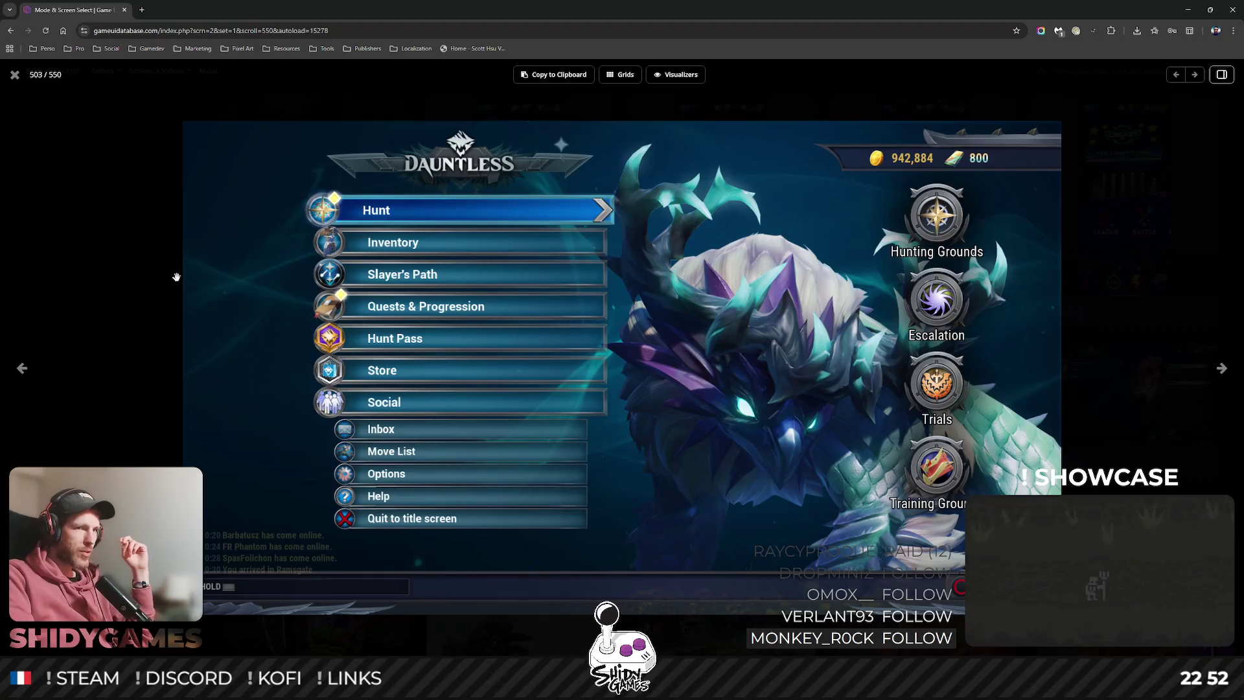
click(14, 75)
Preview the Dead Cells, Dead Rising 3 Story Mode and Dead Space 3 main-menu screenshots.
scroll(512, 280, down, 4)
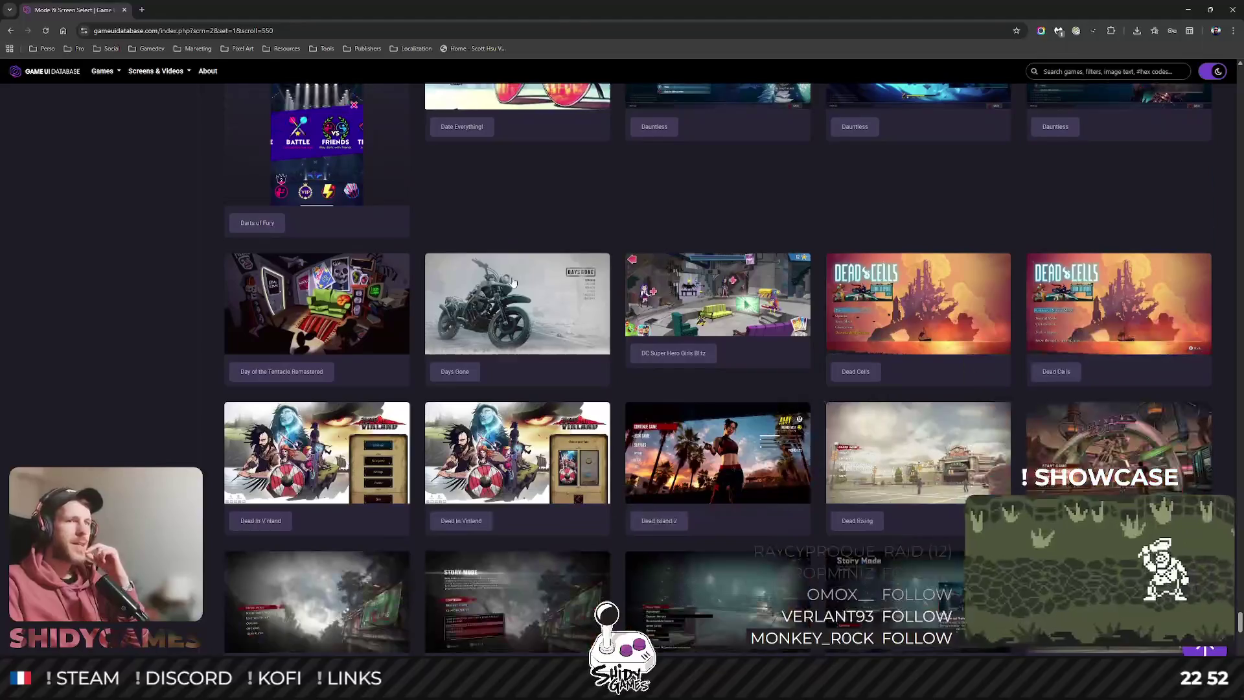
click(918, 303)
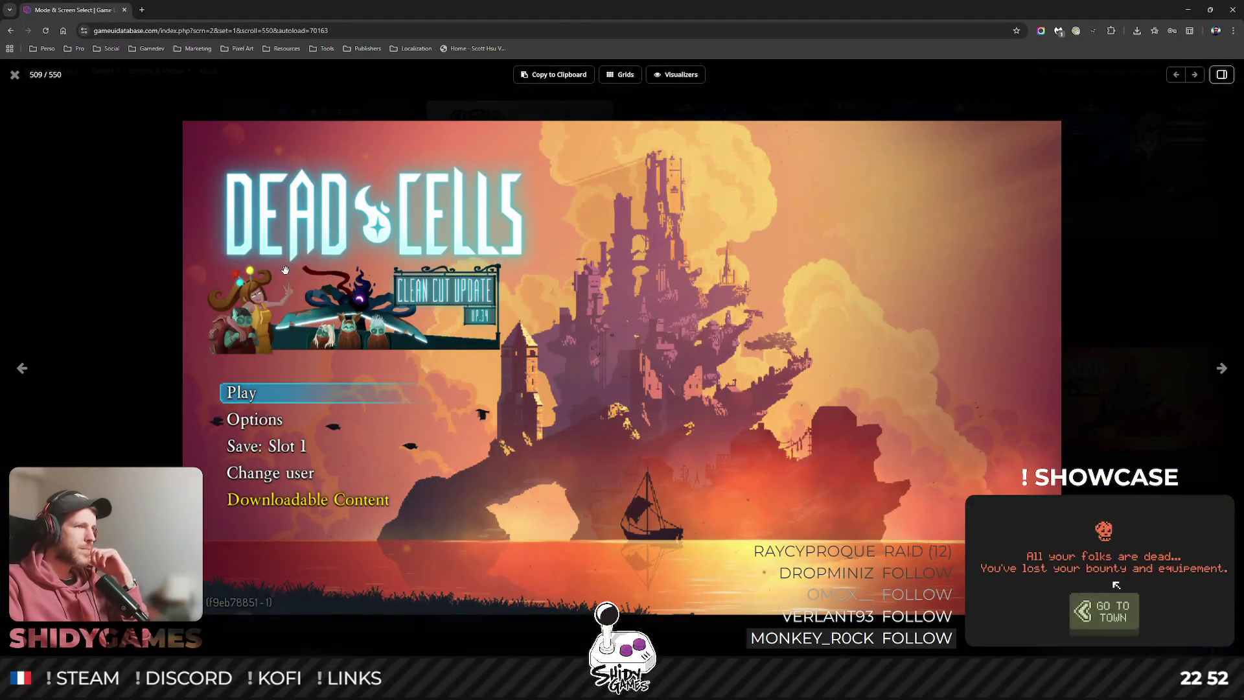
click(14, 75)
scroll(490, 403, down, 4)
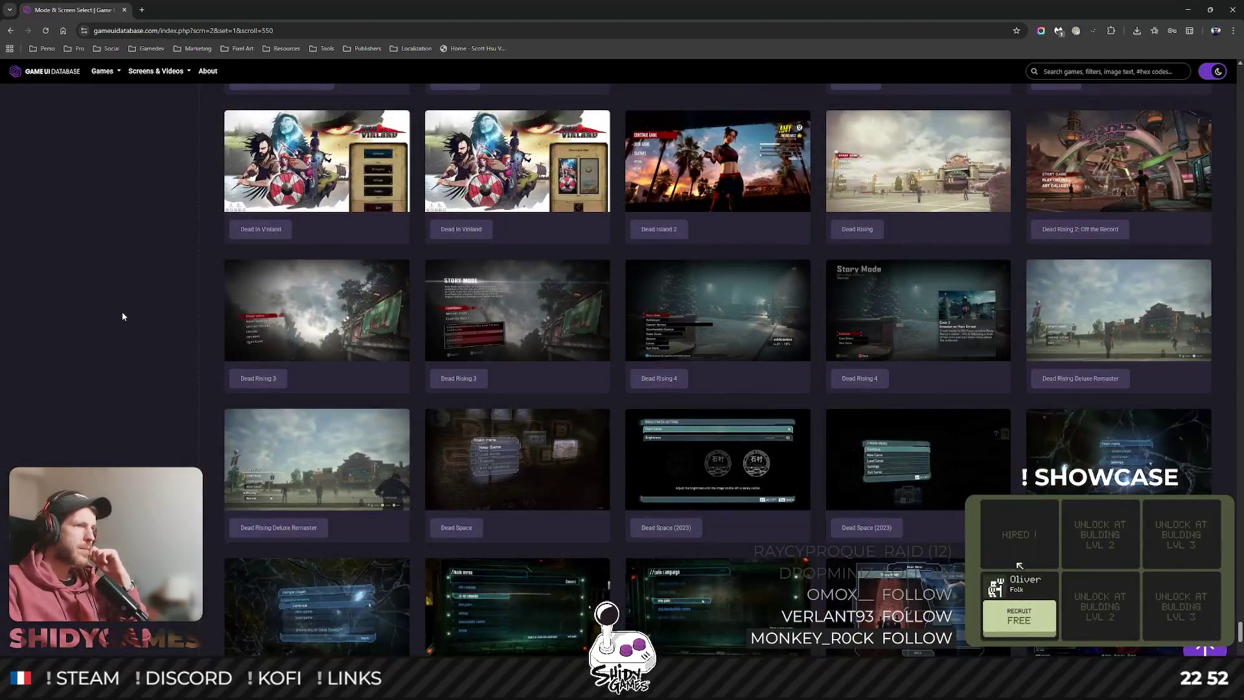
click(512, 311)
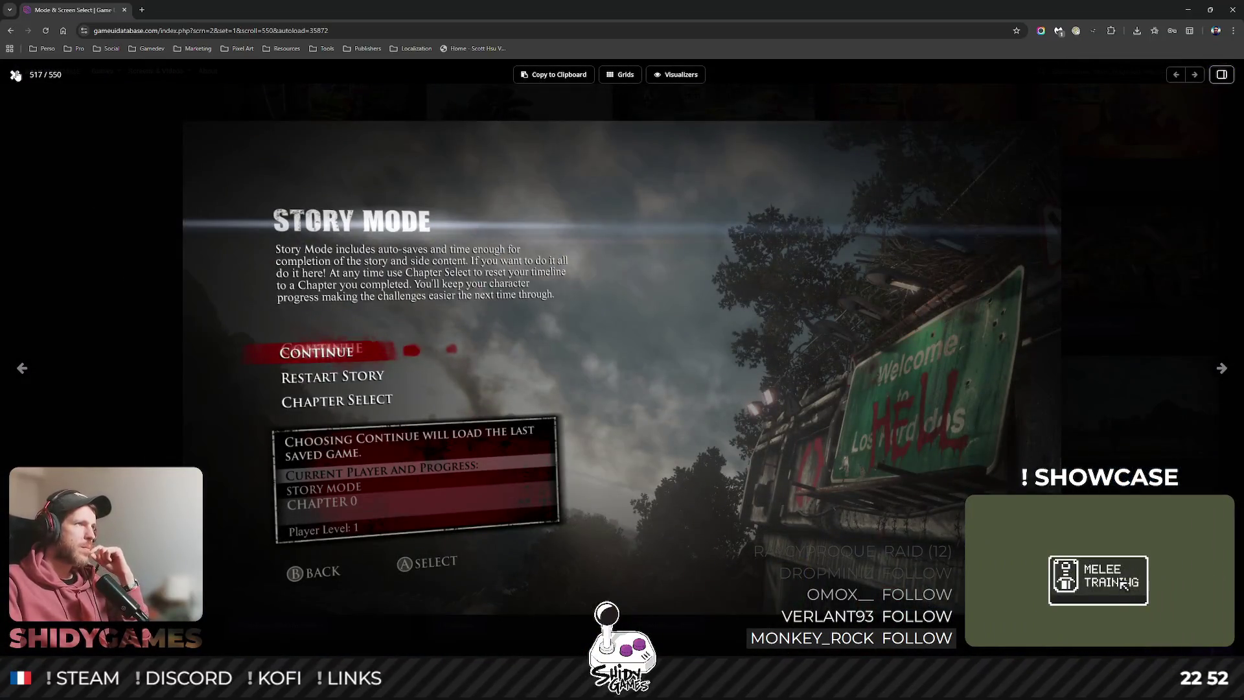
click(15, 75)
scroll(583, 353, down, 5)
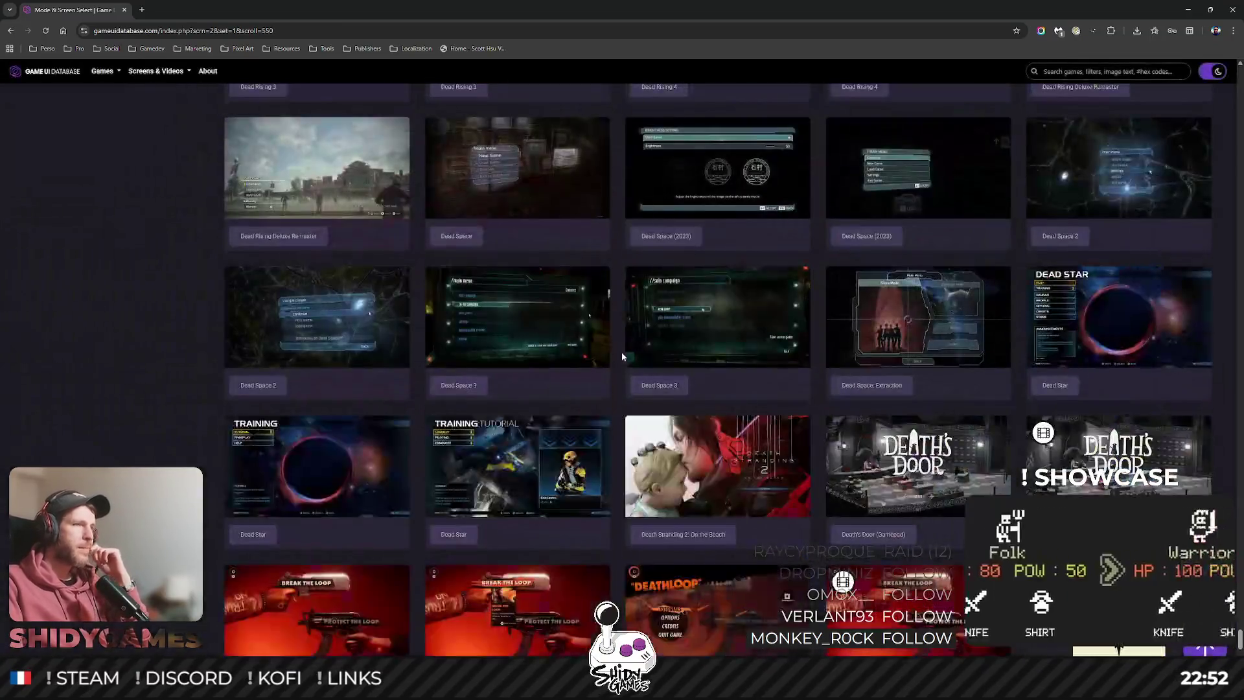
click(445, 365)
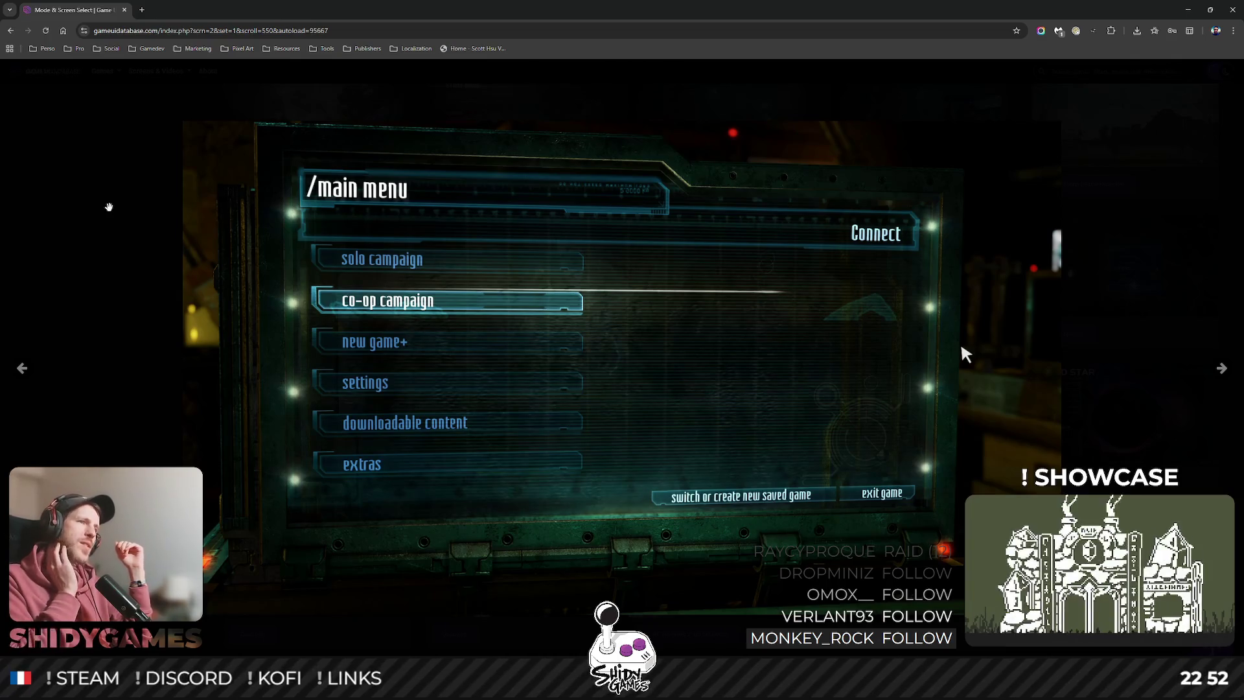
mouse_move(16, 78)
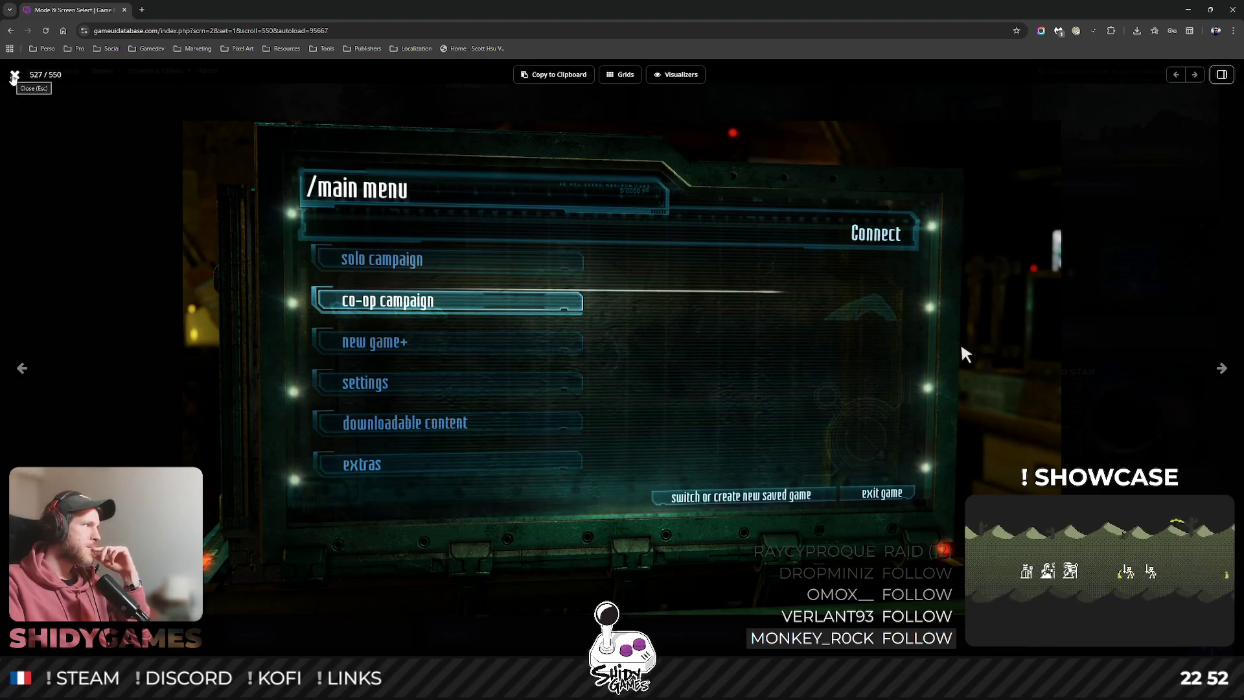
click(13, 75)
Browse the menu gallery and view the Dino Crisis title screen and Diablo II main-menu screenshots.
scroll(256, 372, down, 10)
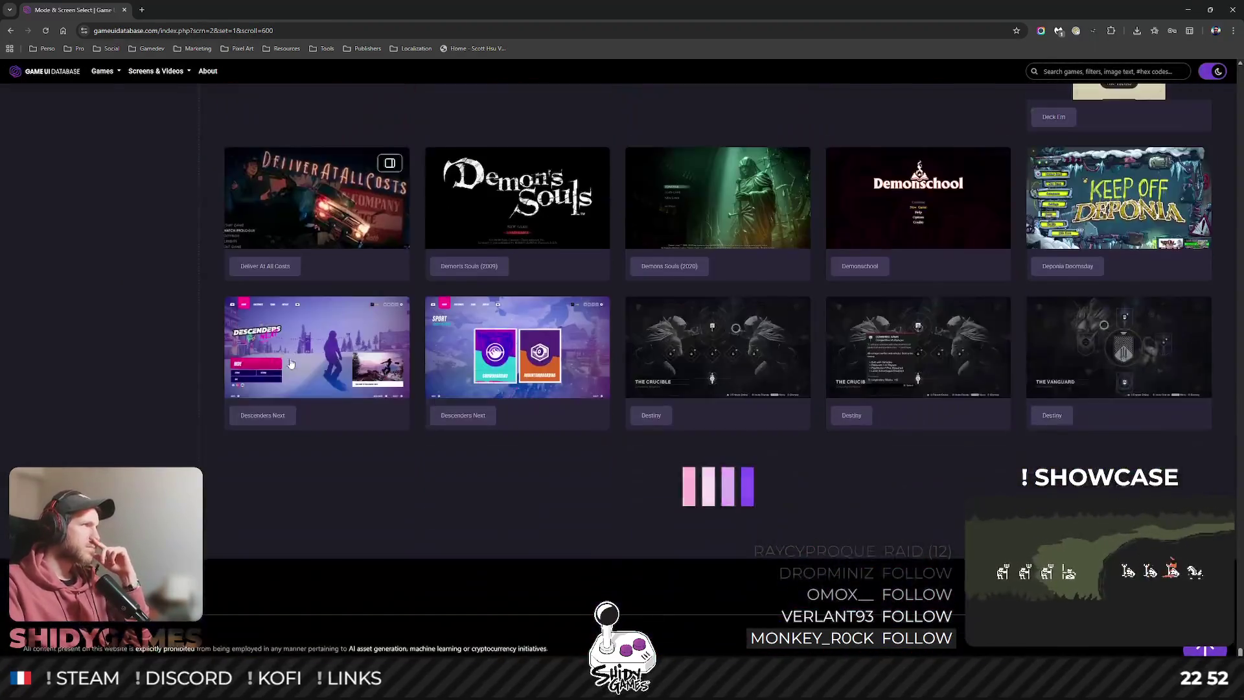
scroll(181, 300, down, 6)
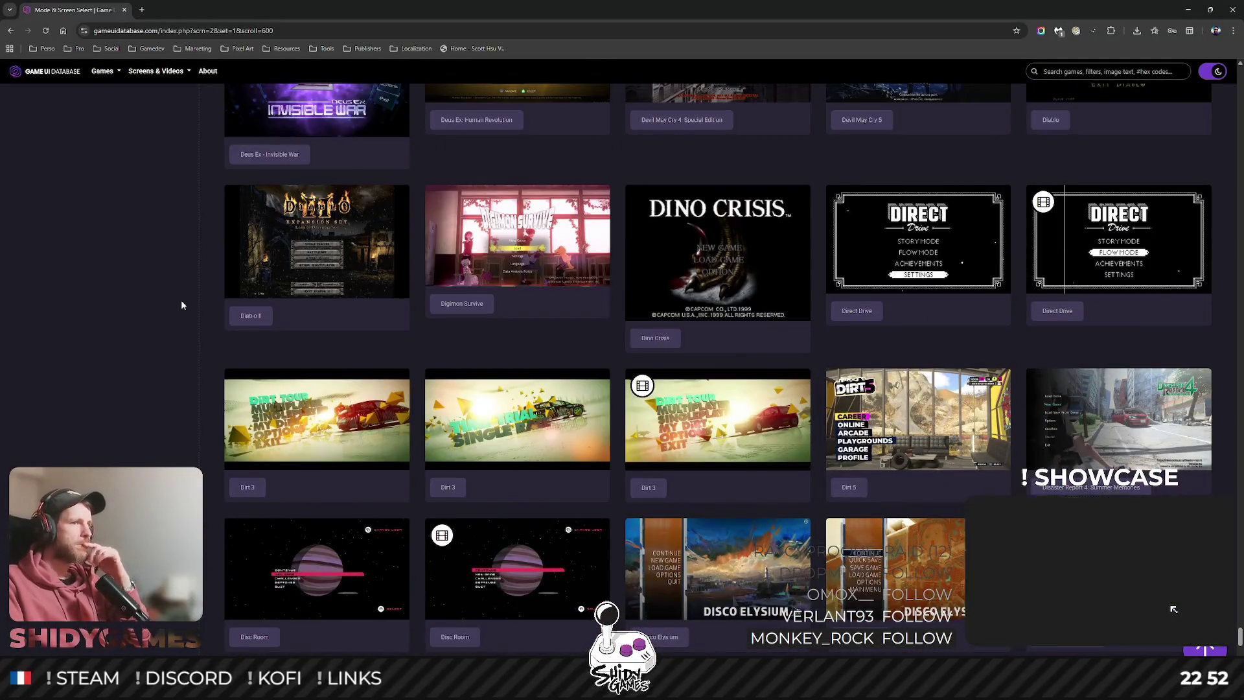
scroll(181, 299, down, 3)
scroll(181, 300, up, 4)
click(721, 351)
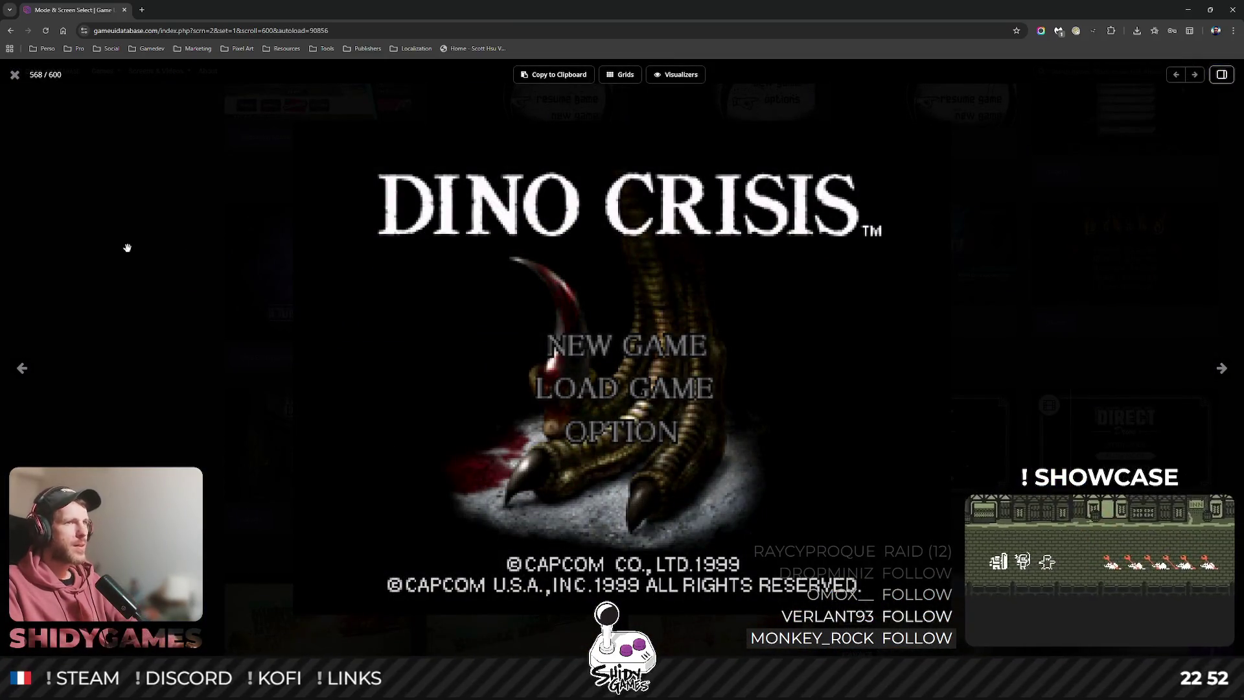
click(235, 286)
click(258, 297)
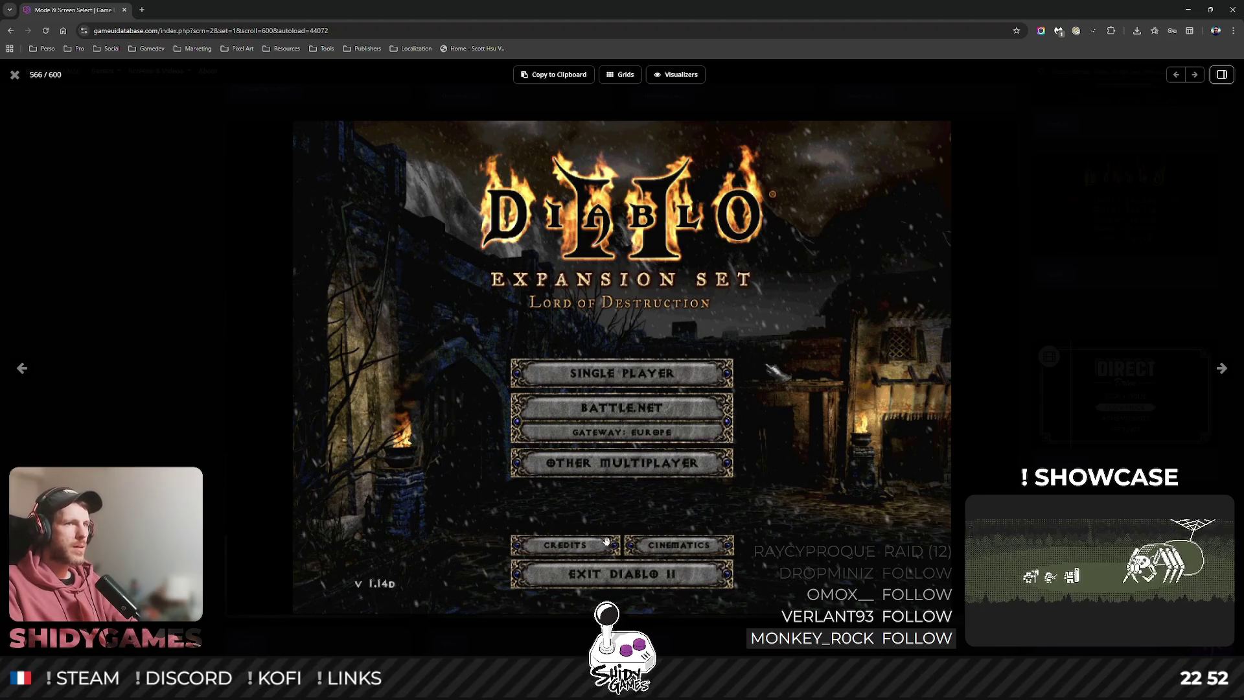
View the Disco Elysium and Dispatch main-menu screenshots, then return to the Figma file.
scroll(620, 525, down, 8)
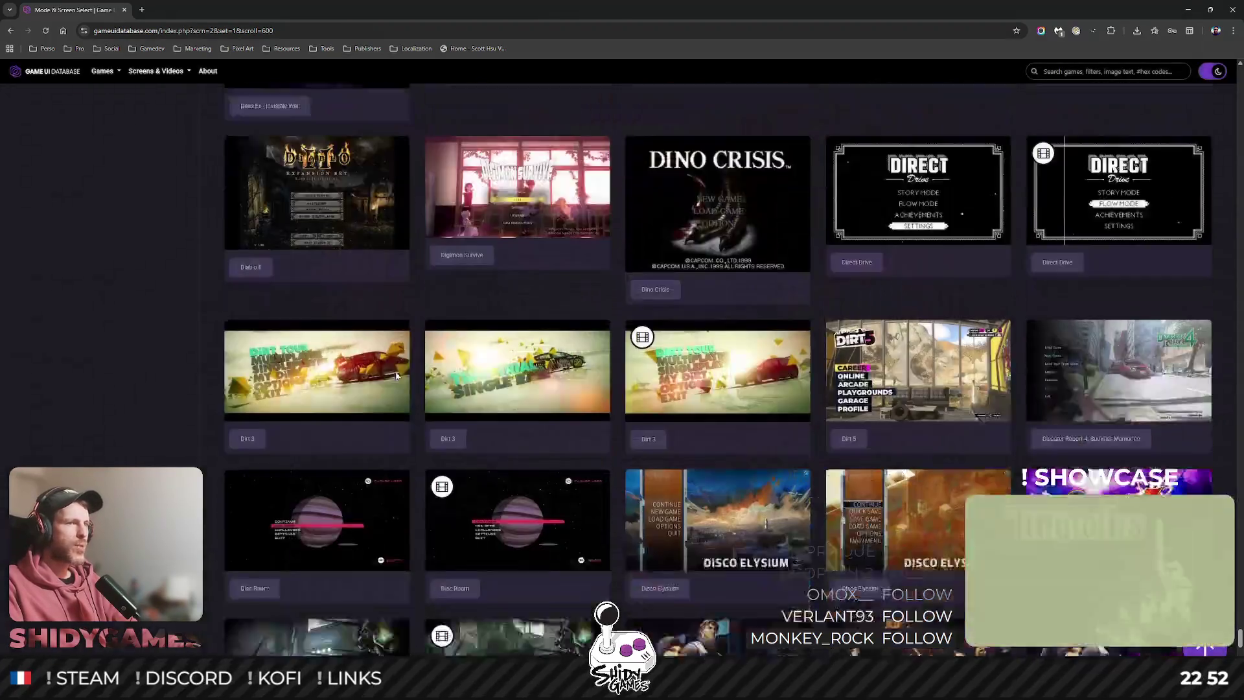
scroll(265, 397, up, 3)
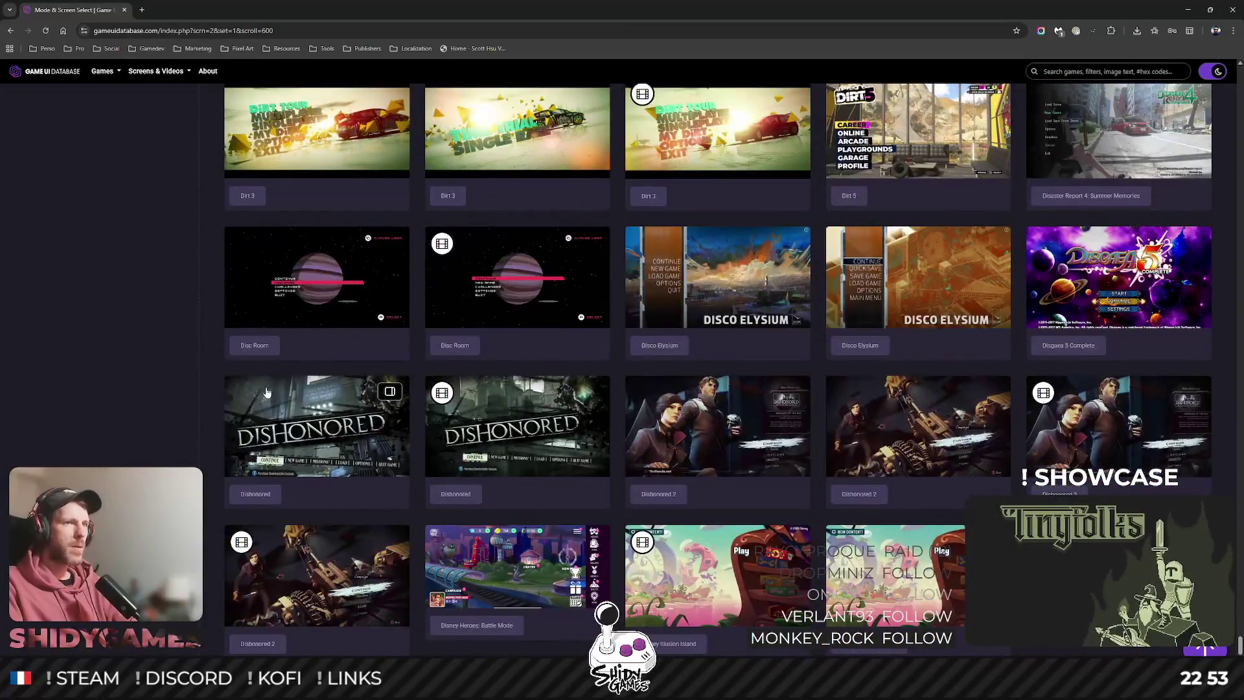
click(691, 324)
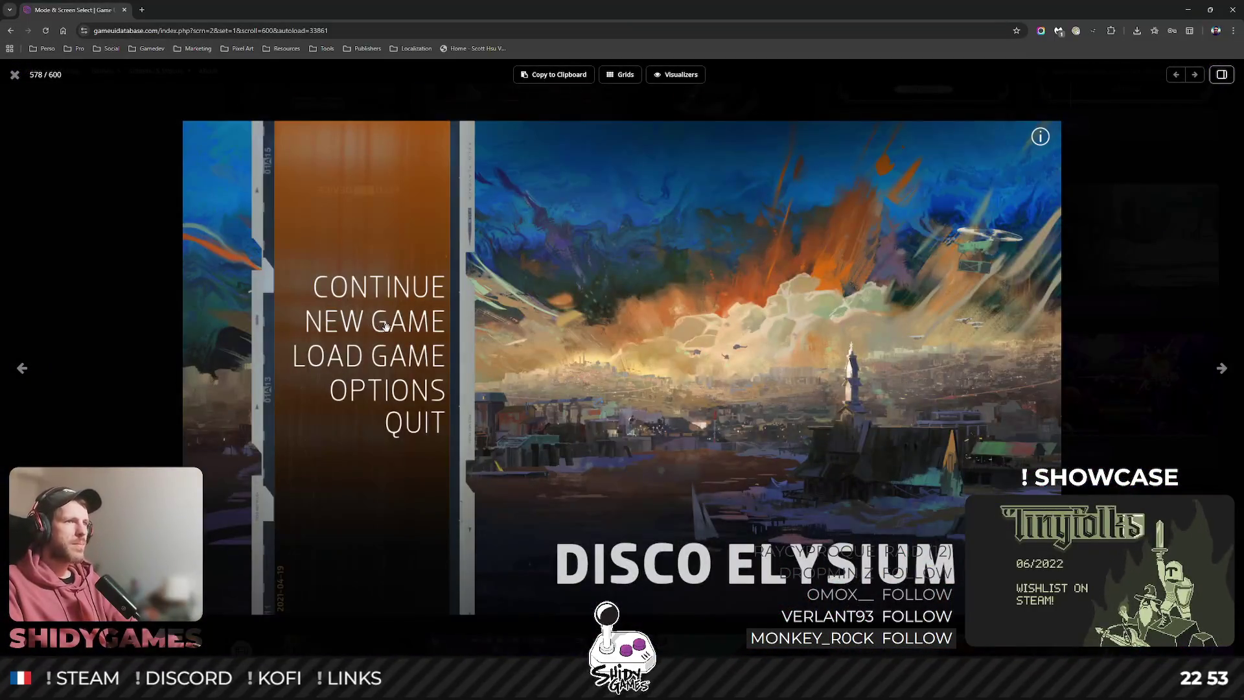
key(Escape)
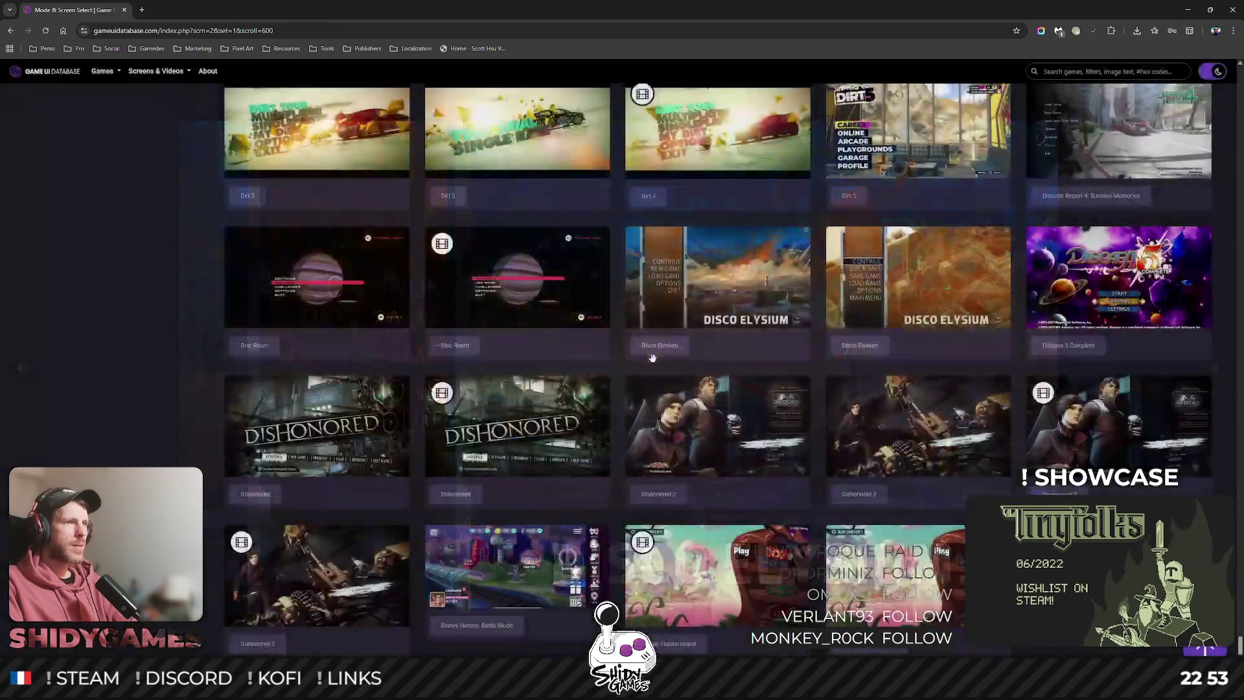
scroll(336, 369, down, 5)
scroll(251, 374, down, 2)
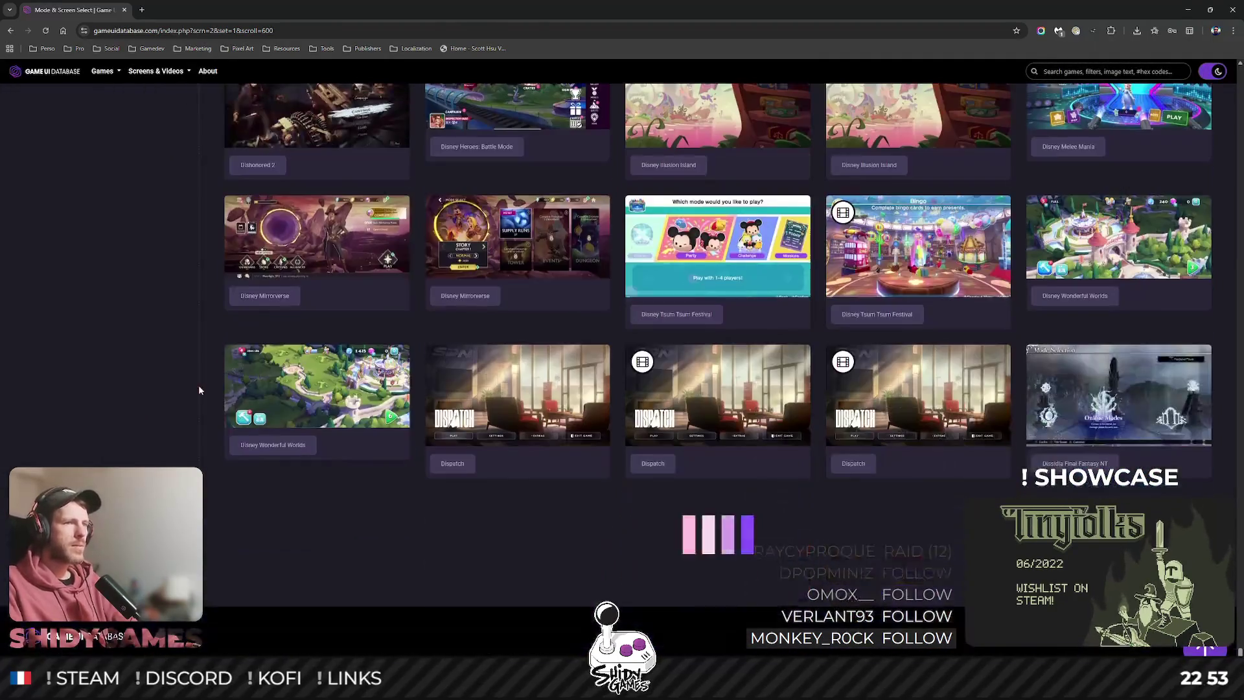
click(492, 367)
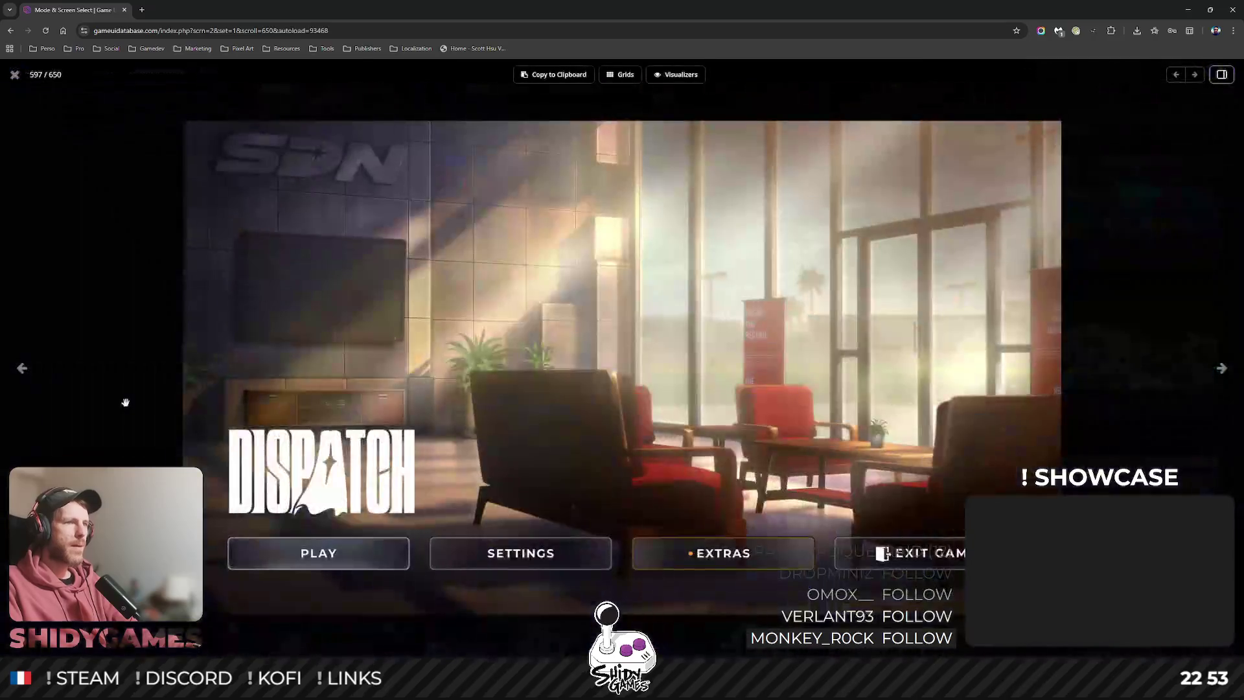
click(132, 393)
scroll(382, 368, down, 10)
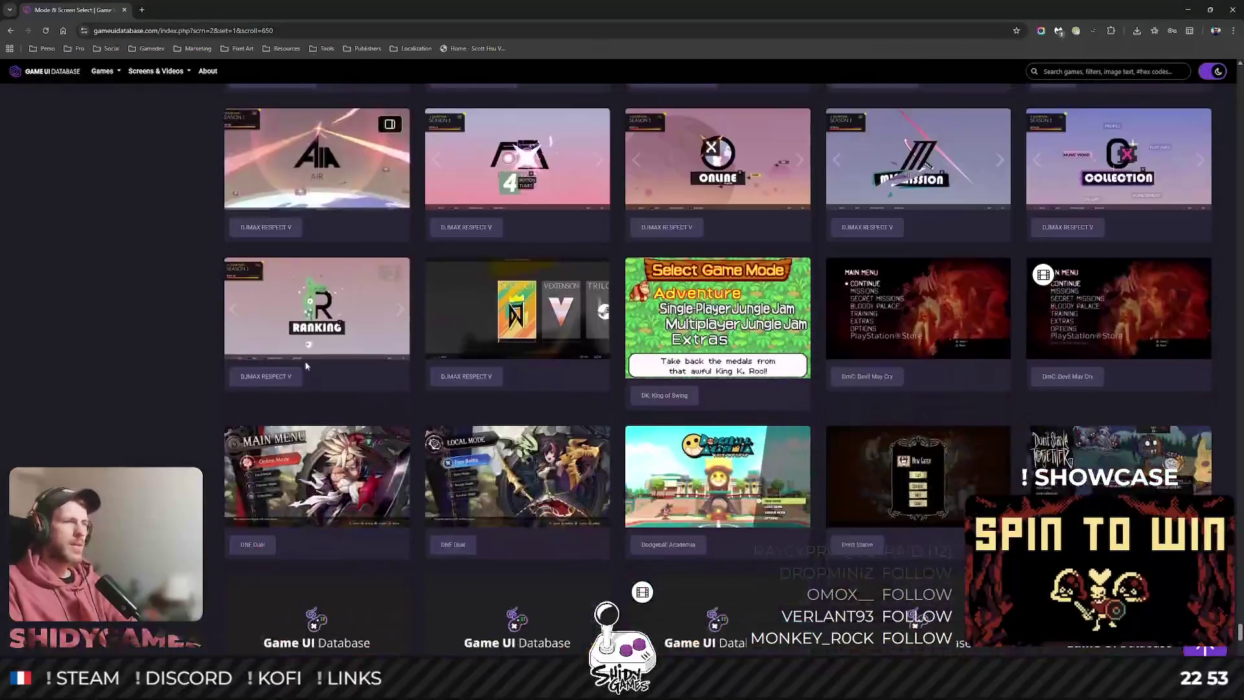
scroll(382, 372, down, 3)
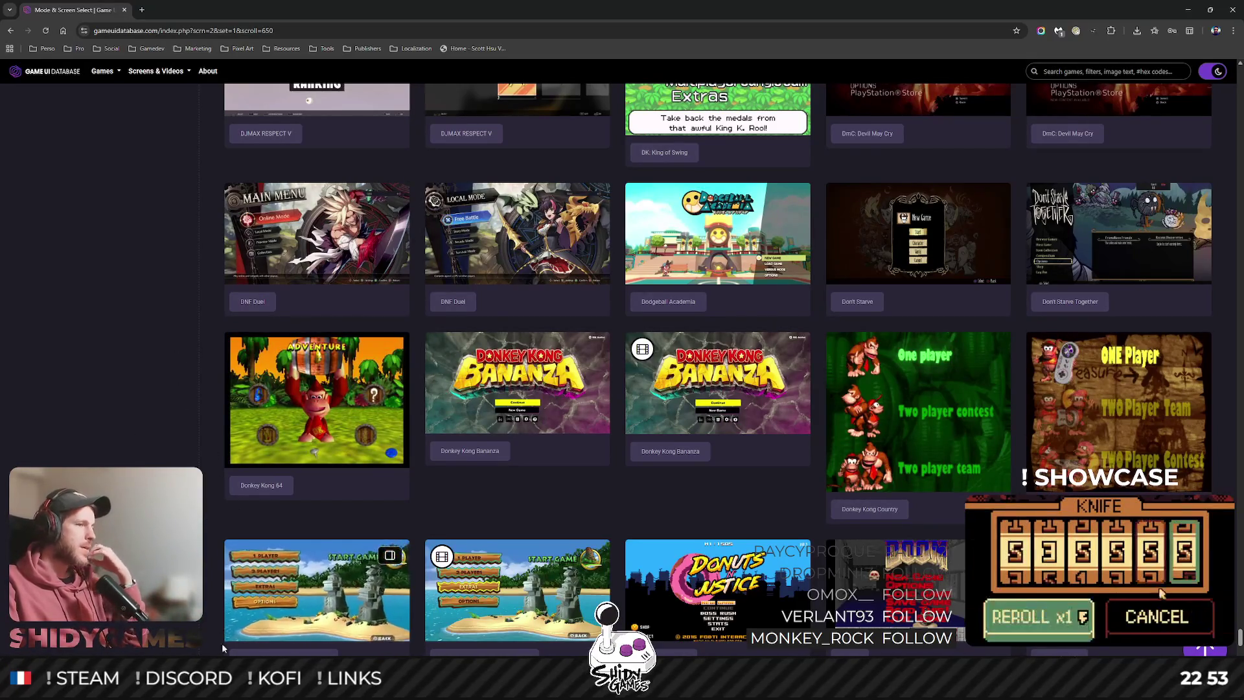
key(alt+Tab)
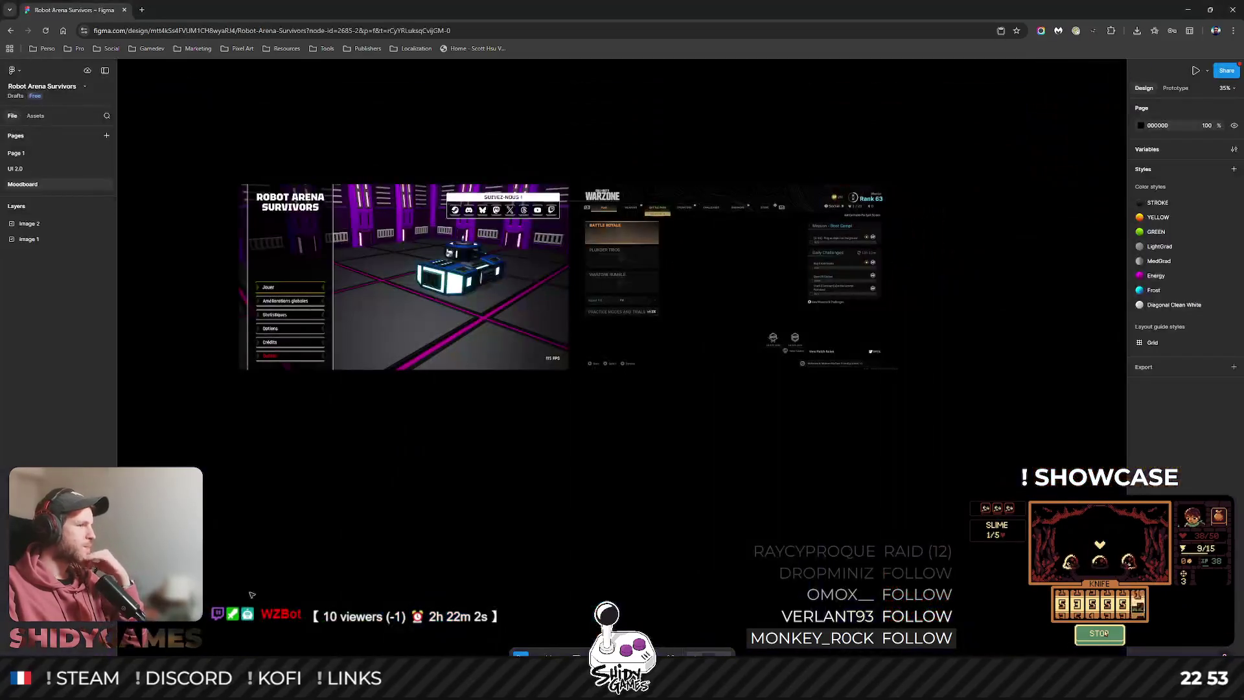
Show the UI 2.0 page and zoom into the Robot Arena mockup.
click(15, 168)
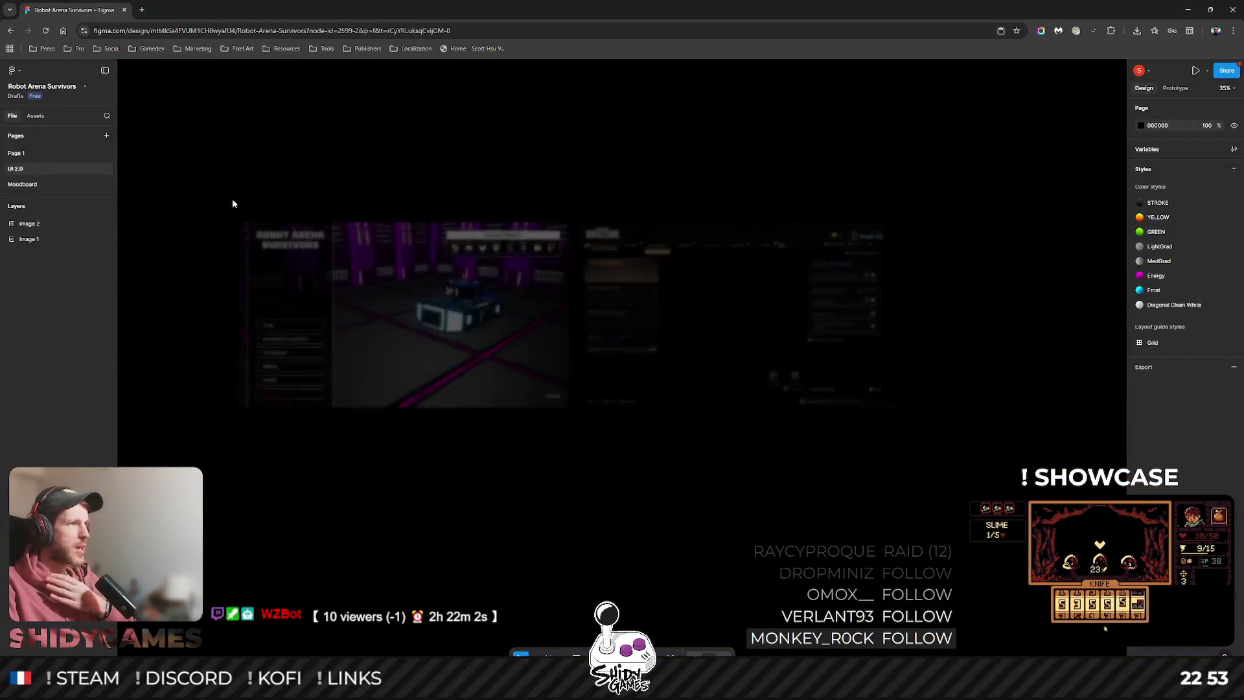
scroll(451, 272, left, 5)
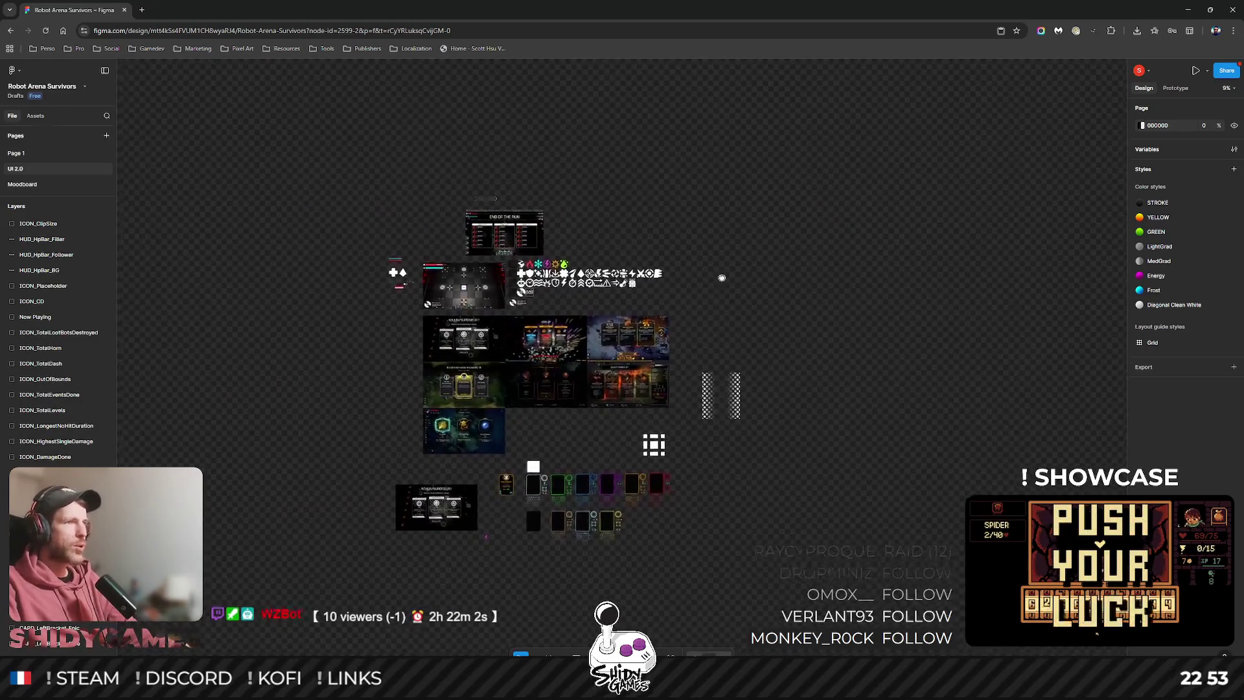
ctrl+scroll(453, 272, up, 10)
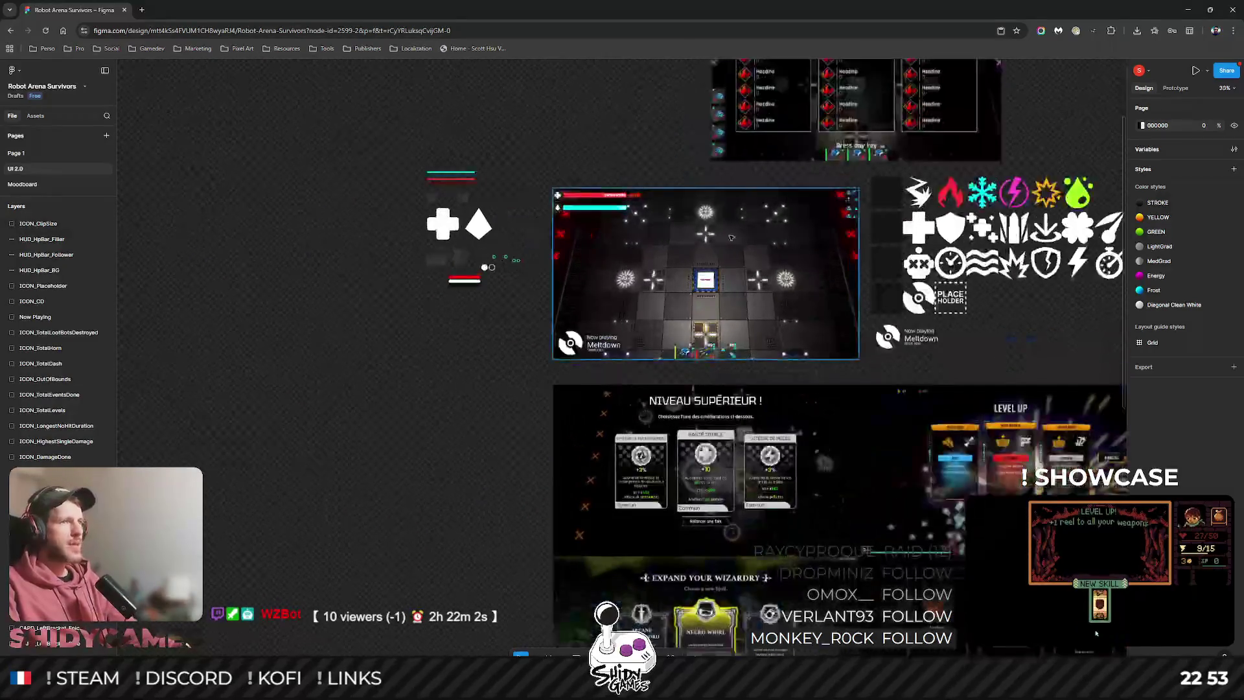
scroll(588, 220, left, 5)
scroll(588, 220, up, 2)
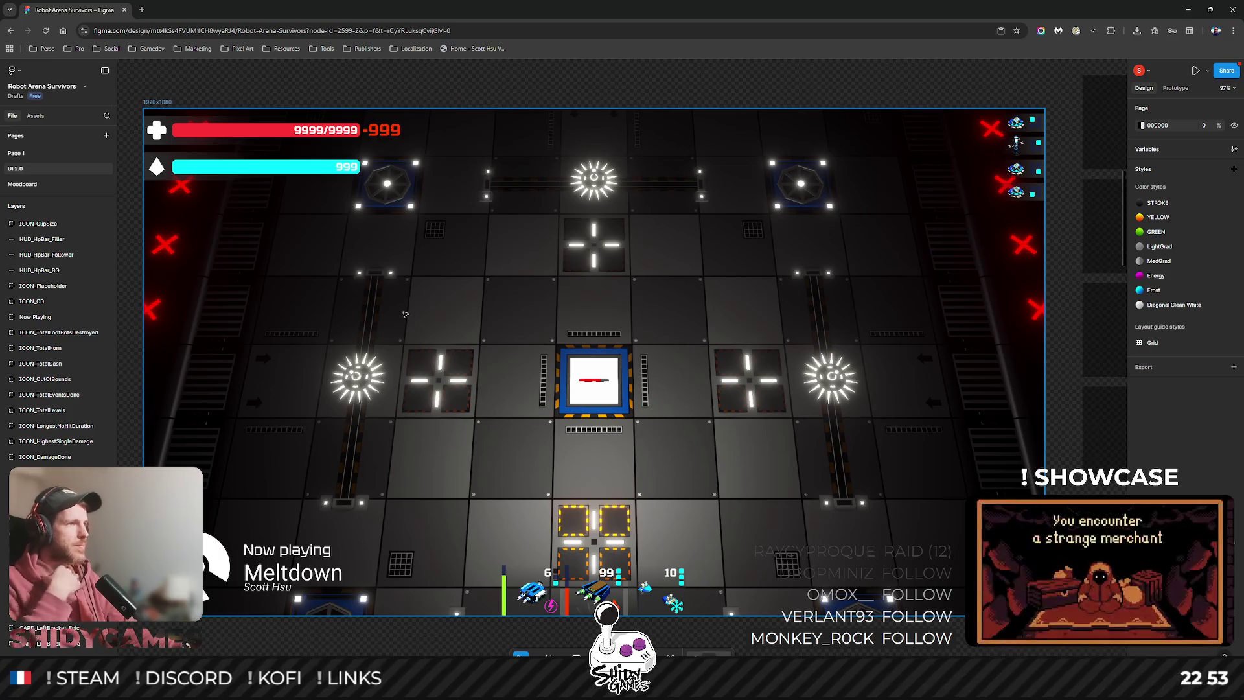
Review the Robot Arena main menu and Warzone references on the Moodboard page.
click(54, 186)
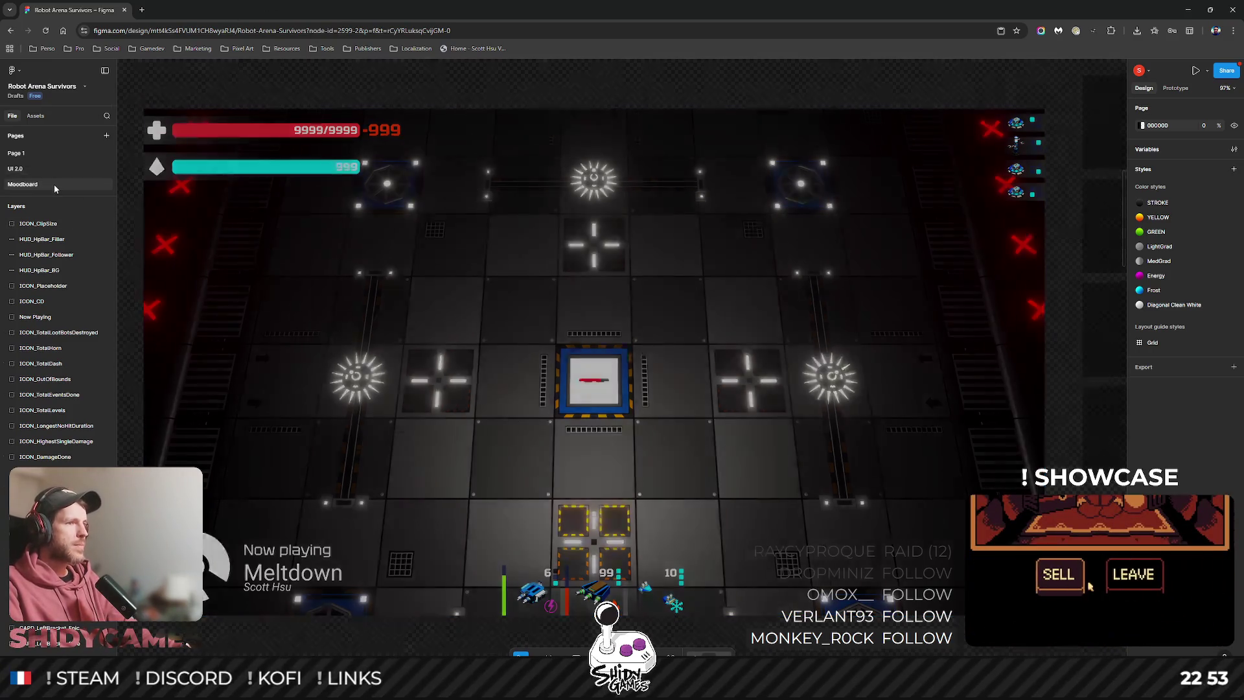
scroll(337, 362, up, 5)
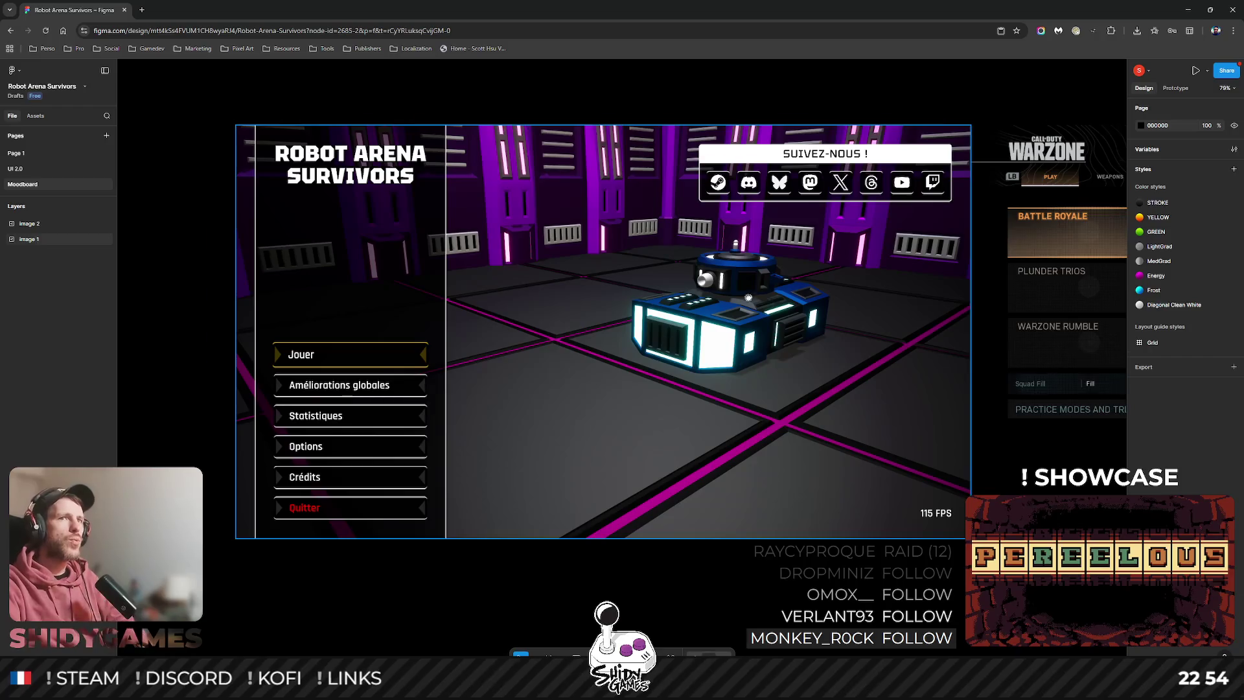
scroll(749, 86, right, 5)
scroll(923, 308, down, 5)
scroll(924, 308, right, 3)
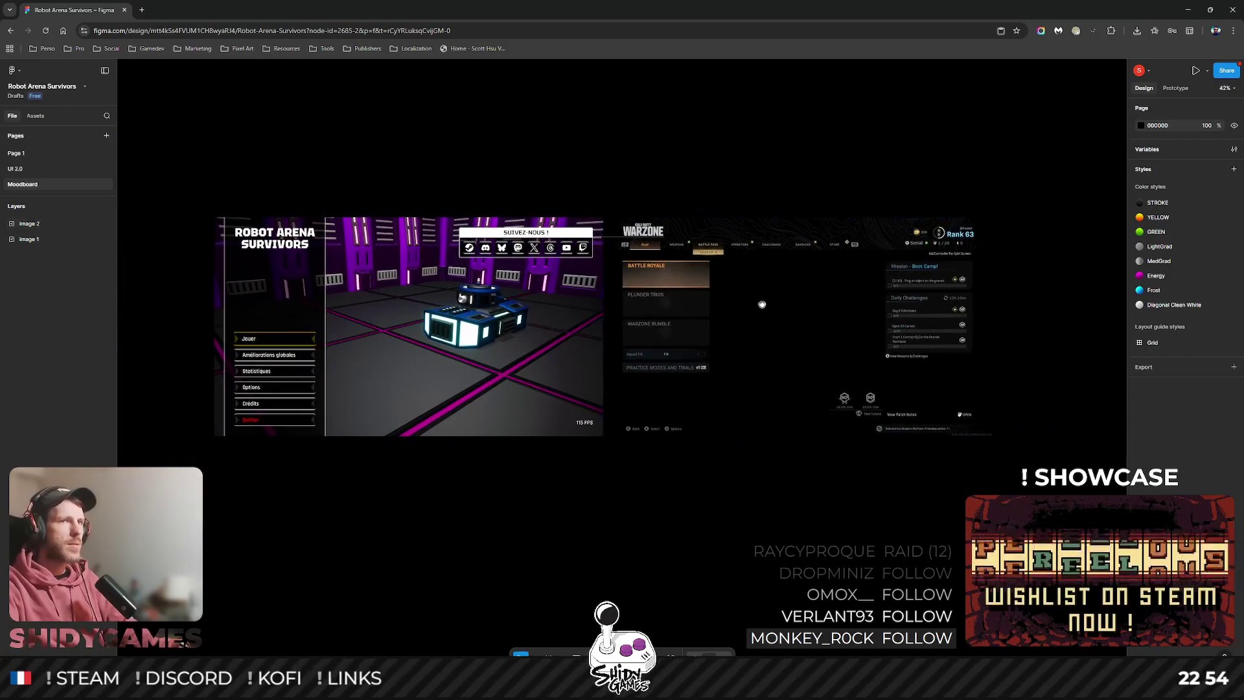
key(alt+Tab)
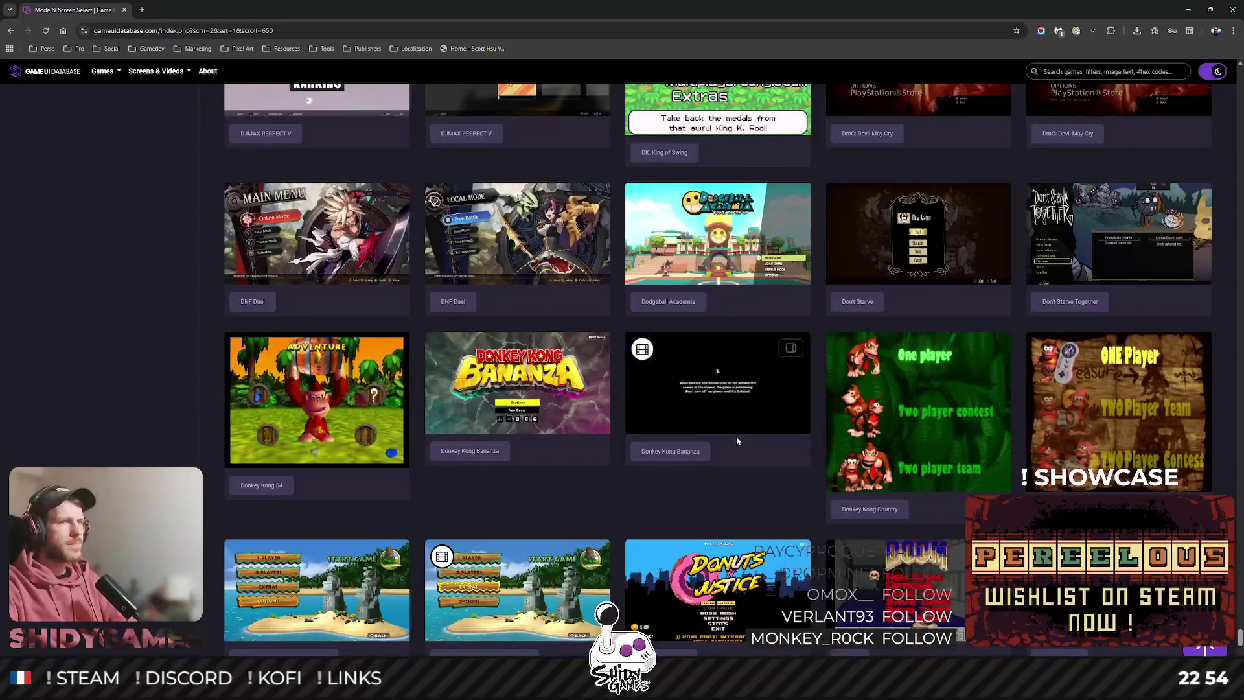
scroll(735, 437, down, 5)
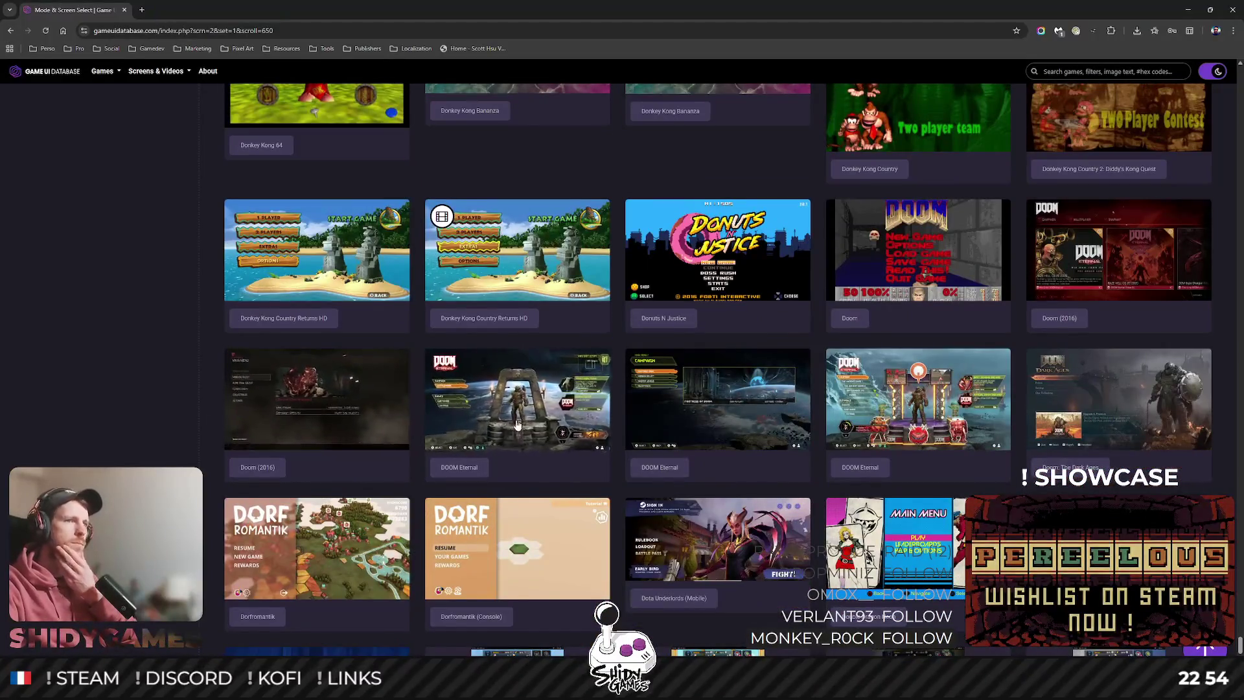
scroll(523, 414, down, 1)
click(684, 365)
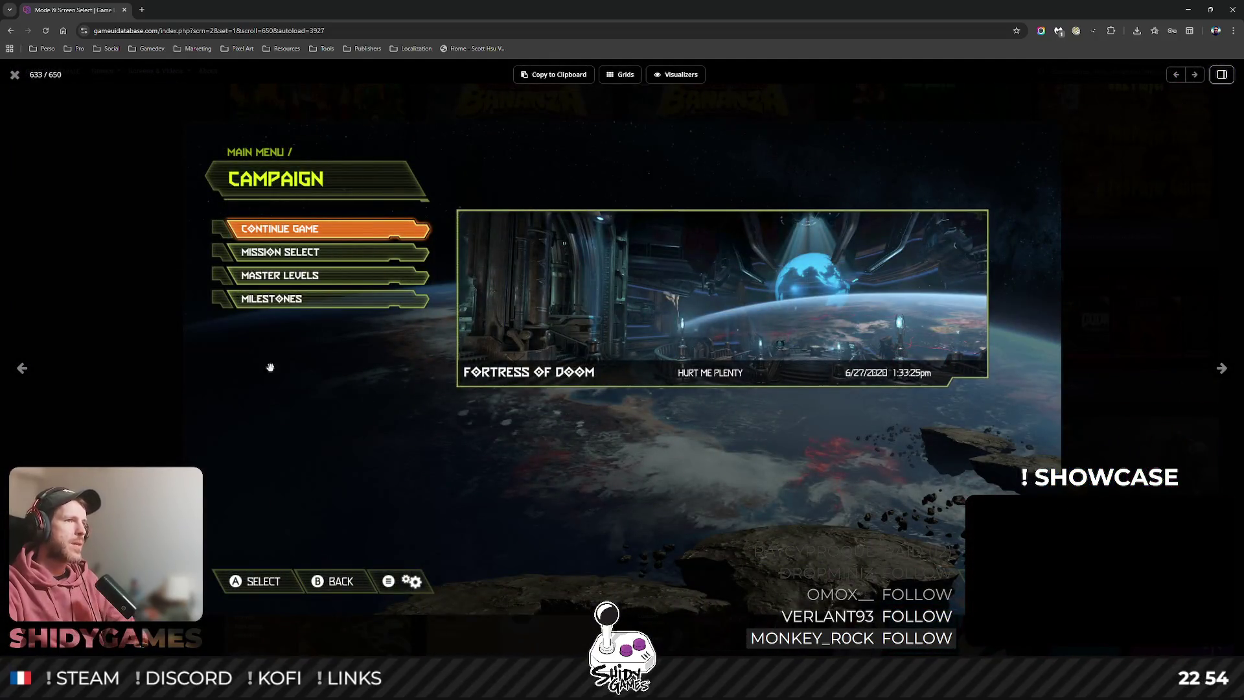
click(14, 74)
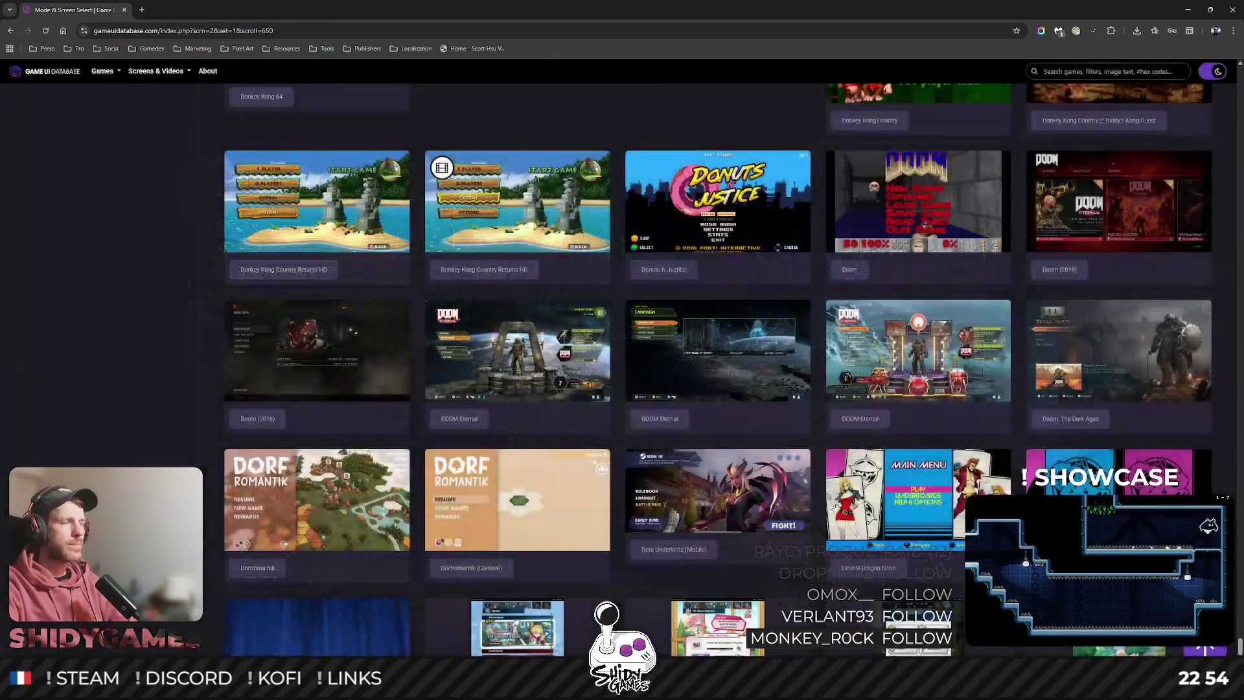
scroll(805, 461, down, 10)
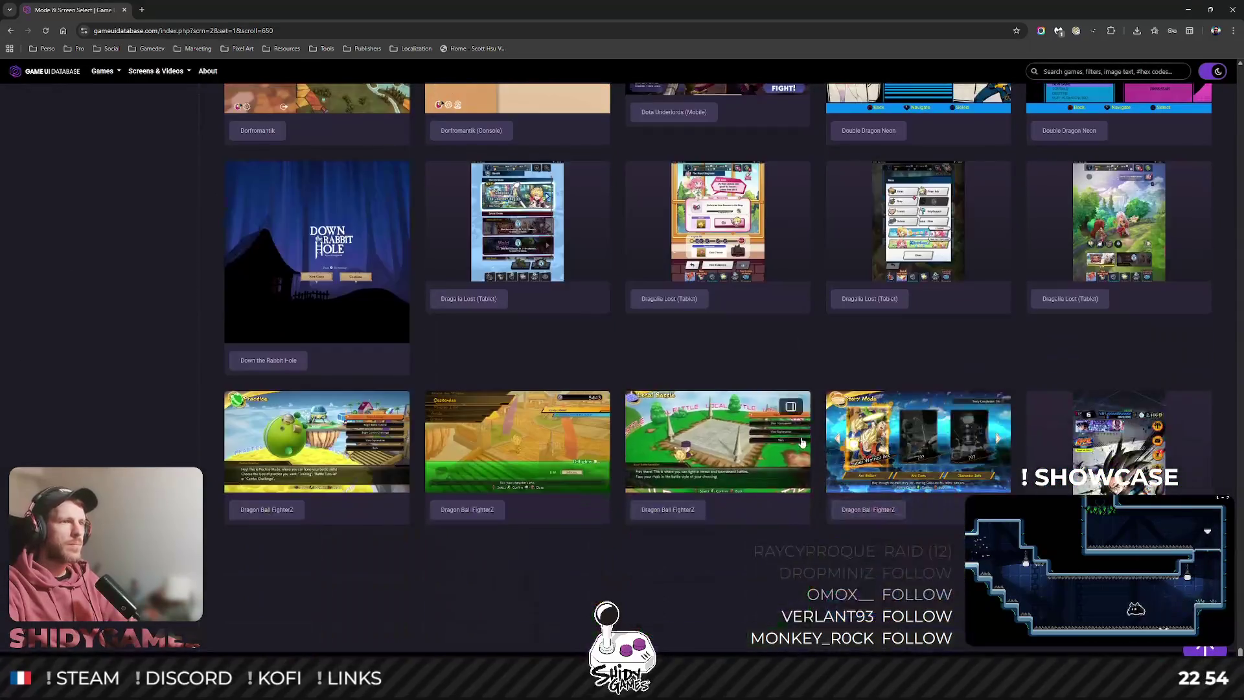
scroll(796, 434, down, 1)
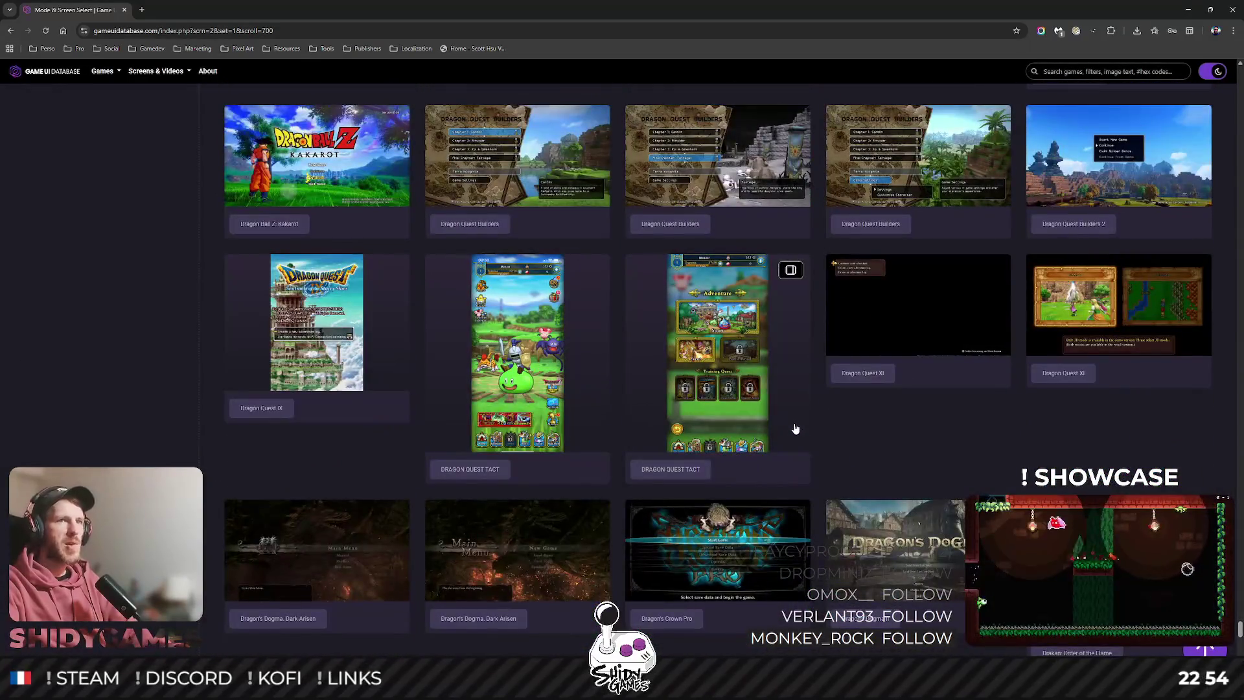
scroll(797, 418, down, 4)
scroll(798, 410, down, 9)
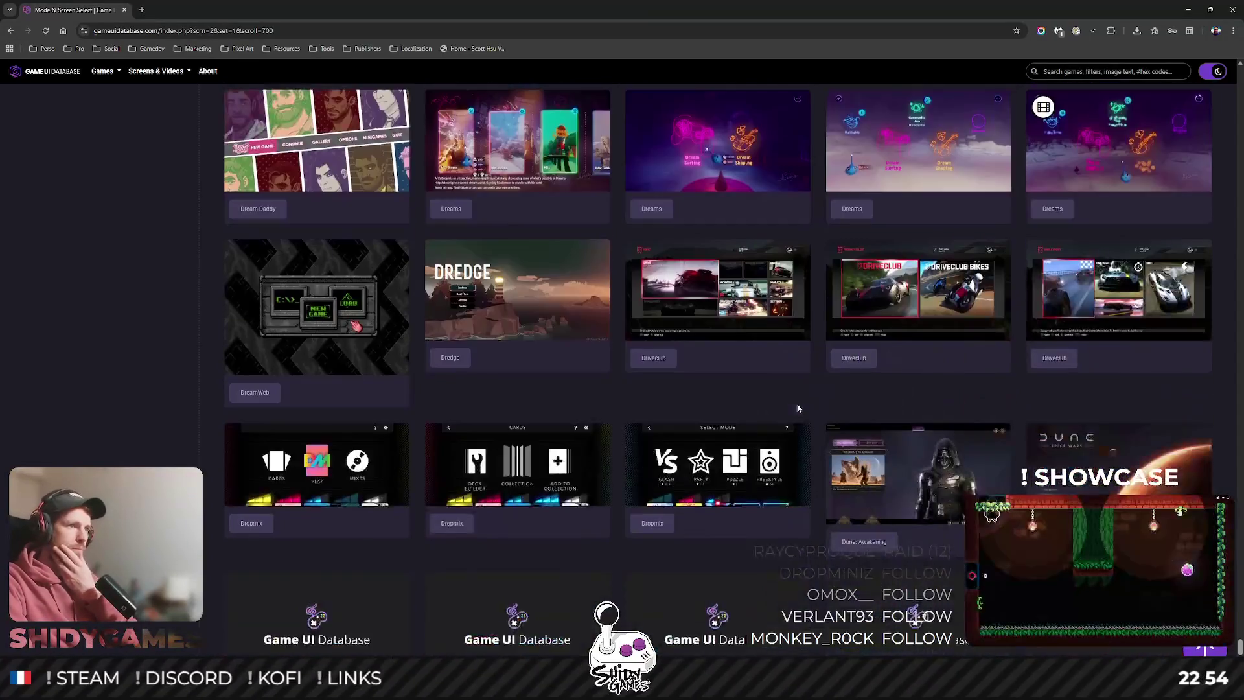
scroll(798, 408, down, 2)
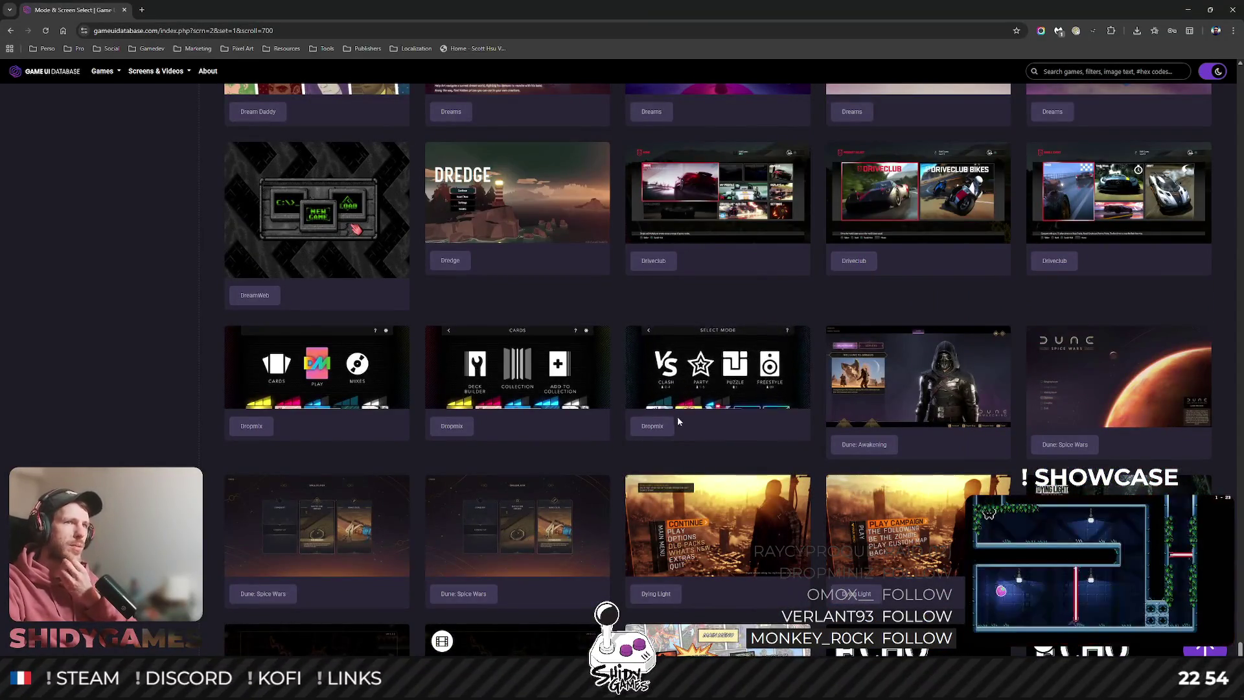
click(706, 200)
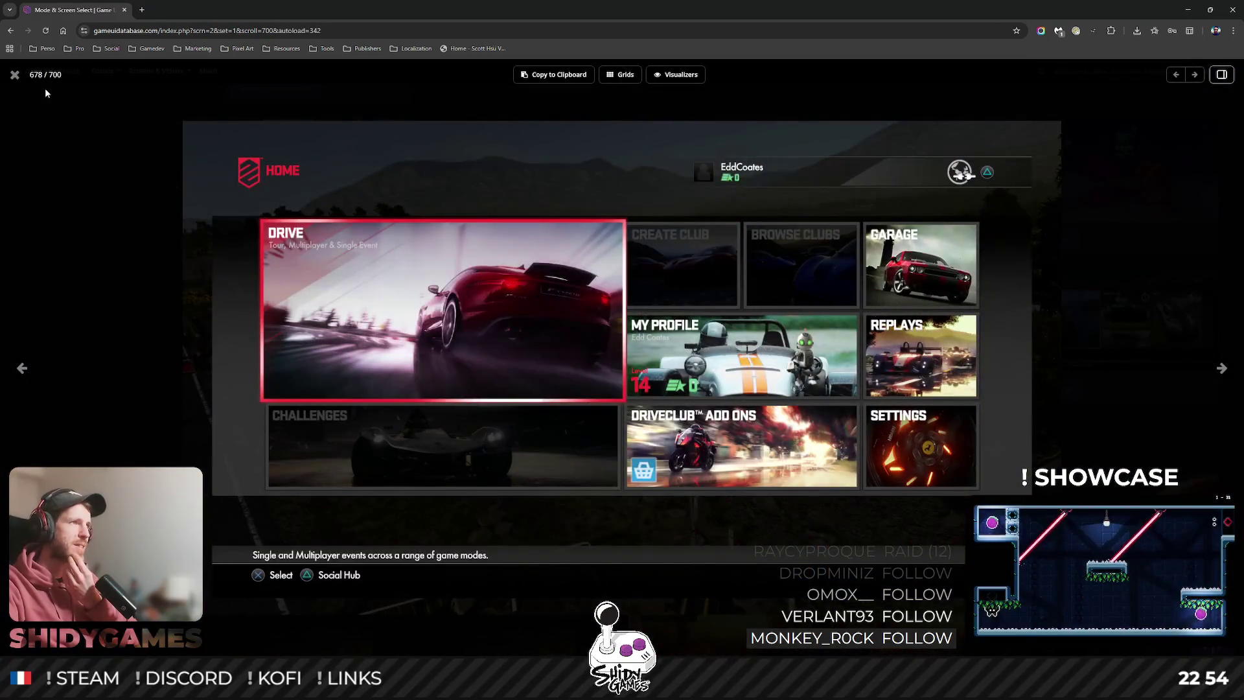
click(14, 74)
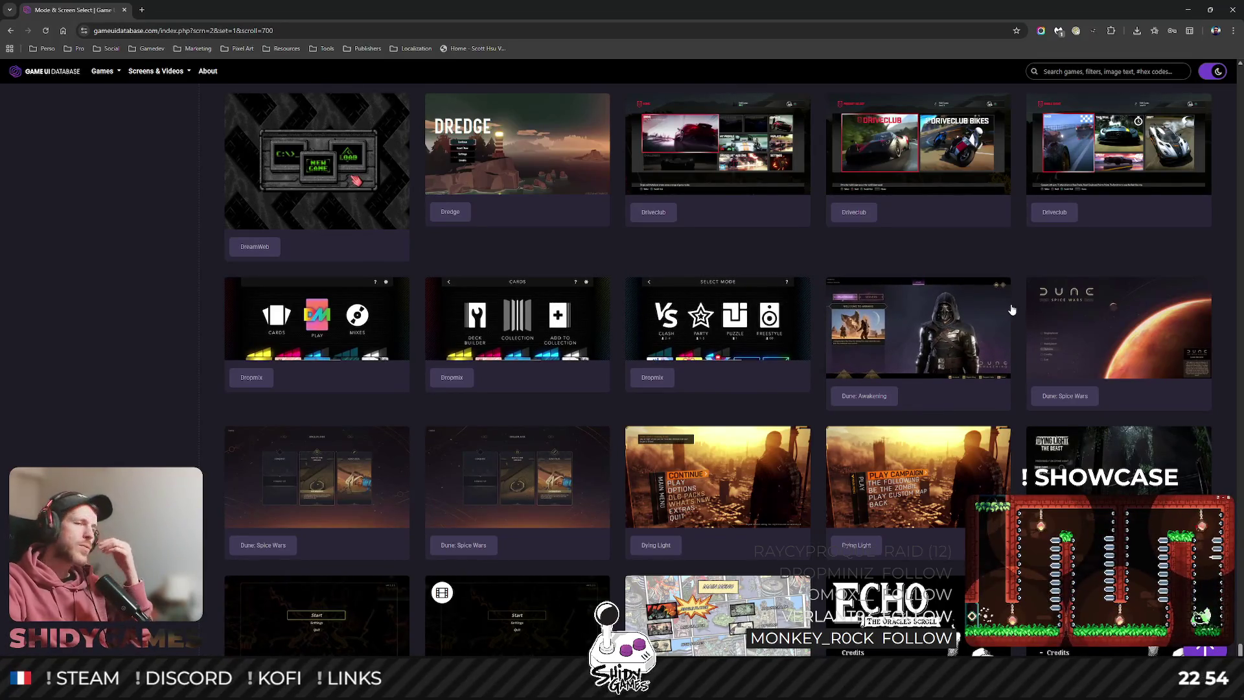
scroll(1008, 304, down, 4)
scroll(1001, 302, up, 3)
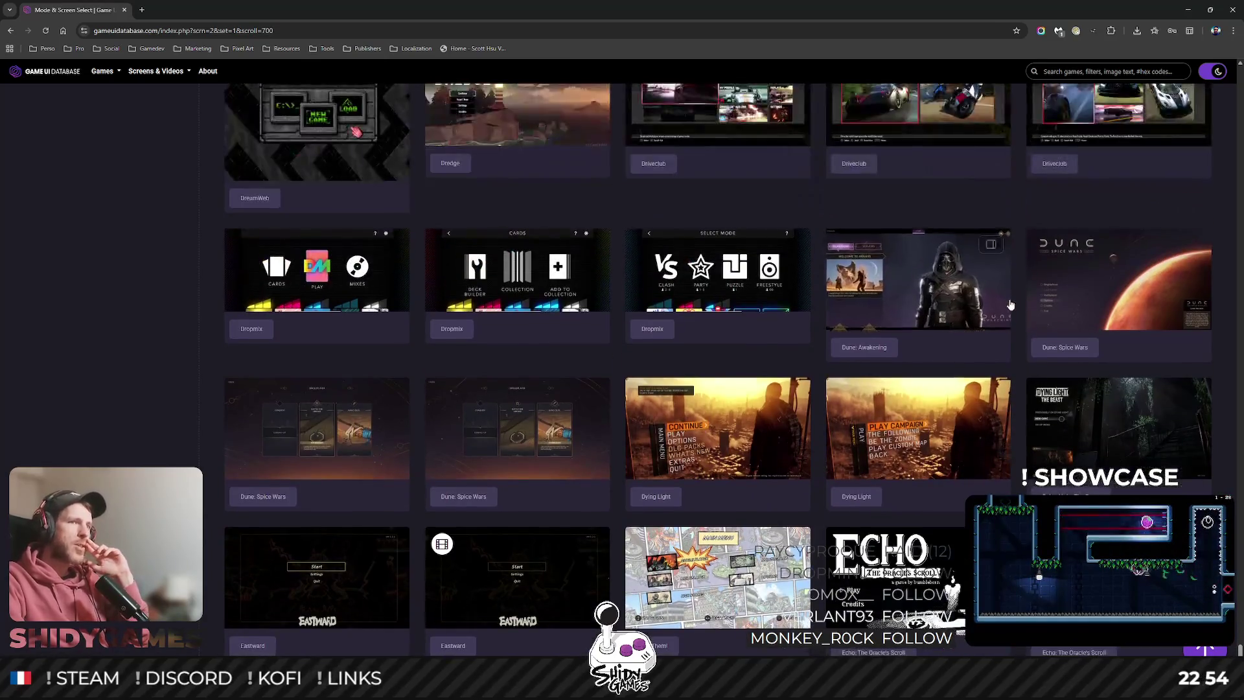
scroll(1010, 304, down, 2)
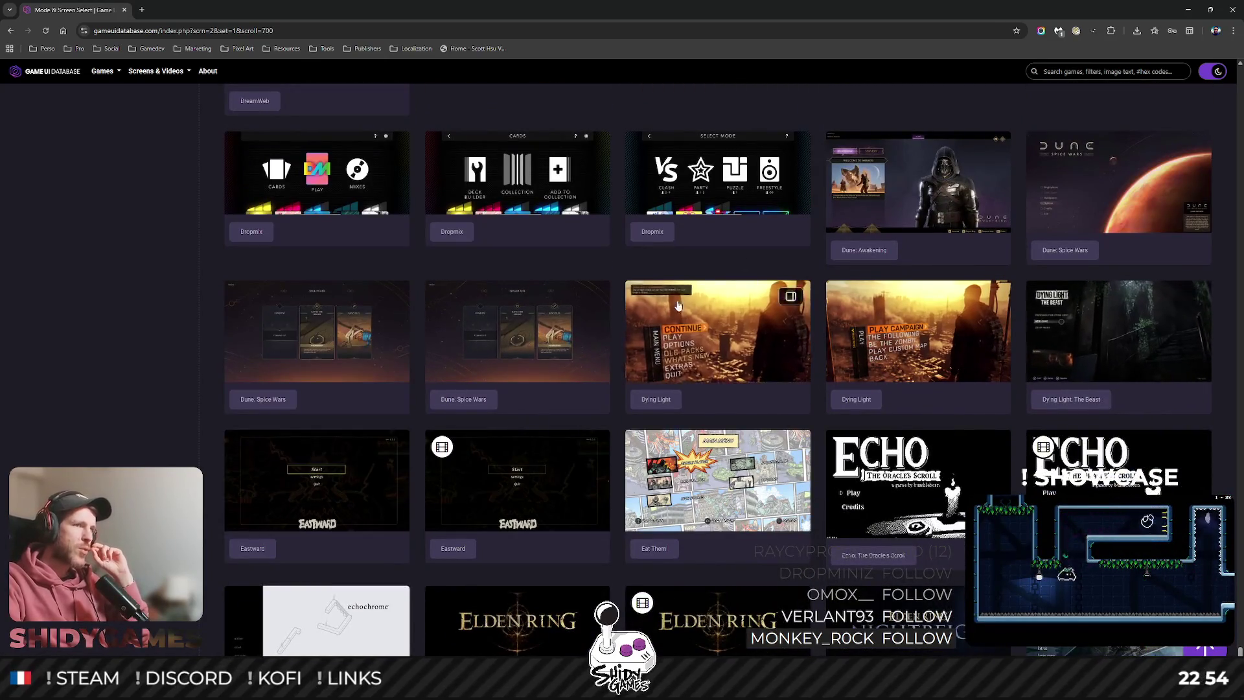
scroll(842, 350, down, 2)
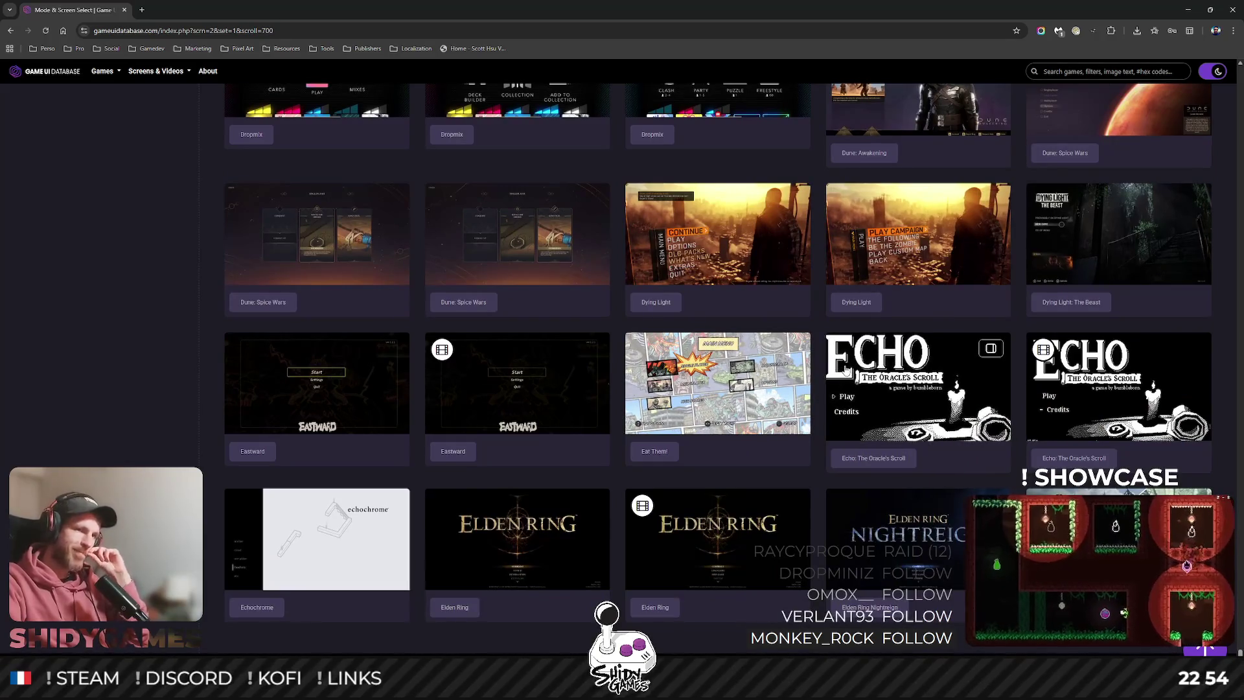
scroll(842, 366, down, 2)
scroll(842, 365, down, 3)
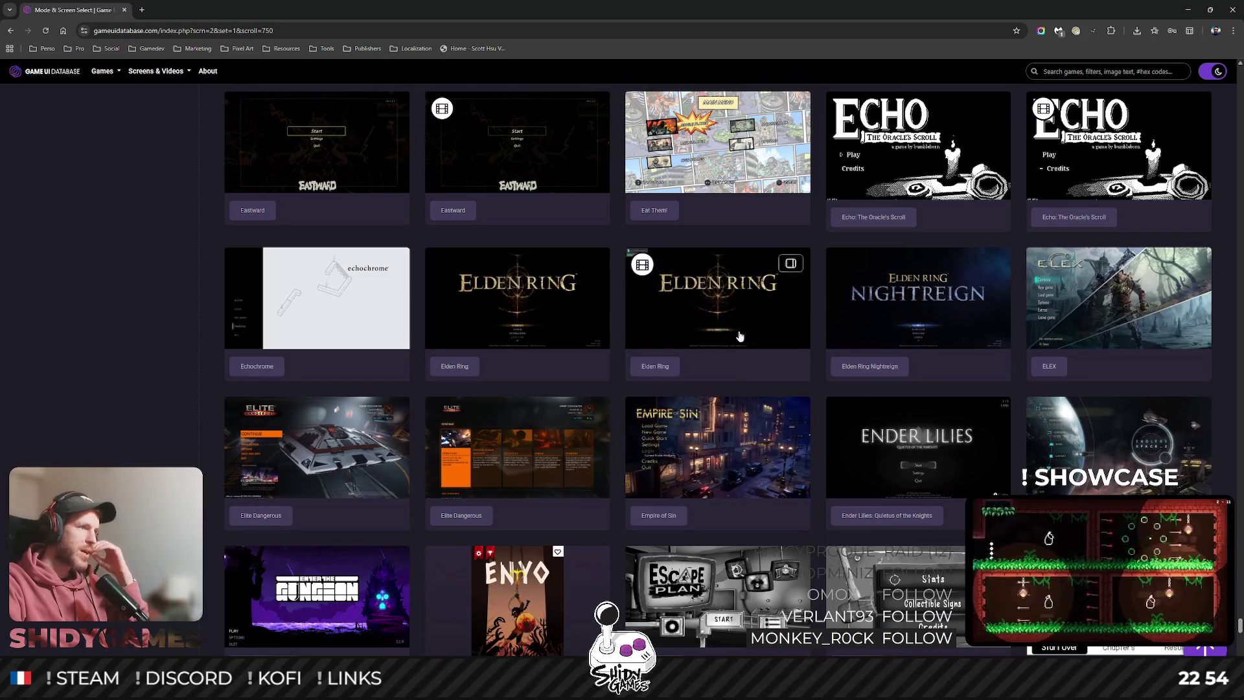
scroll(290, 316, down, 3)
Open the Elite Dangerous main menu screenshot full size and copy the image.
click(290, 315)
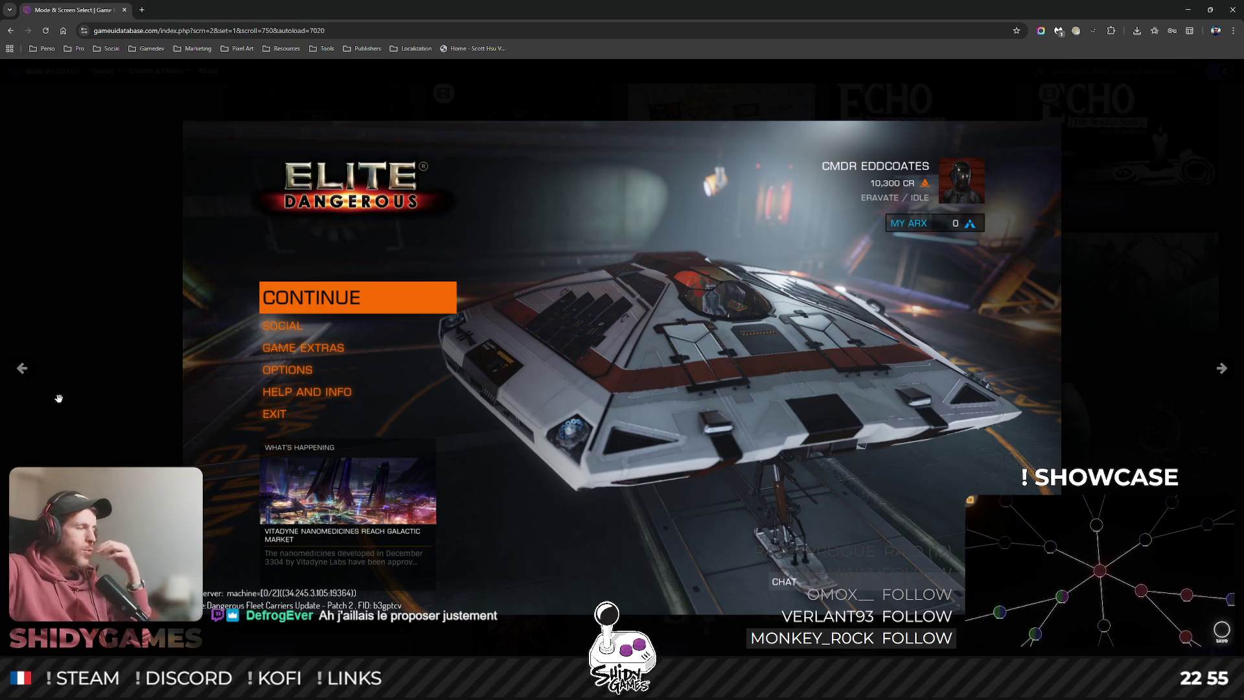
right_click(572, 388)
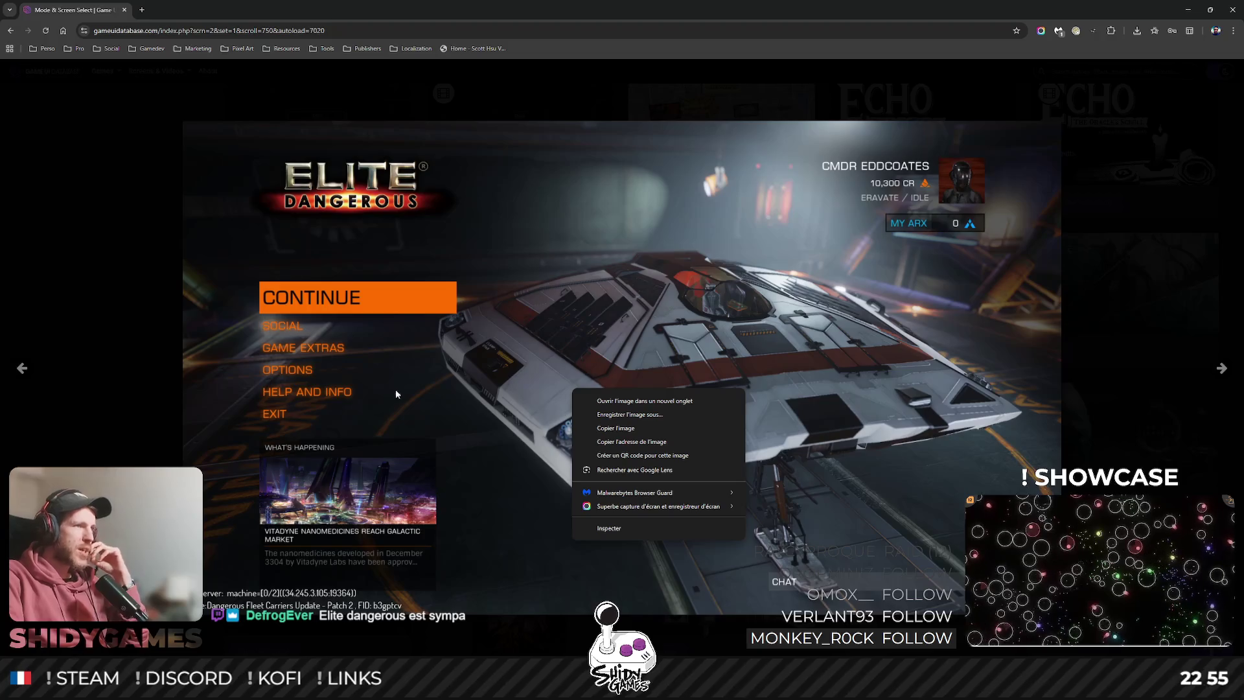
click(615, 429)
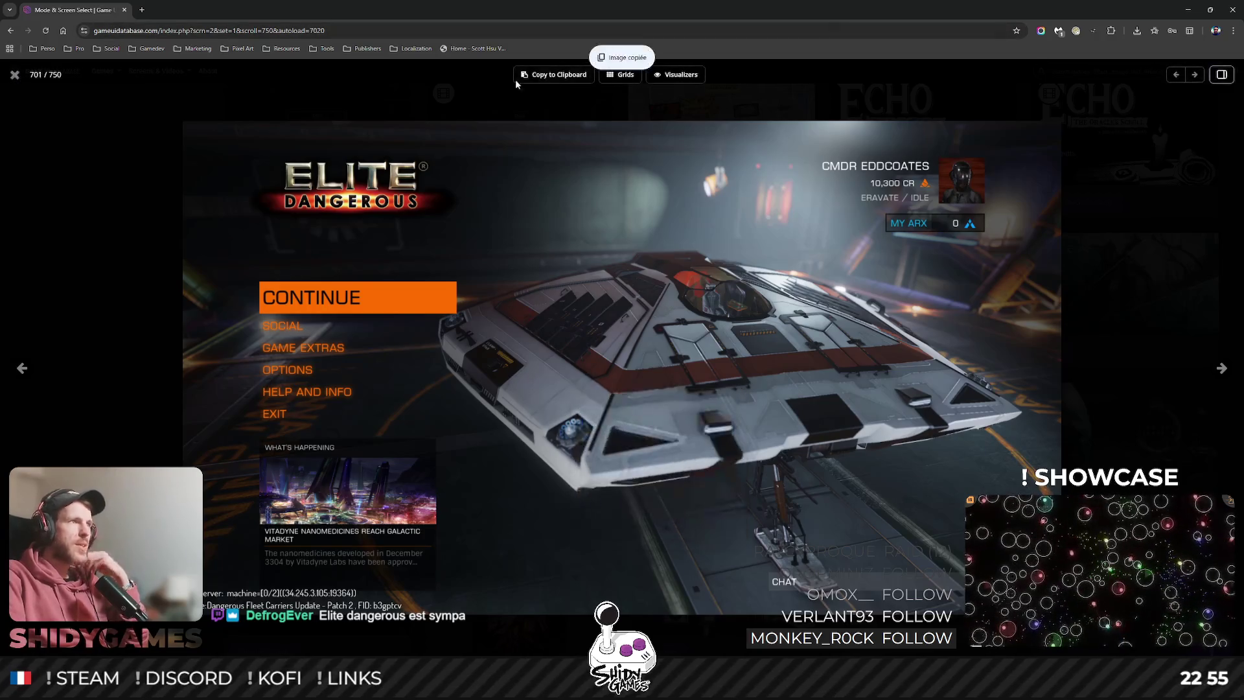
Paste the Elite Dangerous screenshot into the moodboard and place it below the Robot Arena menu image.
click(1187, 9)
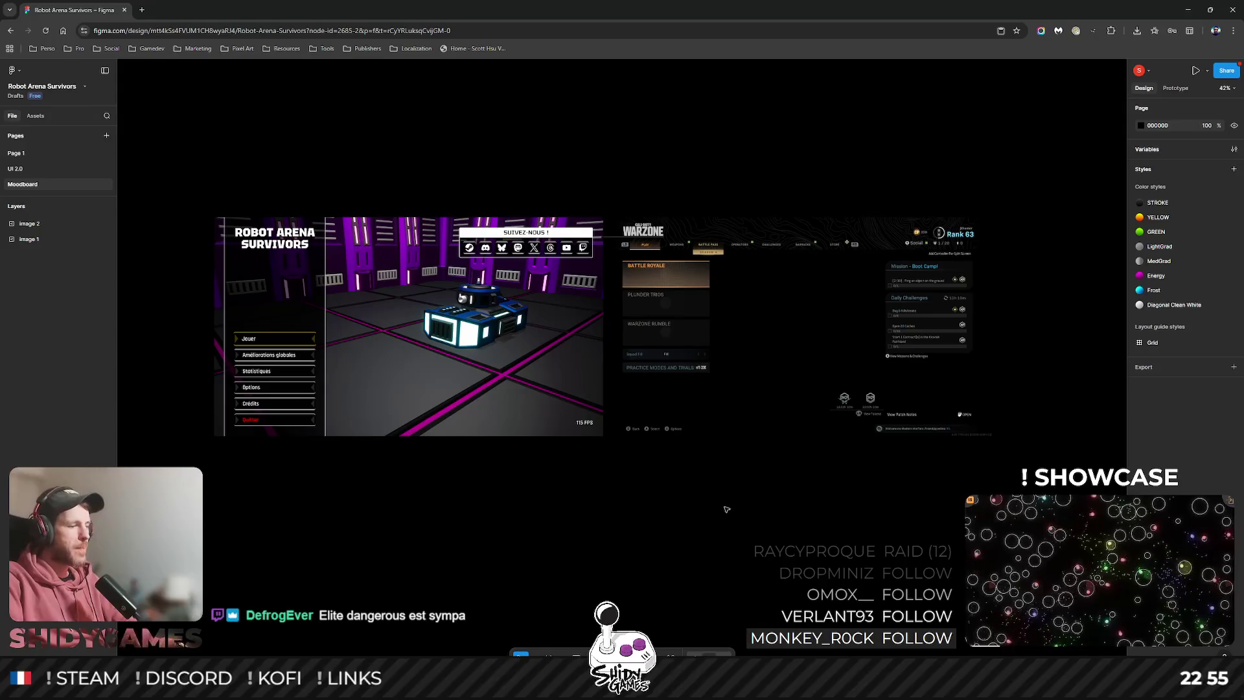
key(ctrl+v)
scroll(639, 506, down, 2)
drag(618, 291, 404, 469)
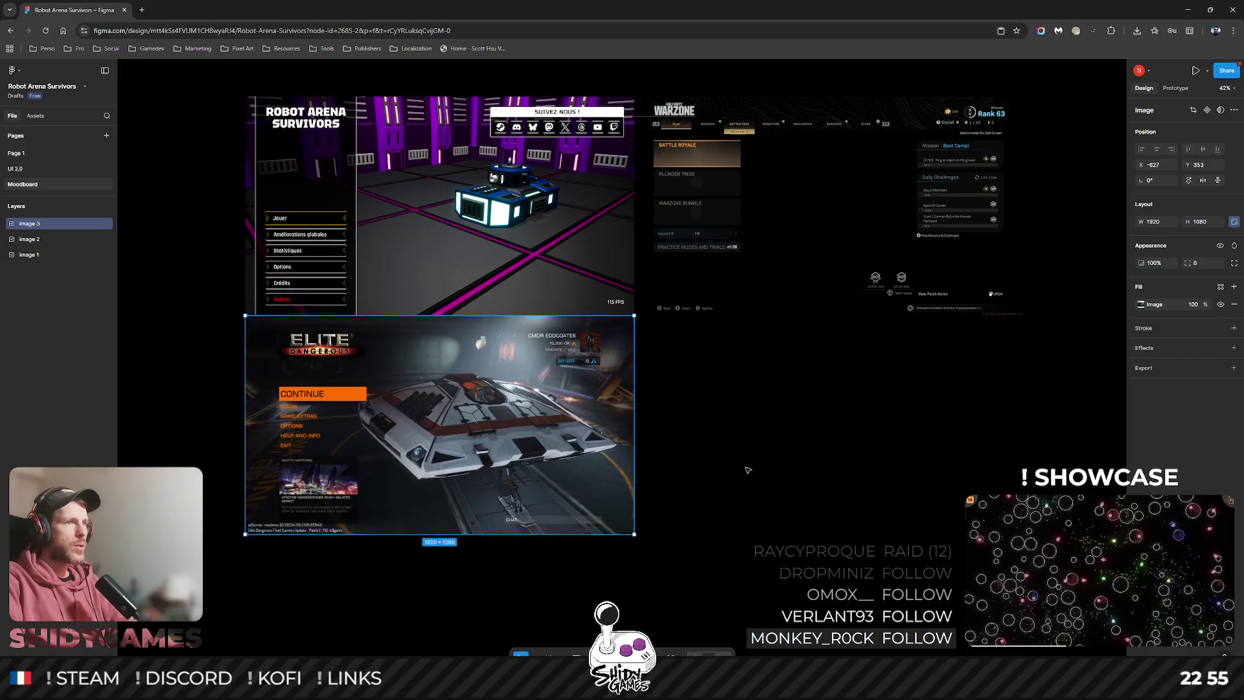
click(747, 470)
scroll(507, 386, up, 3)
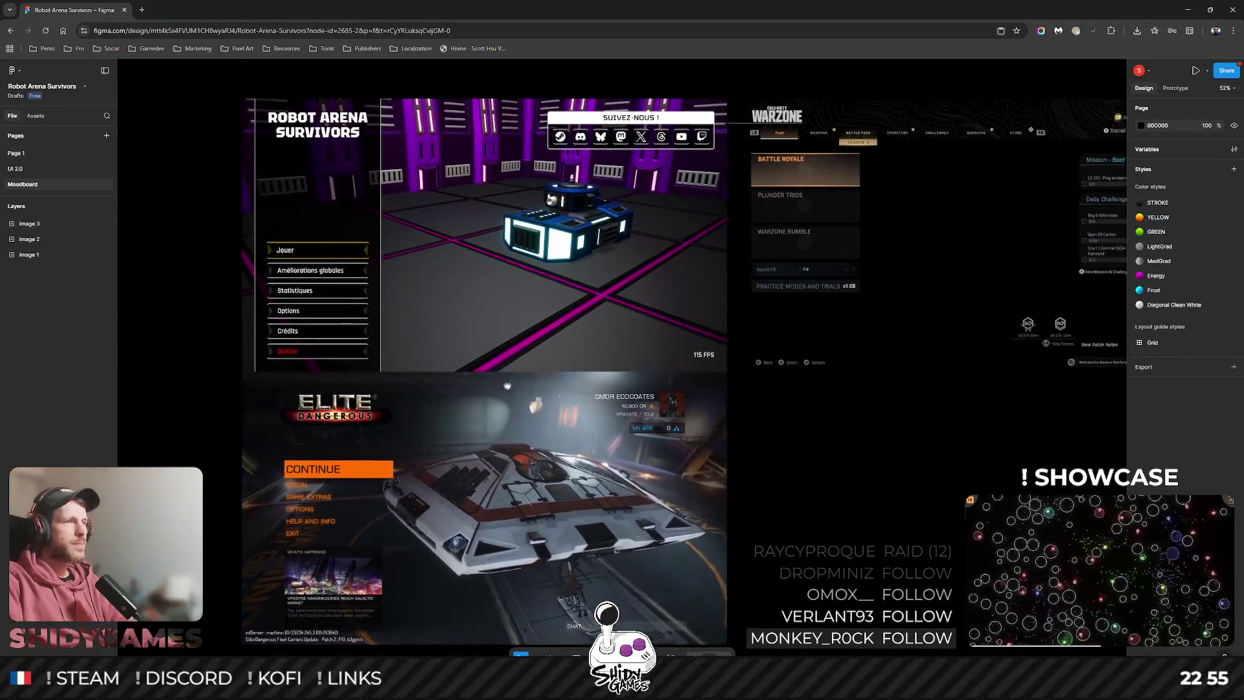
drag(507, 386, 515, 387)
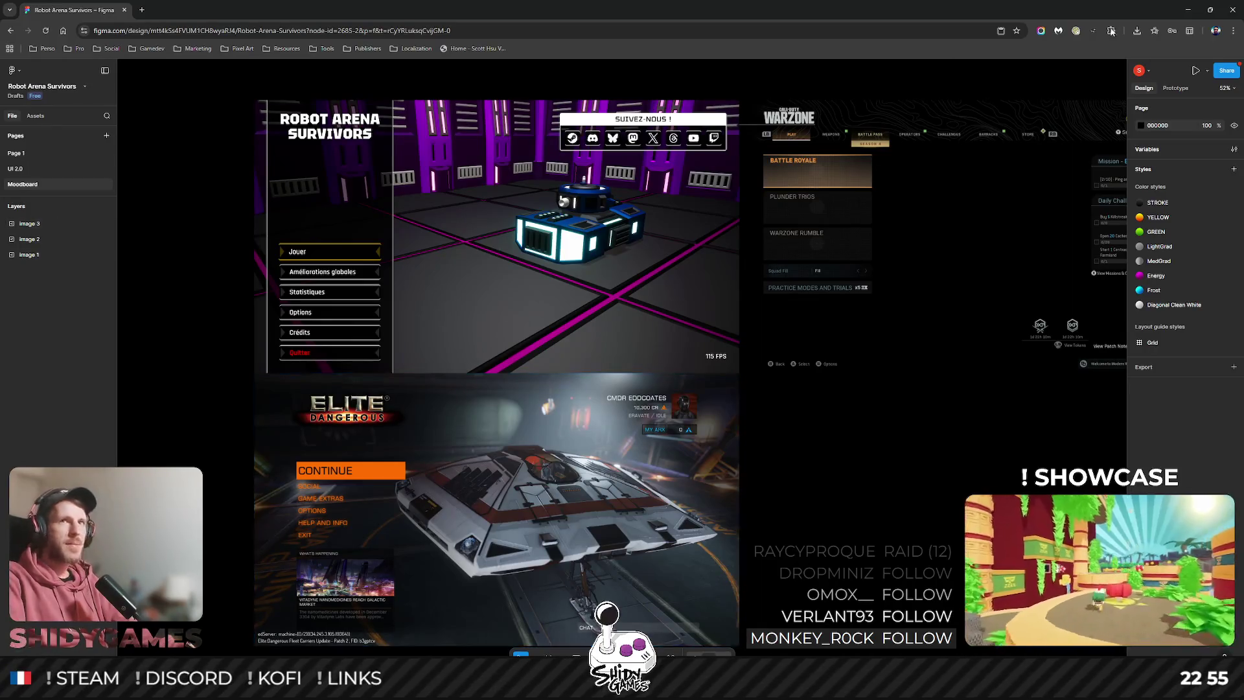
key(alt+Tab)
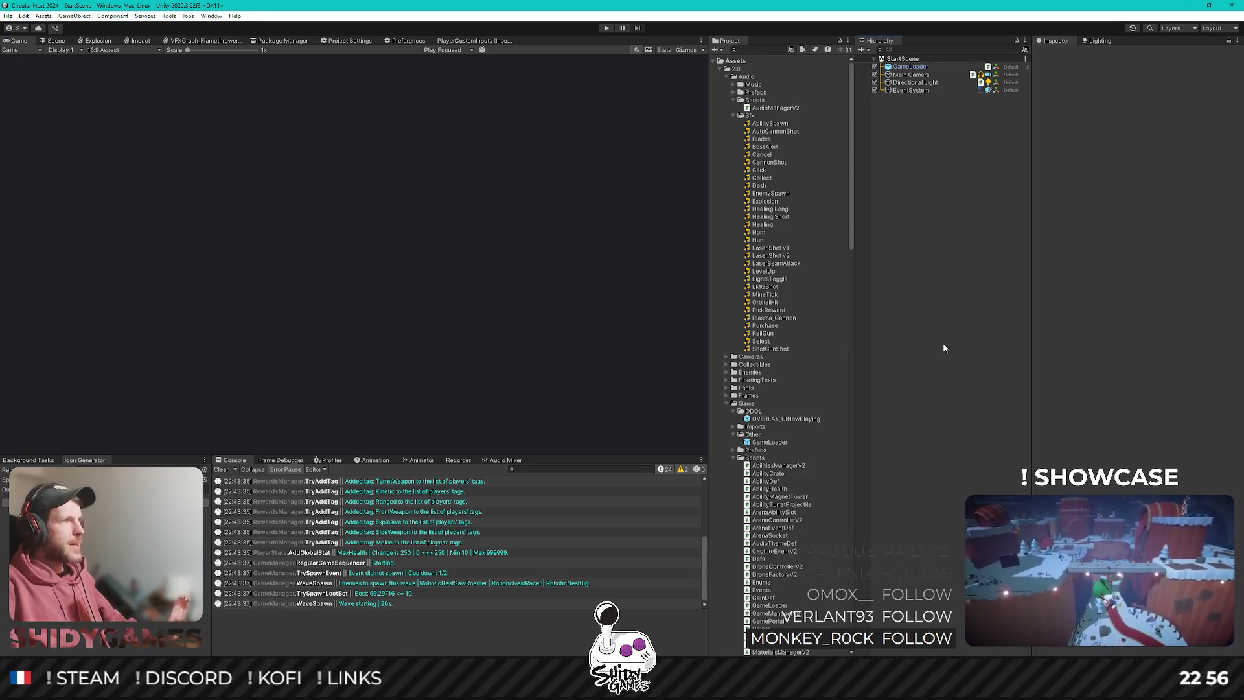
Select the Scenes folder in the Project panel, dismissing GitHub Desktop that came forward.
scroll(784, 444, down, 10)
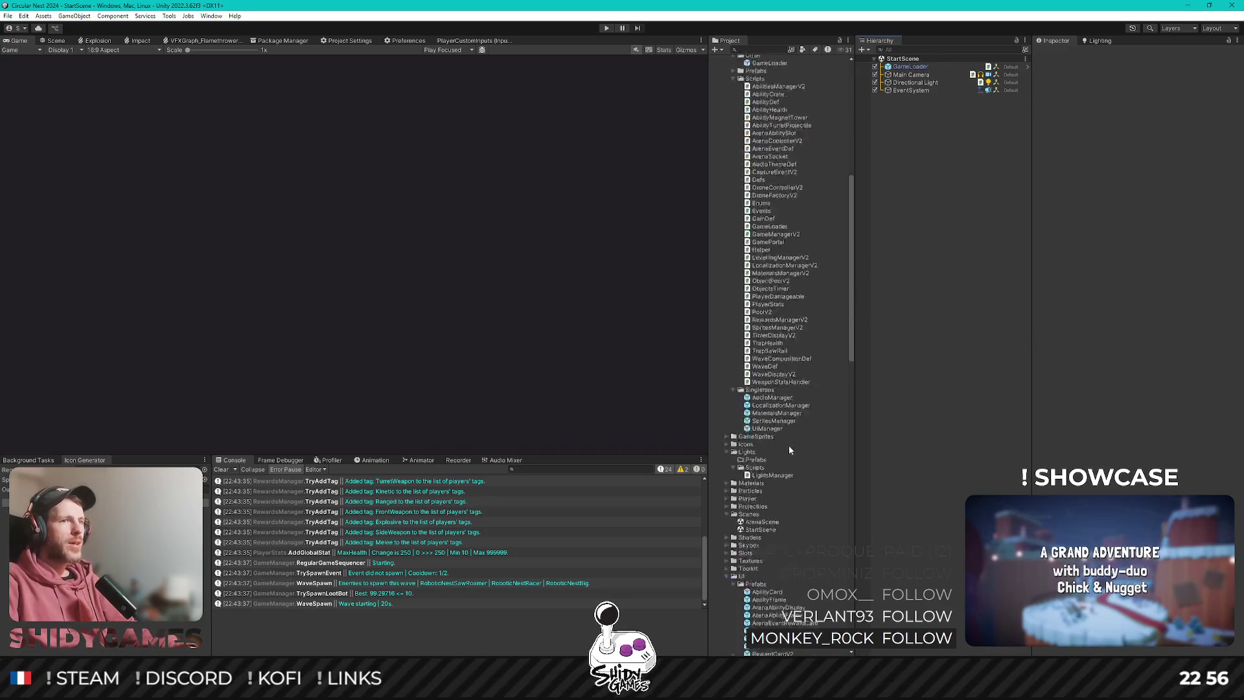
click(756, 486)
right_click(756, 486)
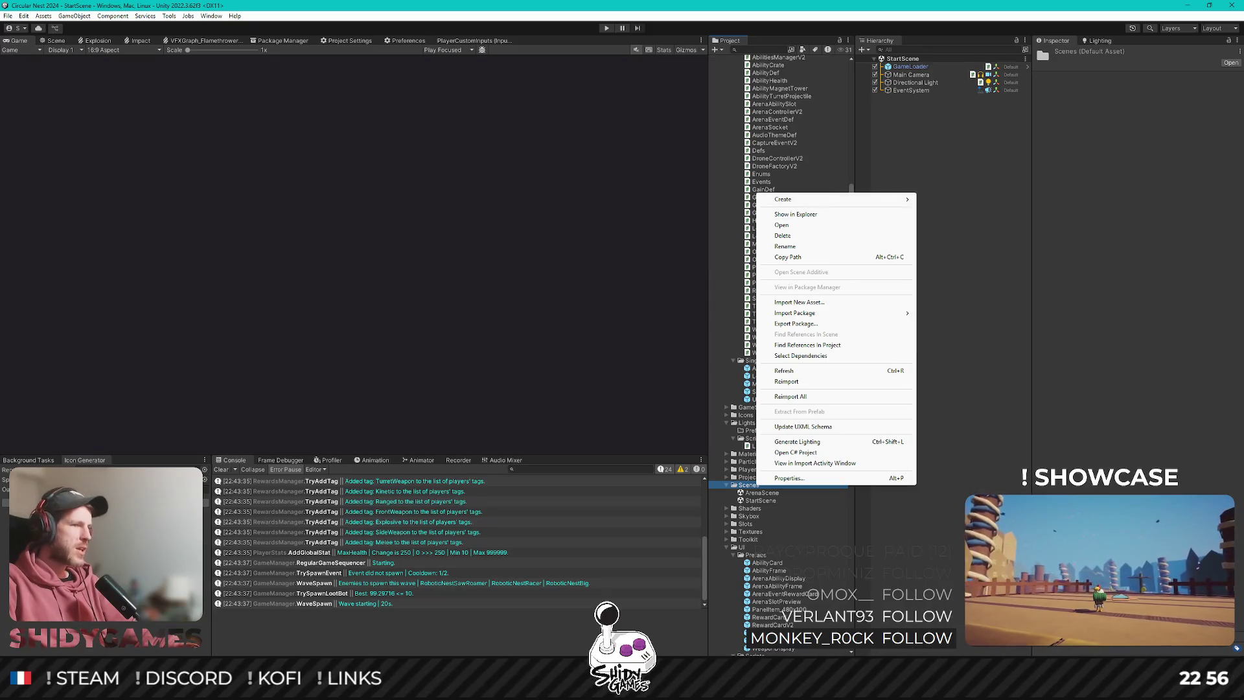
key(alt+Tab)
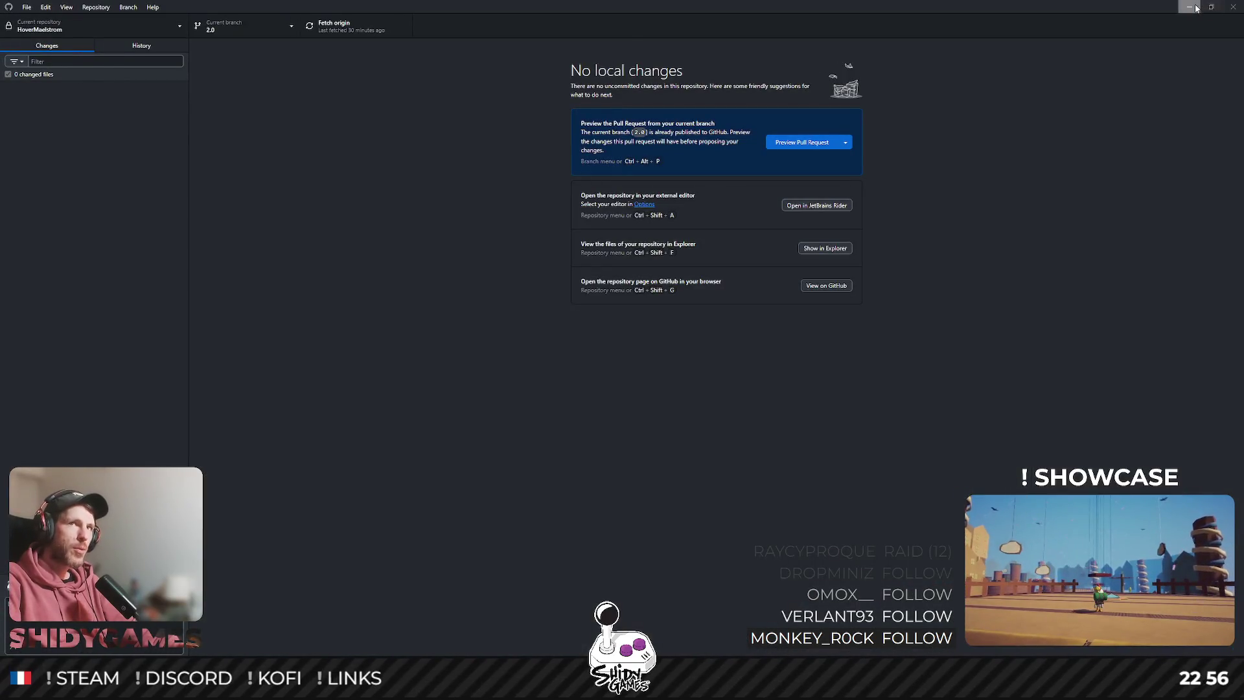
click(1189, 7)
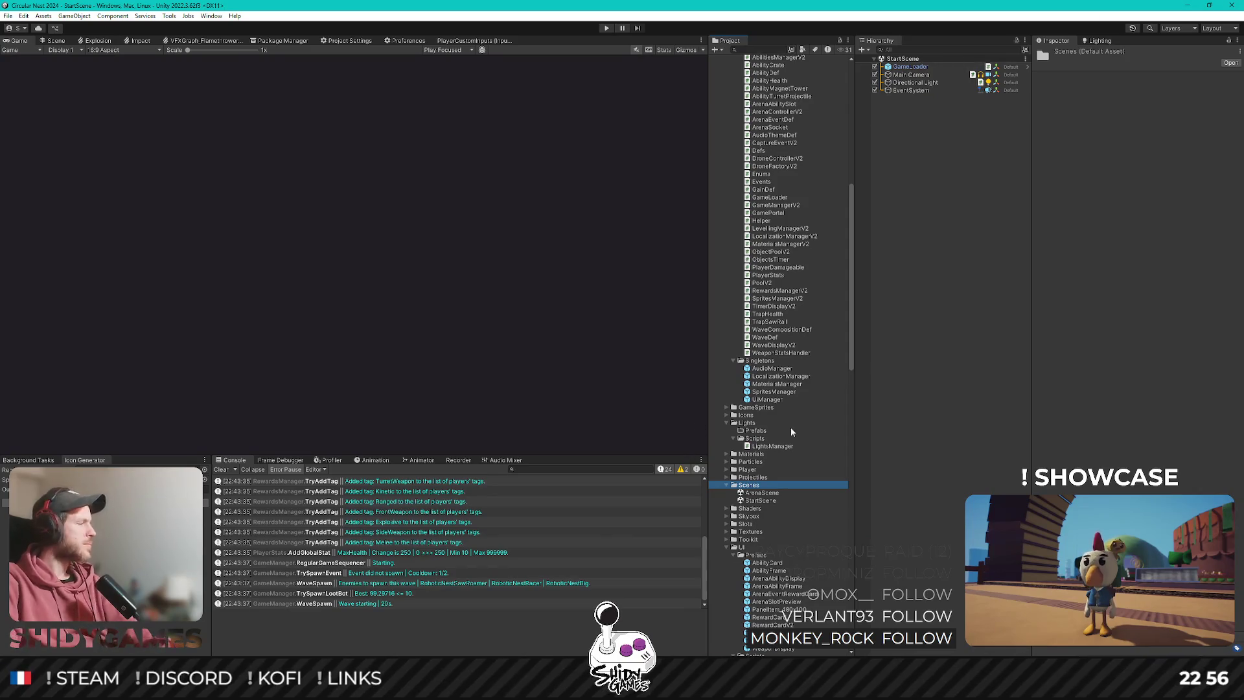
Create a new scene asset in the Scenes folder named MainMenuScene.
right_click(739, 489)
mouse_move(855, 196)
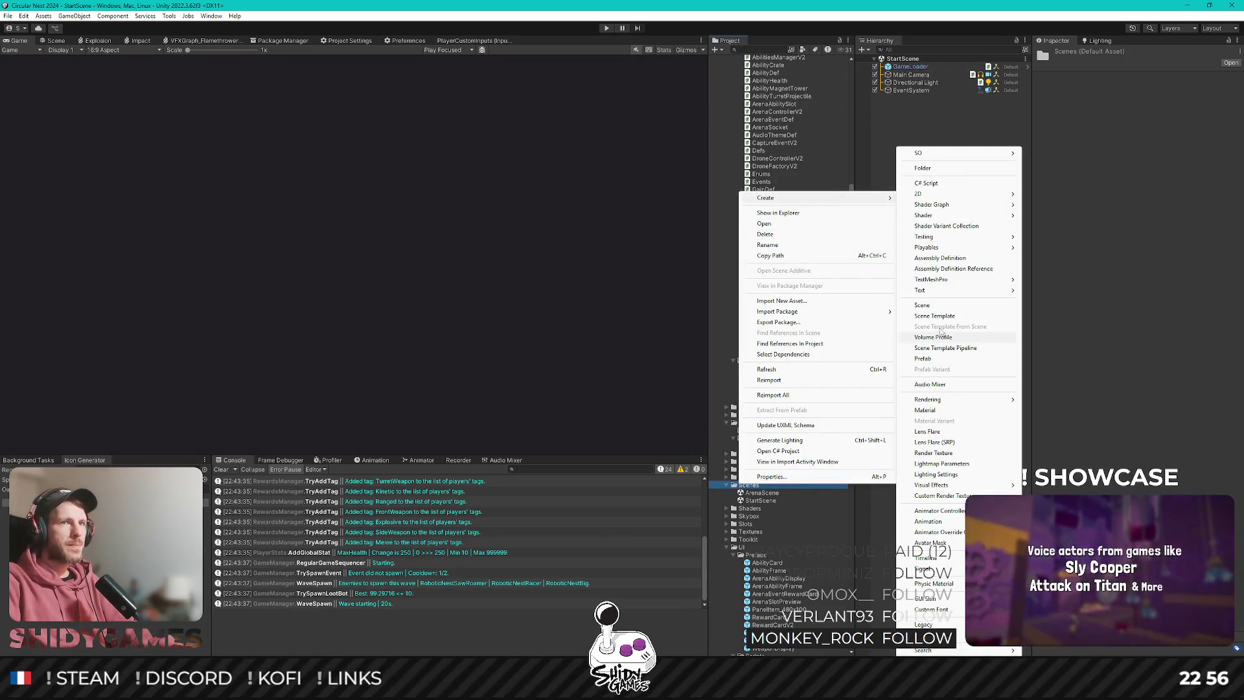
click(943, 306)
text(Ga)
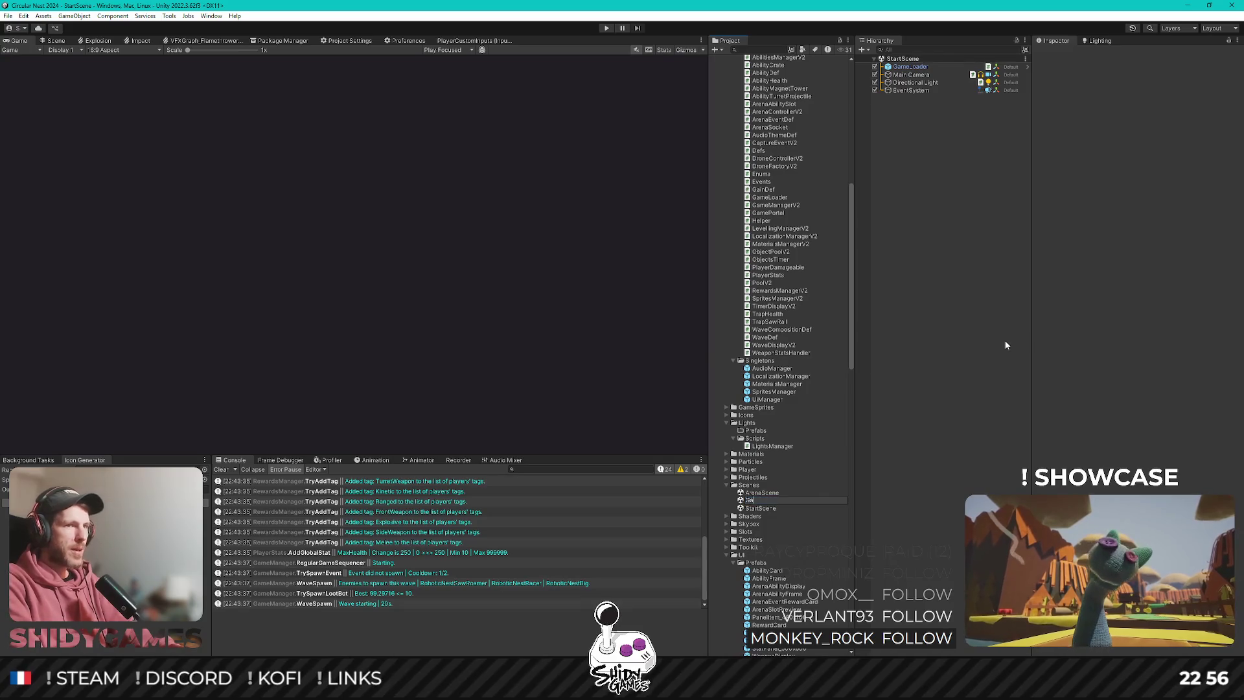
key(BackSpace)
key(BackSpace)
text(MainMen)
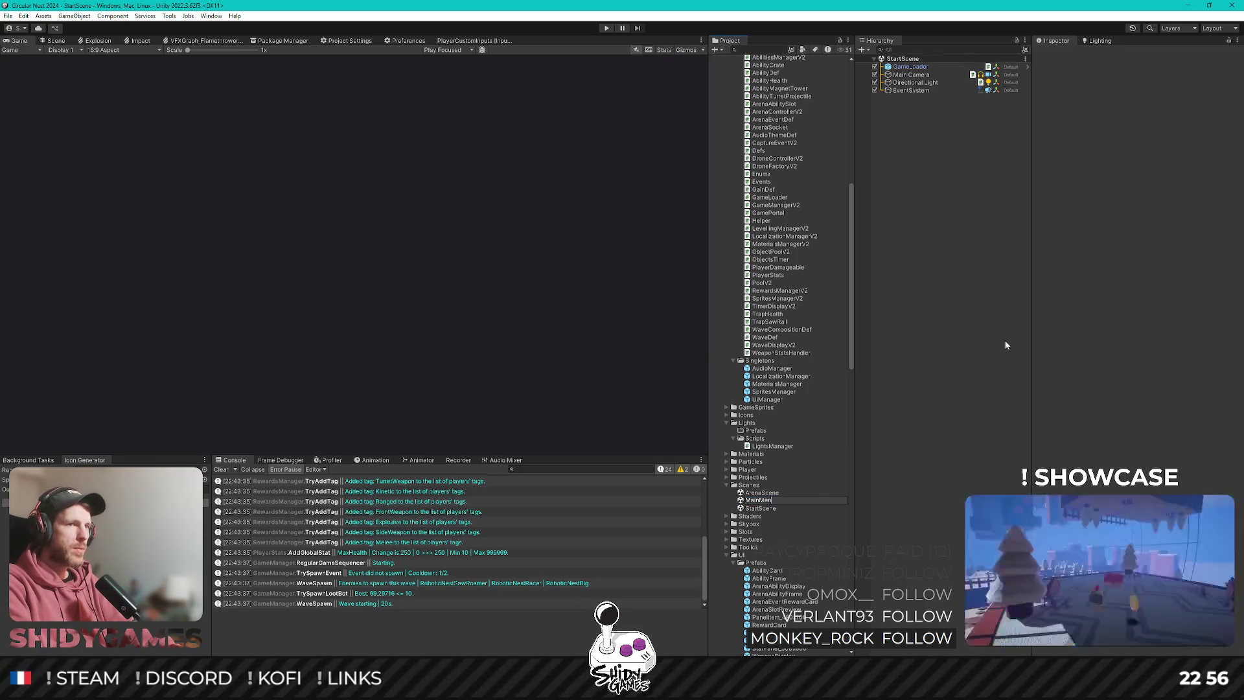
text(uScene)
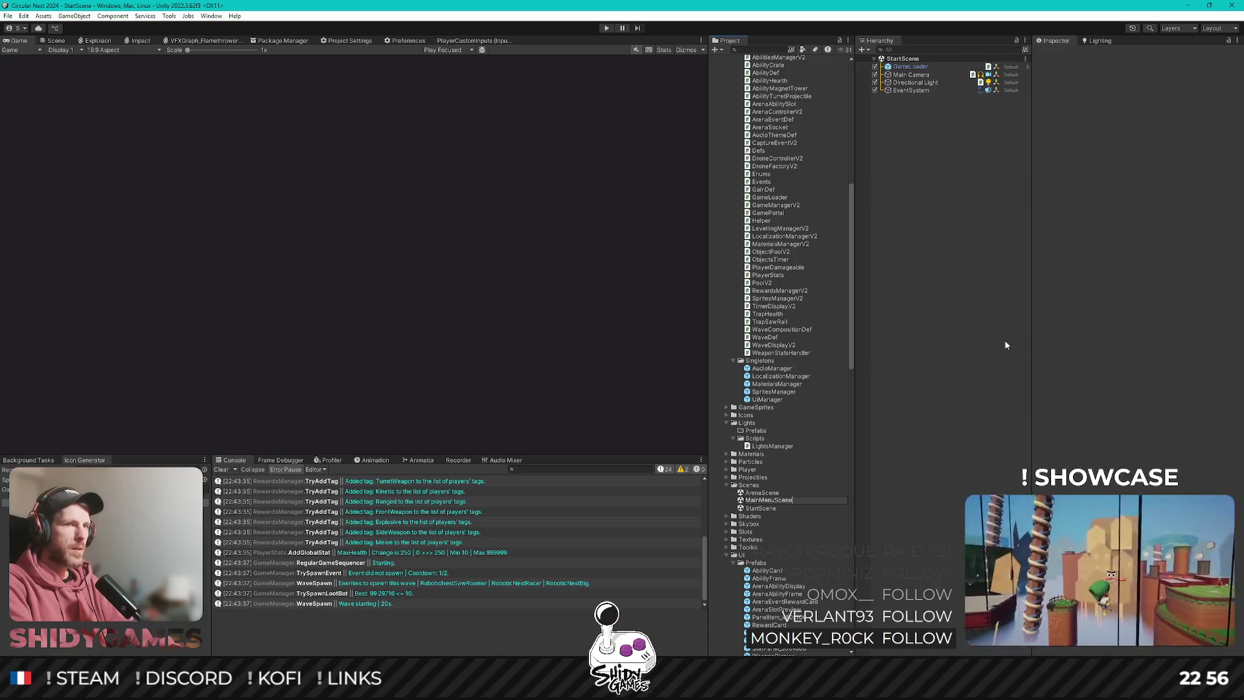
key(Return)
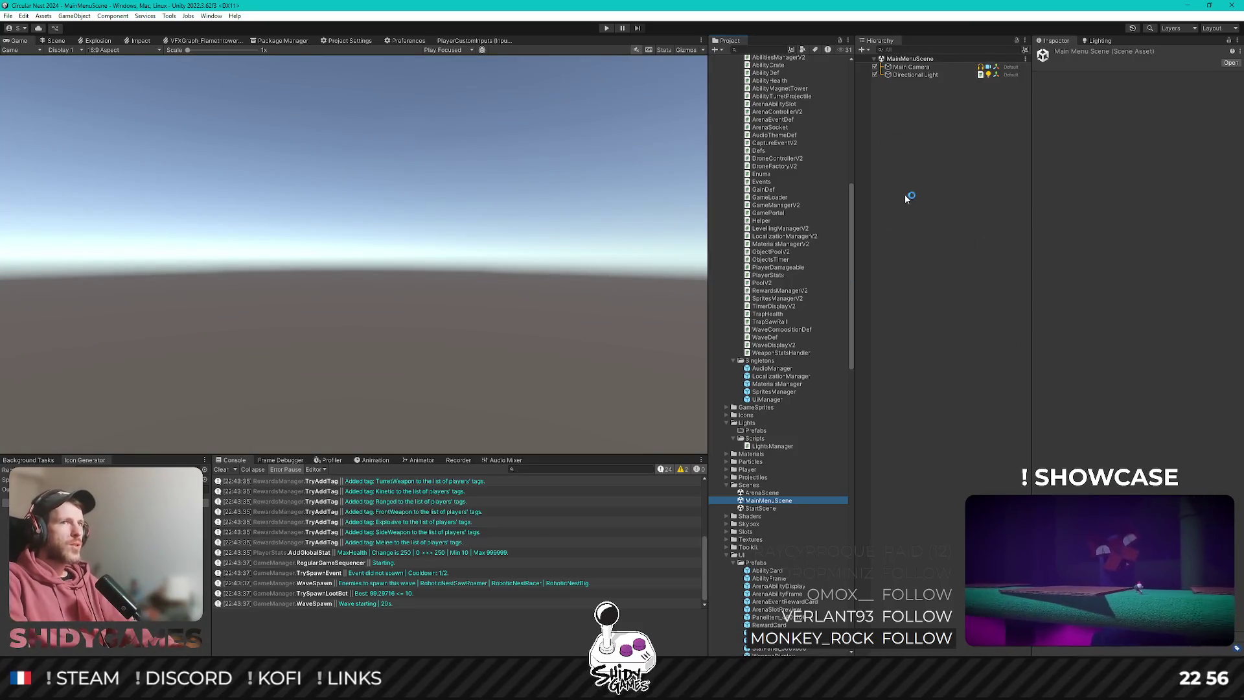
Add an empty GameObject to the Hierarchy and name it Garage.
click(908, 220)
right_click(919, 157)
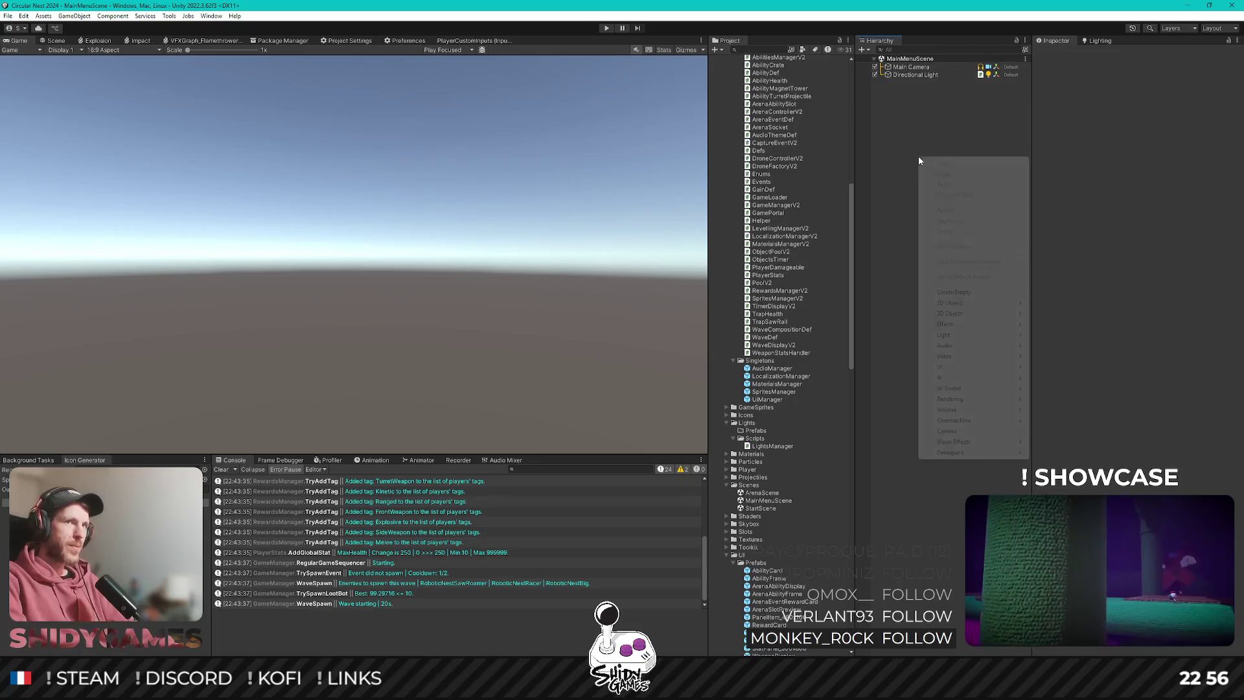
click(969, 294)
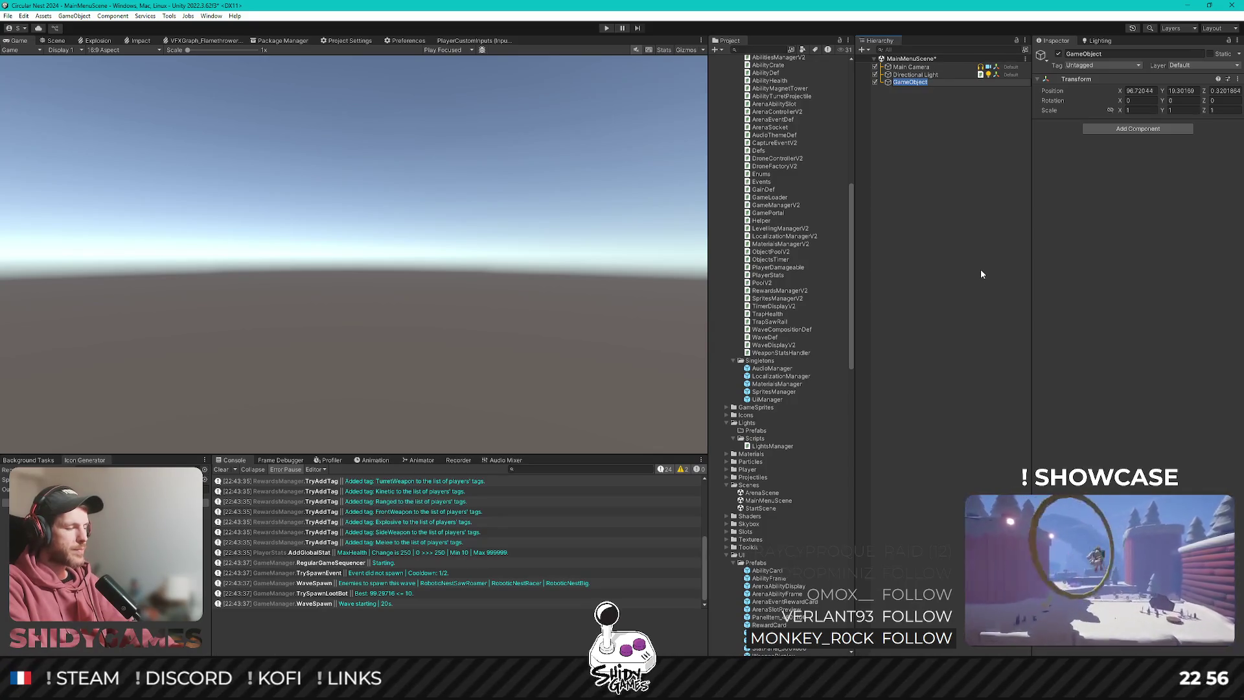
text(Garage)
key(Return)
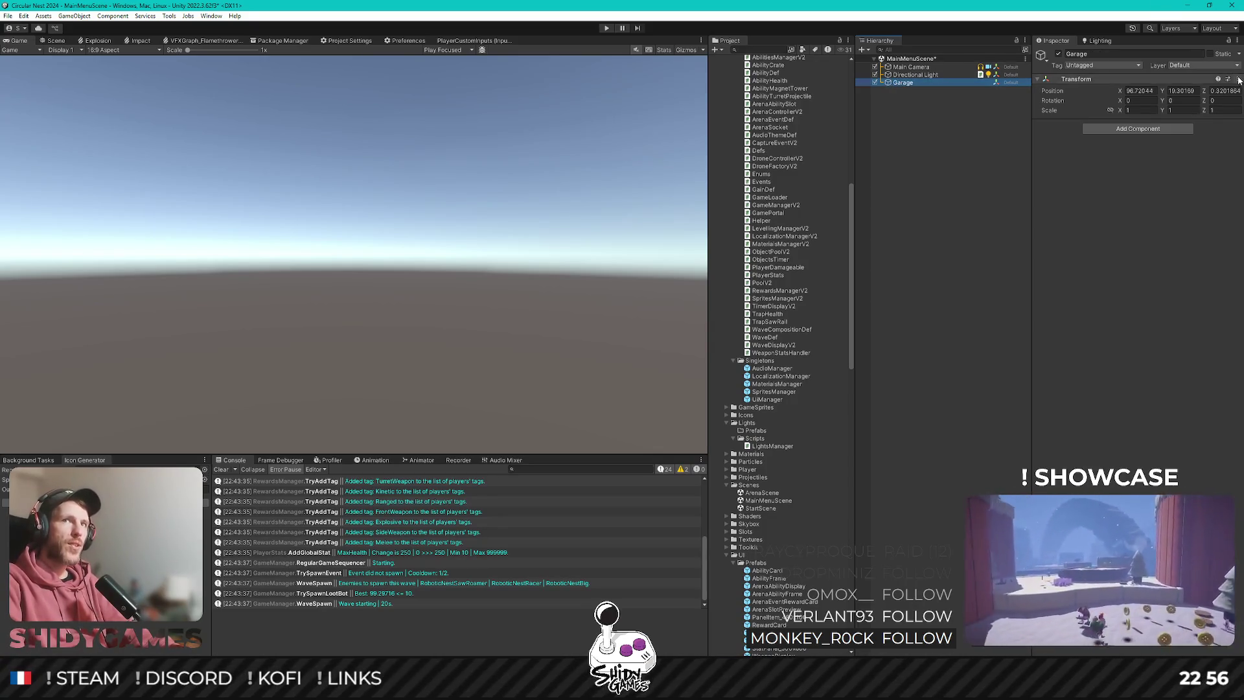
Reset Garage's Transform to the origin and save the scene.
click(1238, 79)
click(1159, 86)
click(914, 102)
click(916, 83)
key(ctrl+s)
click(905, 111)
click(919, 82)
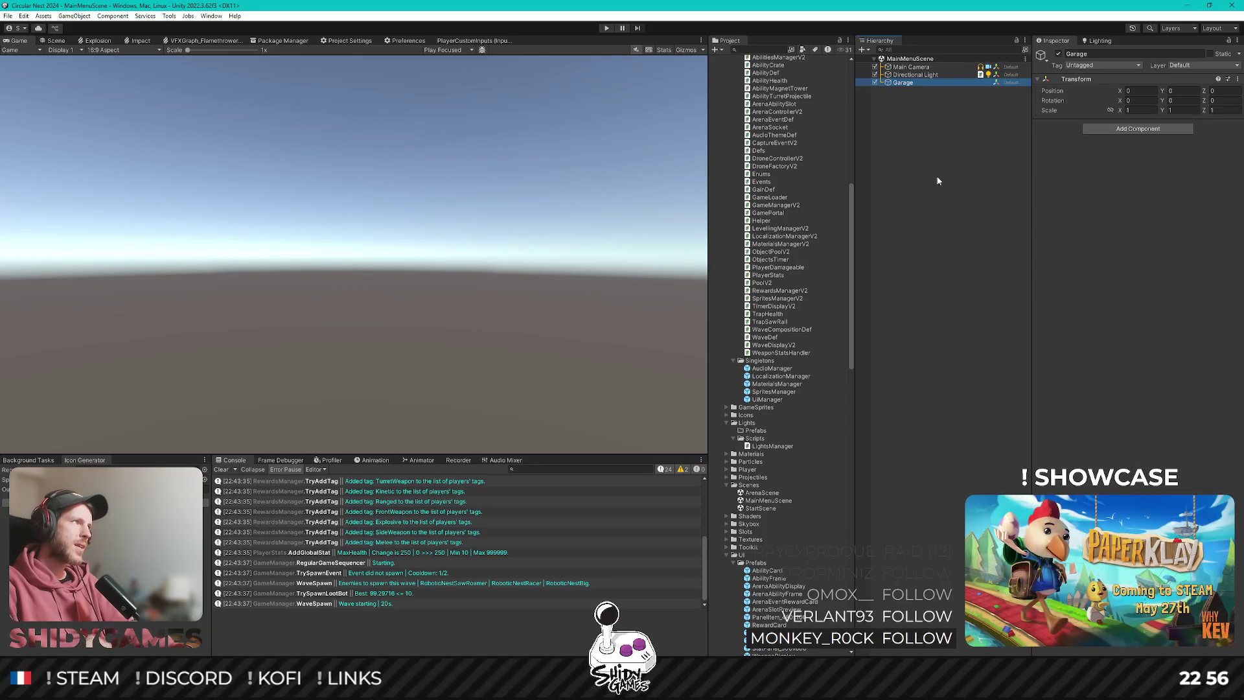
right_click(906, 82)
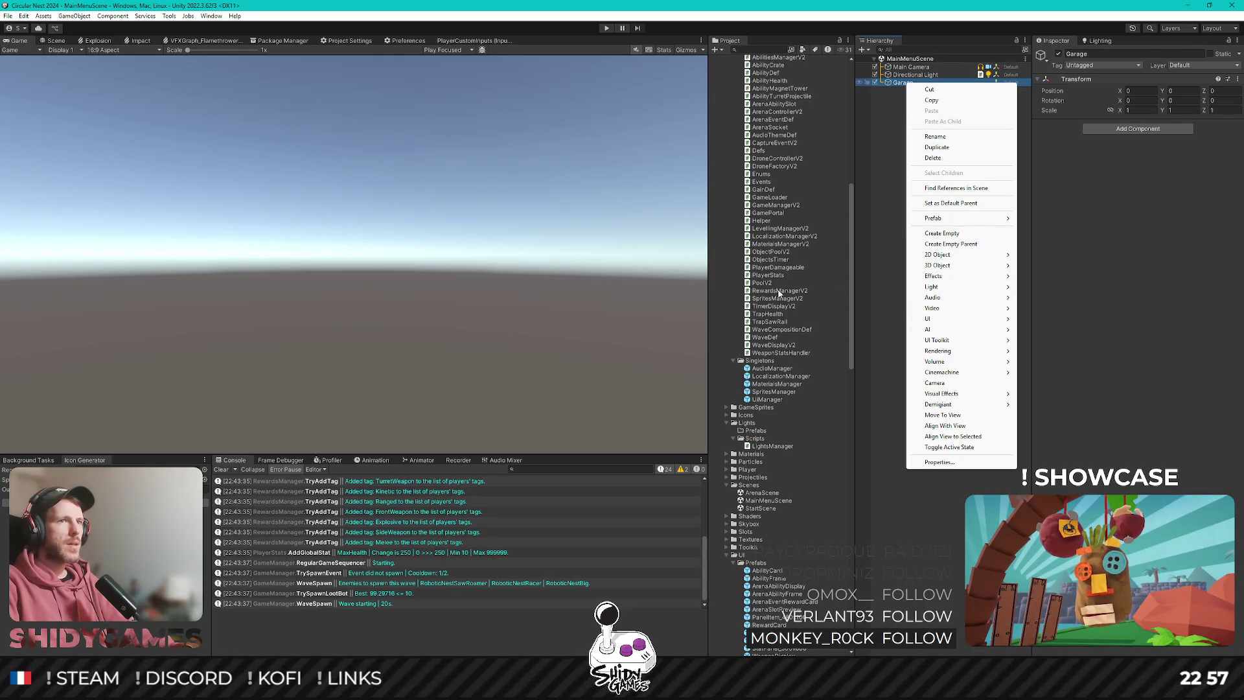
Expand Prefabs > 00_Misc > 01_RoboticNest and drag the Ground prefab into Garage.
click(841, 266)
scroll(777, 285, up, 15)
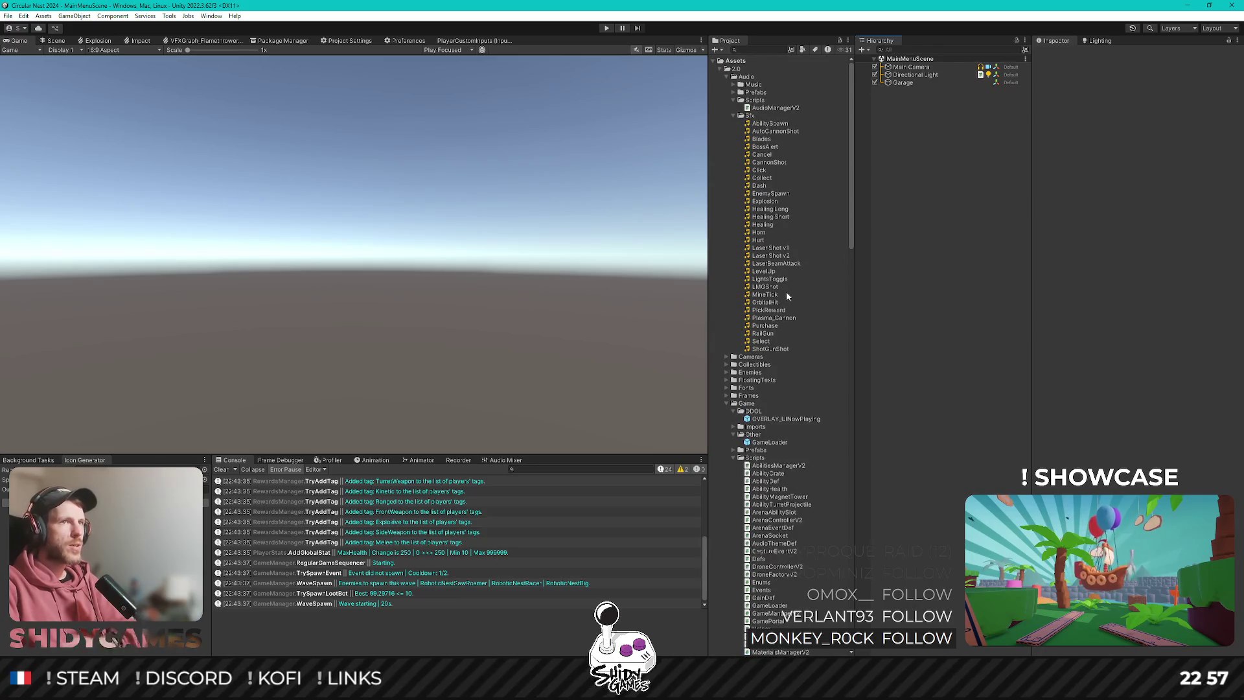
scroll(777, 259, down, 10)
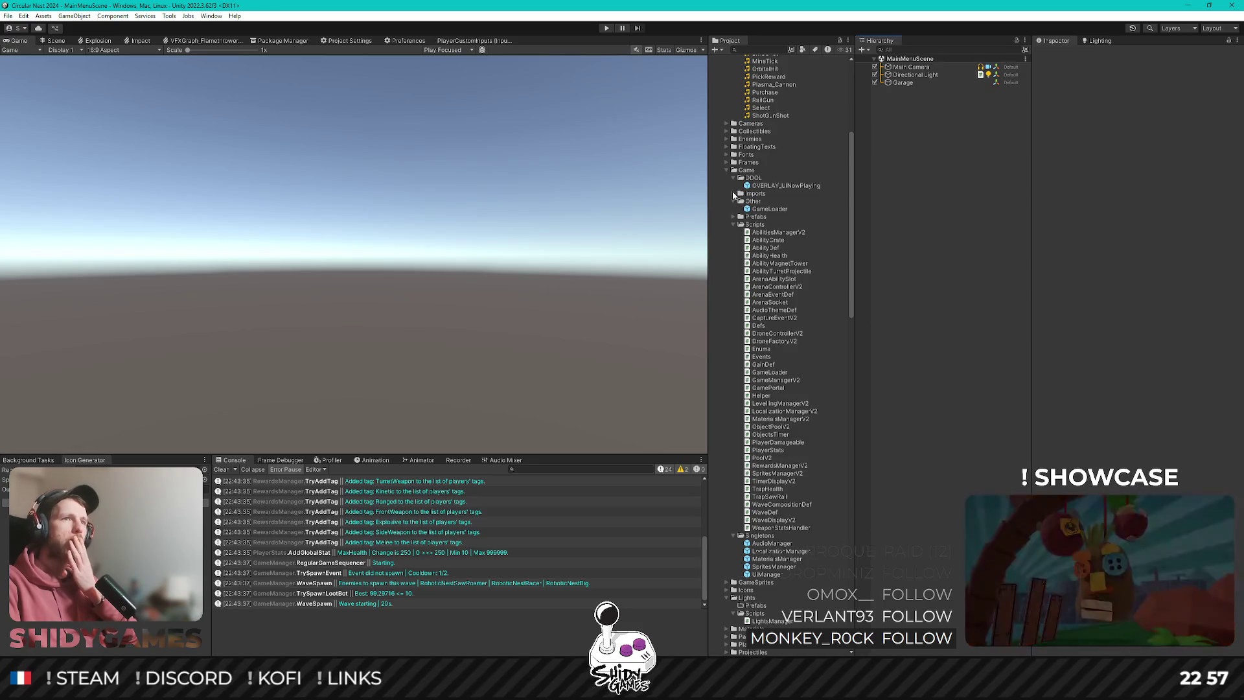
click(733, 216)
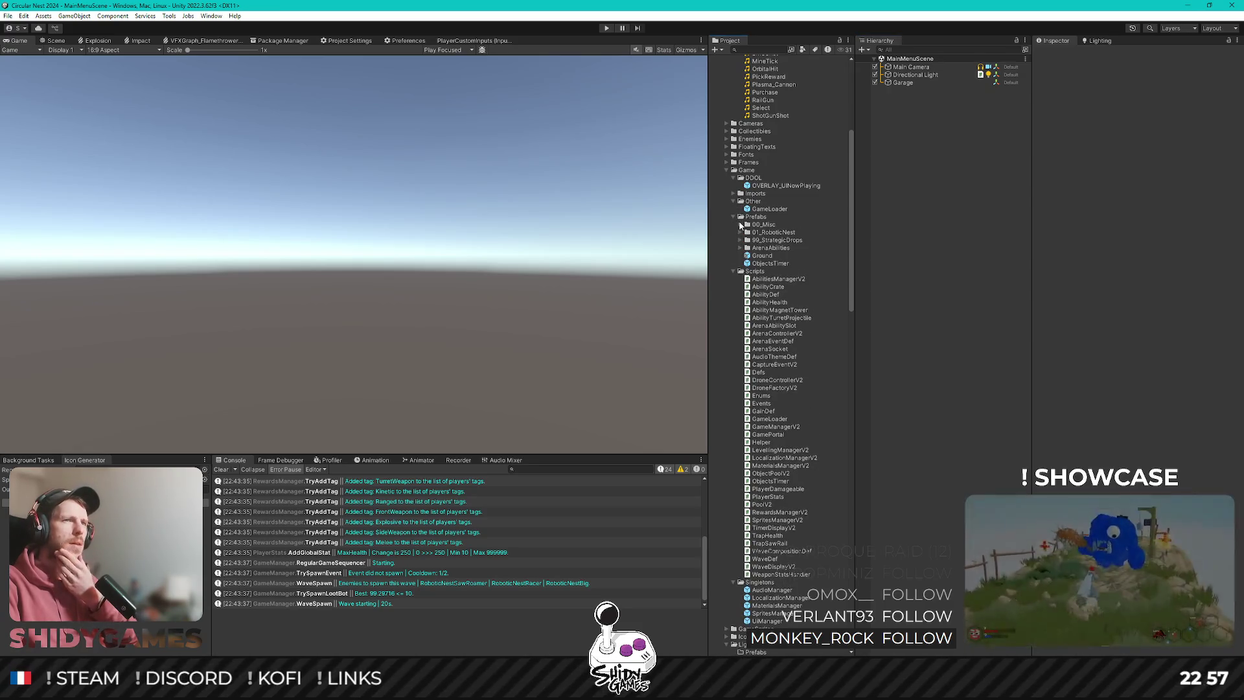
click(739, 225)
click(740, 263)
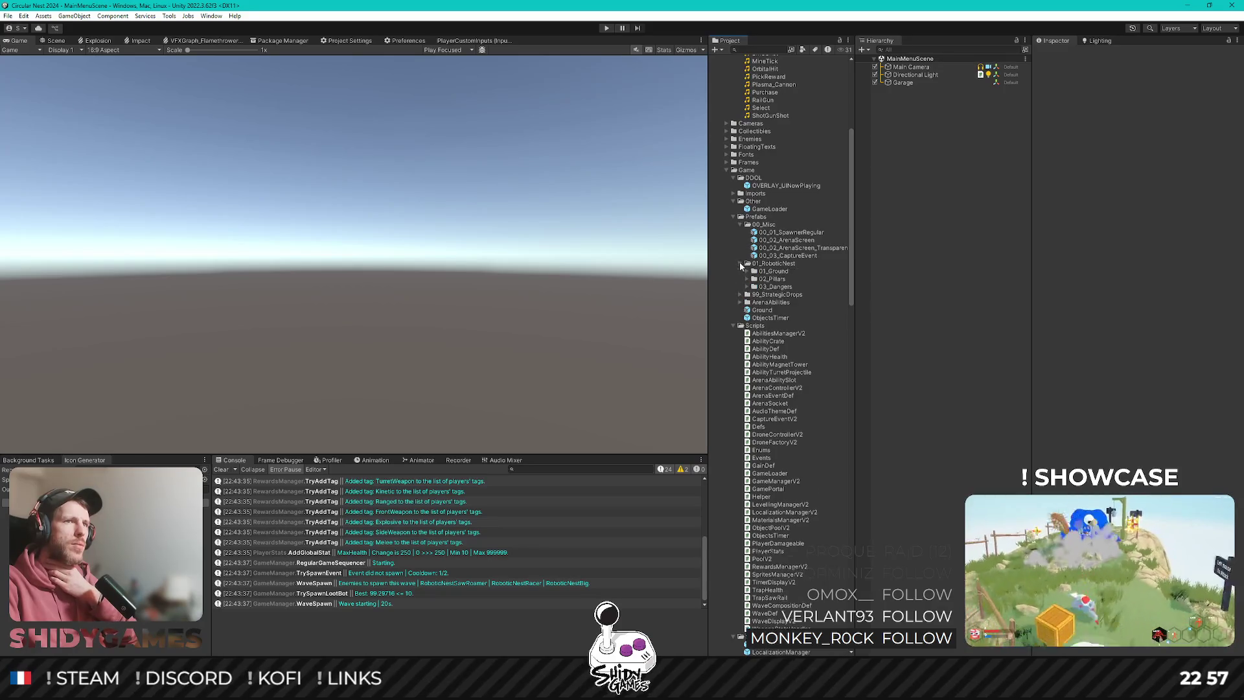
click(748, 272)
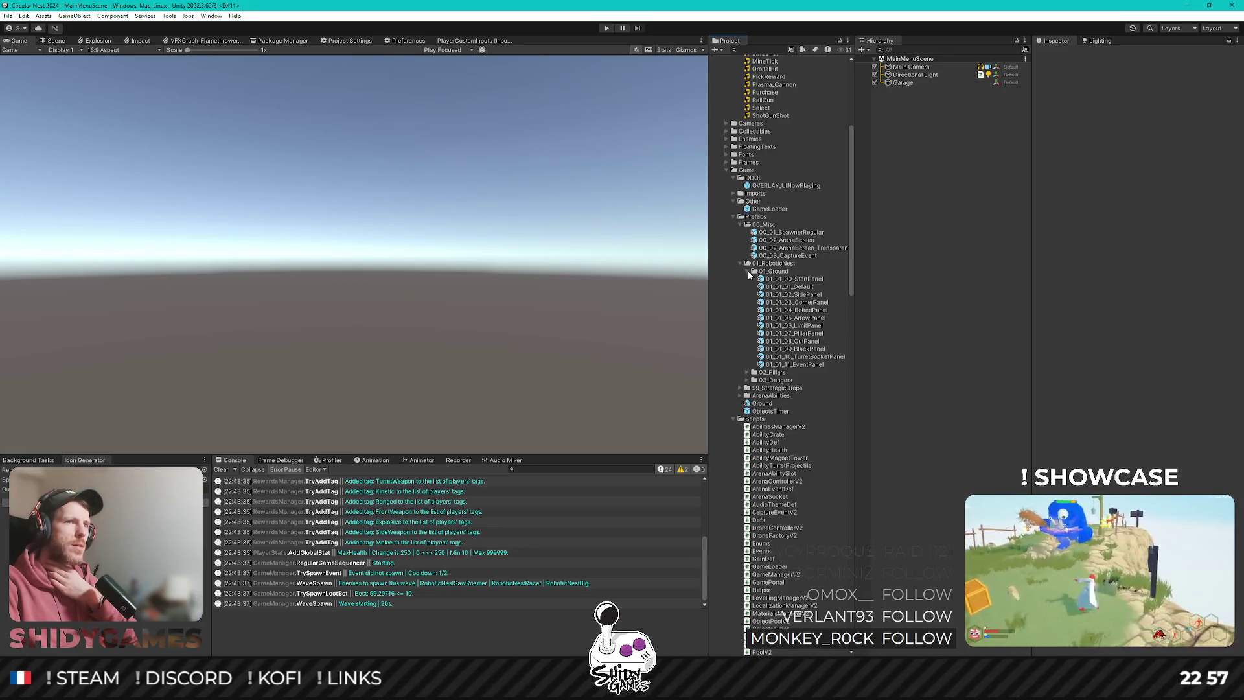
click(747, 271)
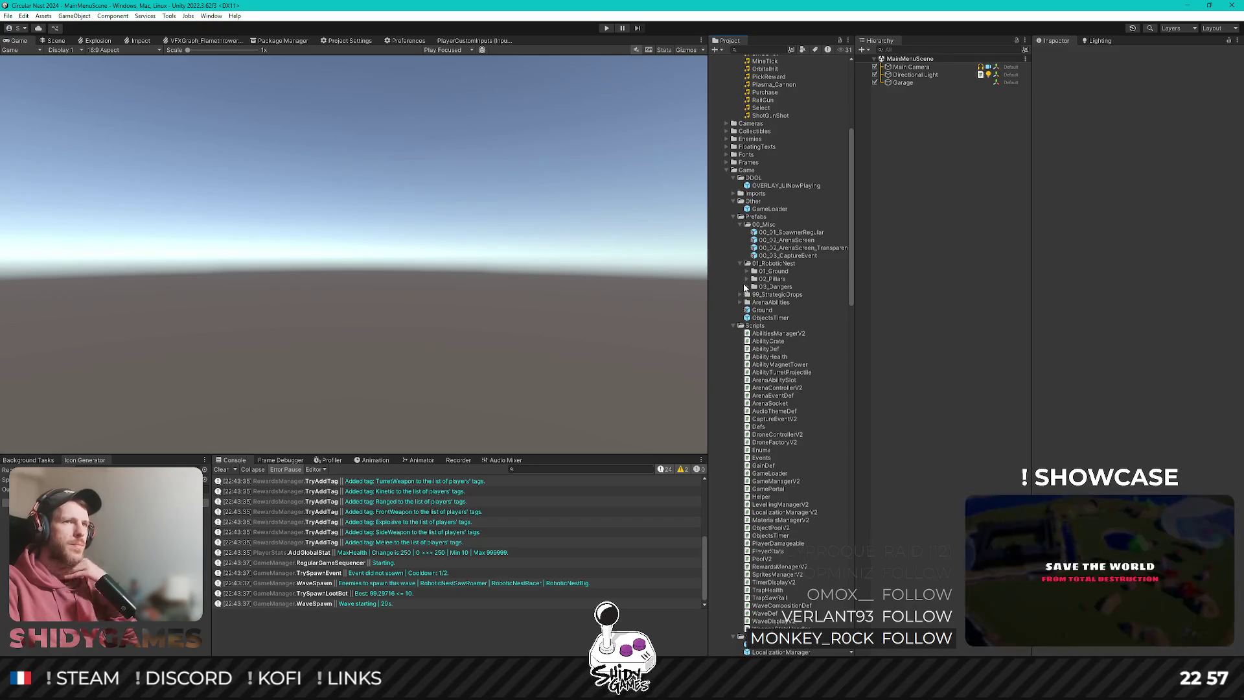
drag(925, 117, 910, 84)
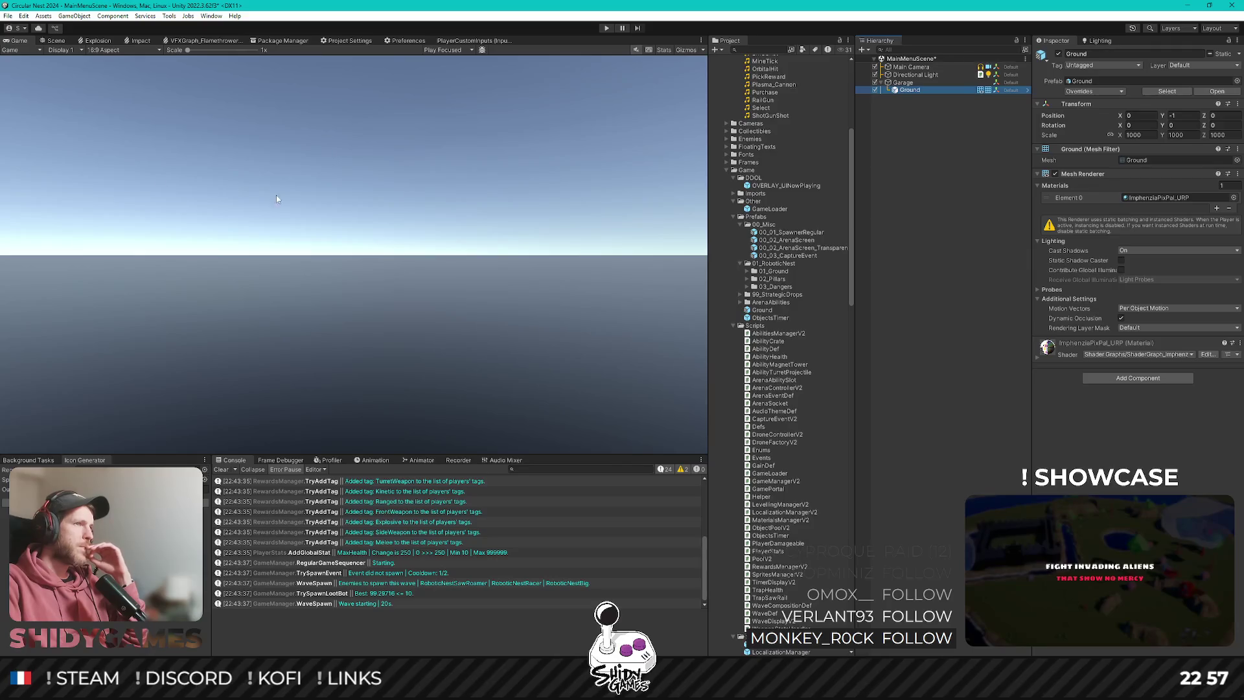
click(909, 67)
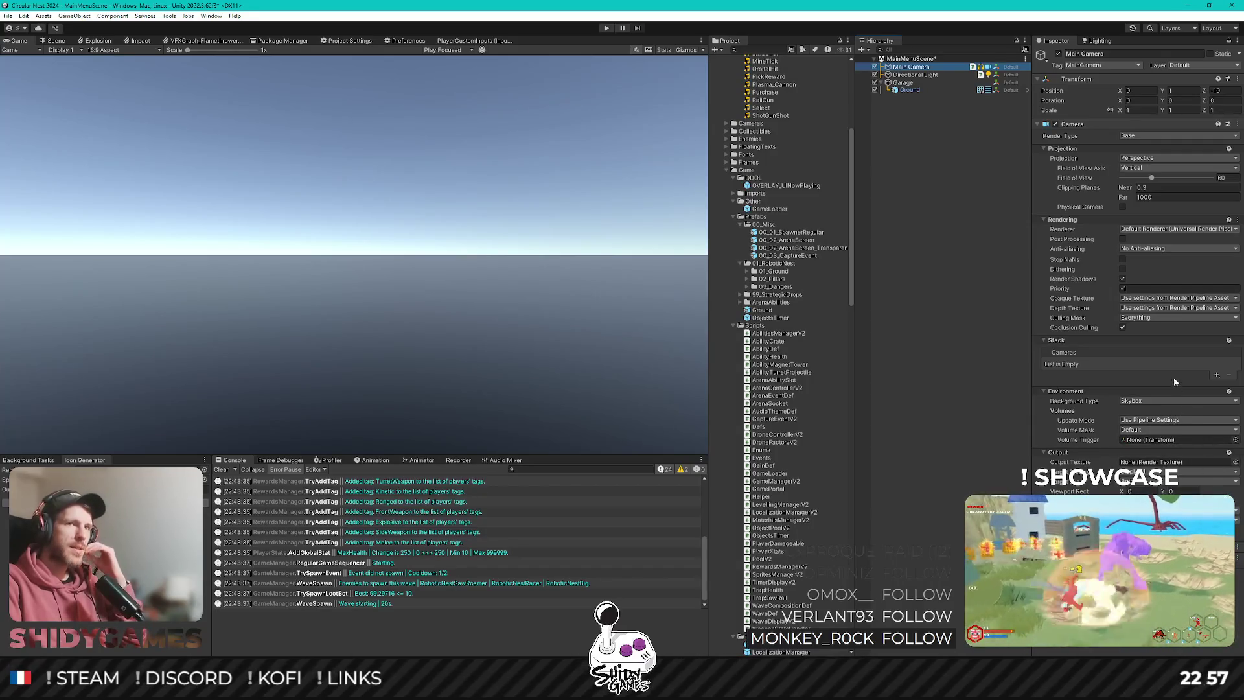
Set the Main Camera's background type to Solid Color and save the scene.
click(1130, 402)
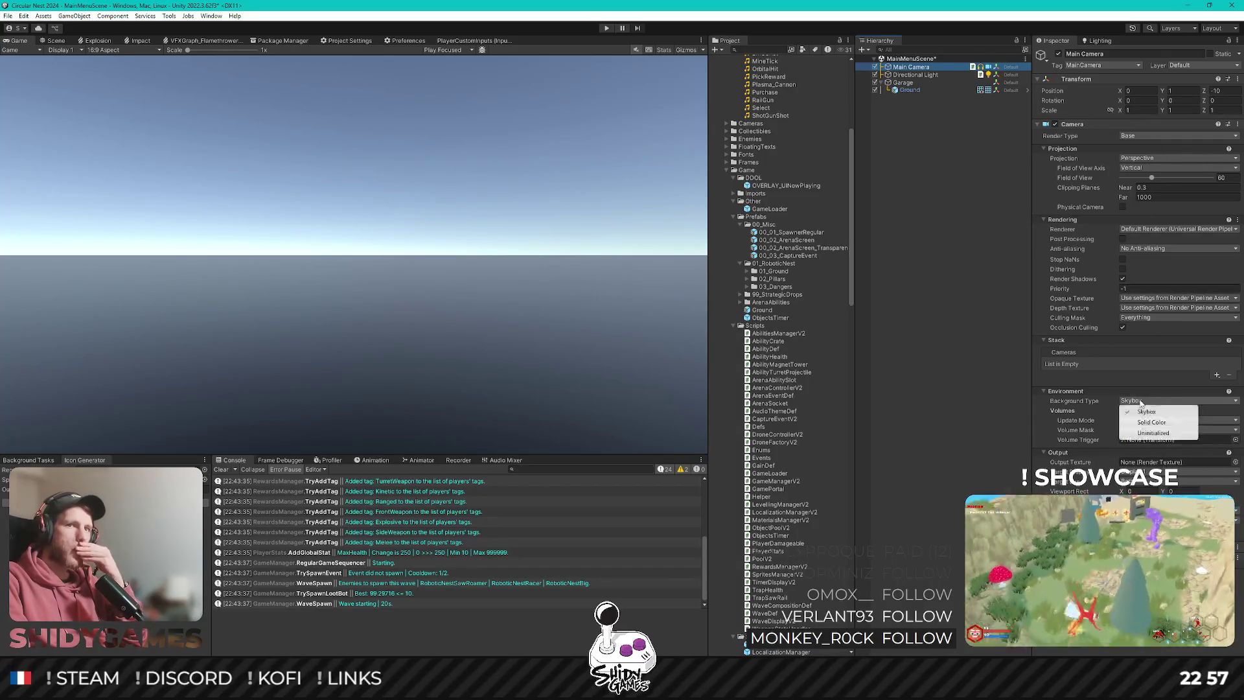
click(1143, 423)
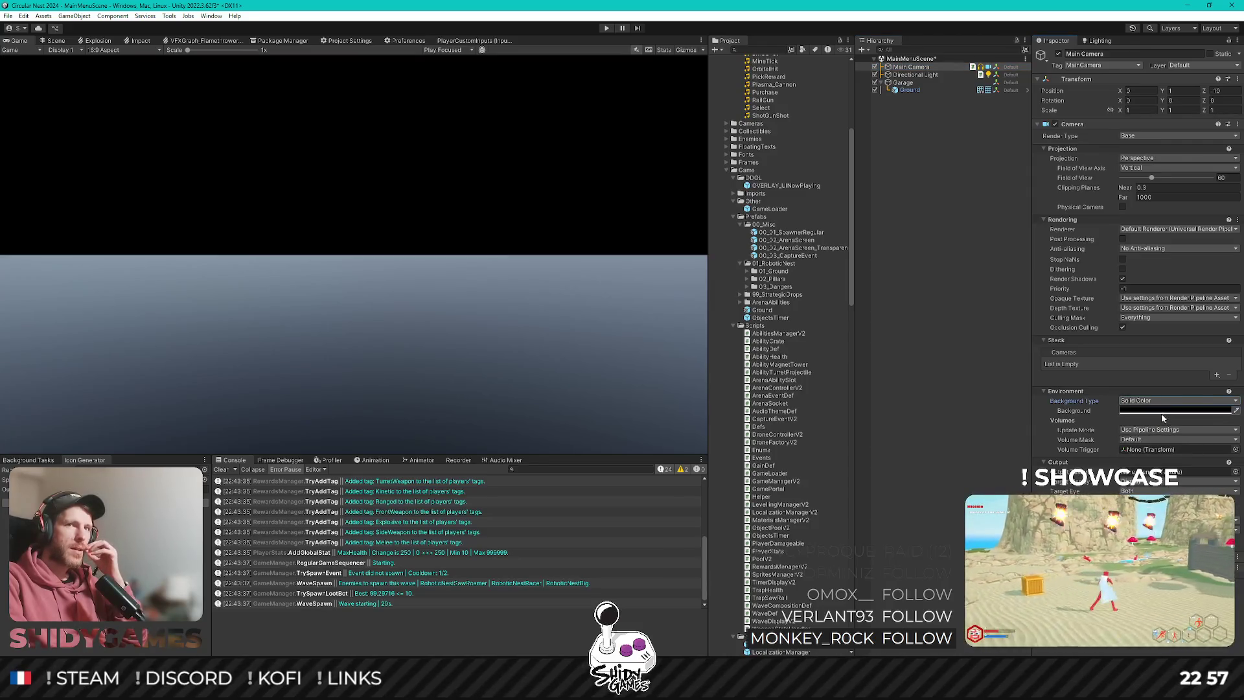
click(942, 151)
key(ctrl+s)
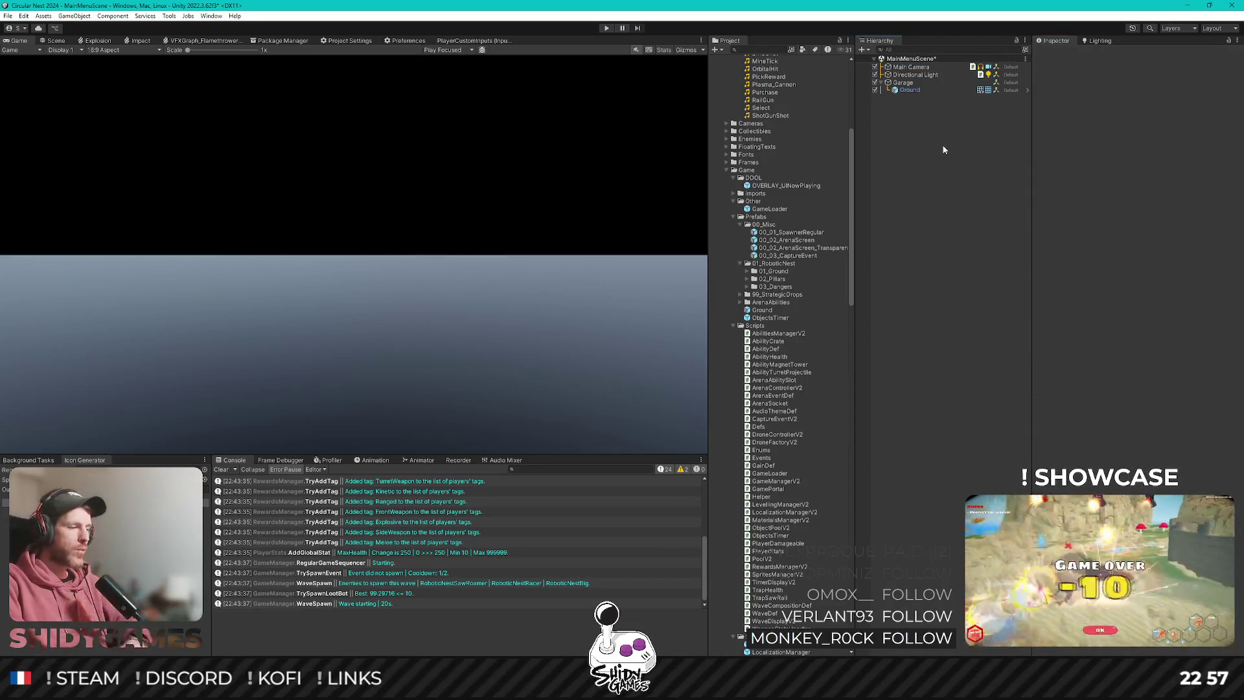
click(911, 67)
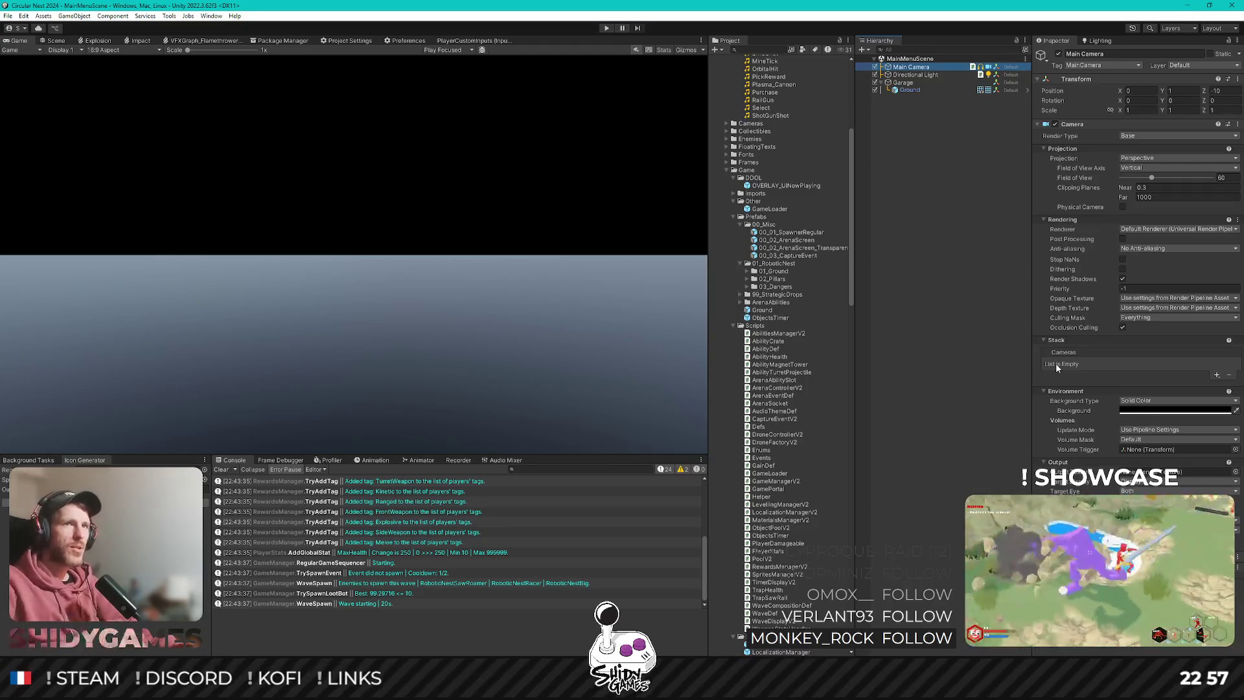
click(1100, 40)
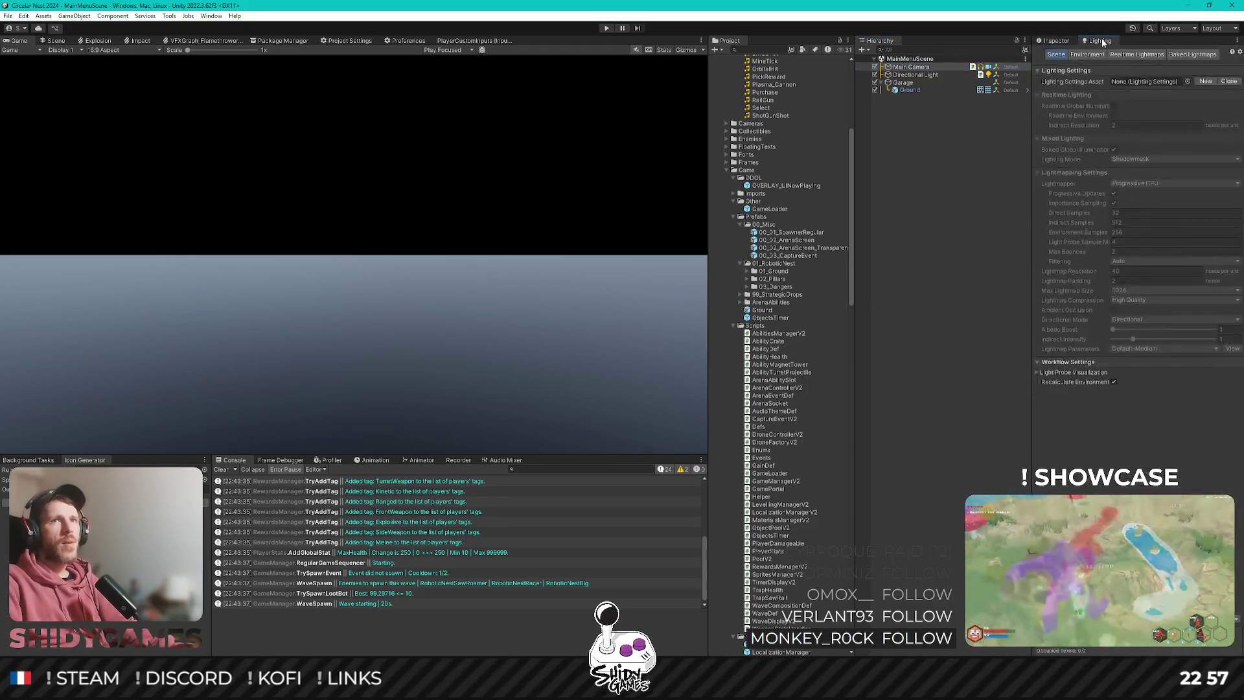
Assign the New Lighting Settings asset to MainMenuScene and save the scene.
click(1188, 81)
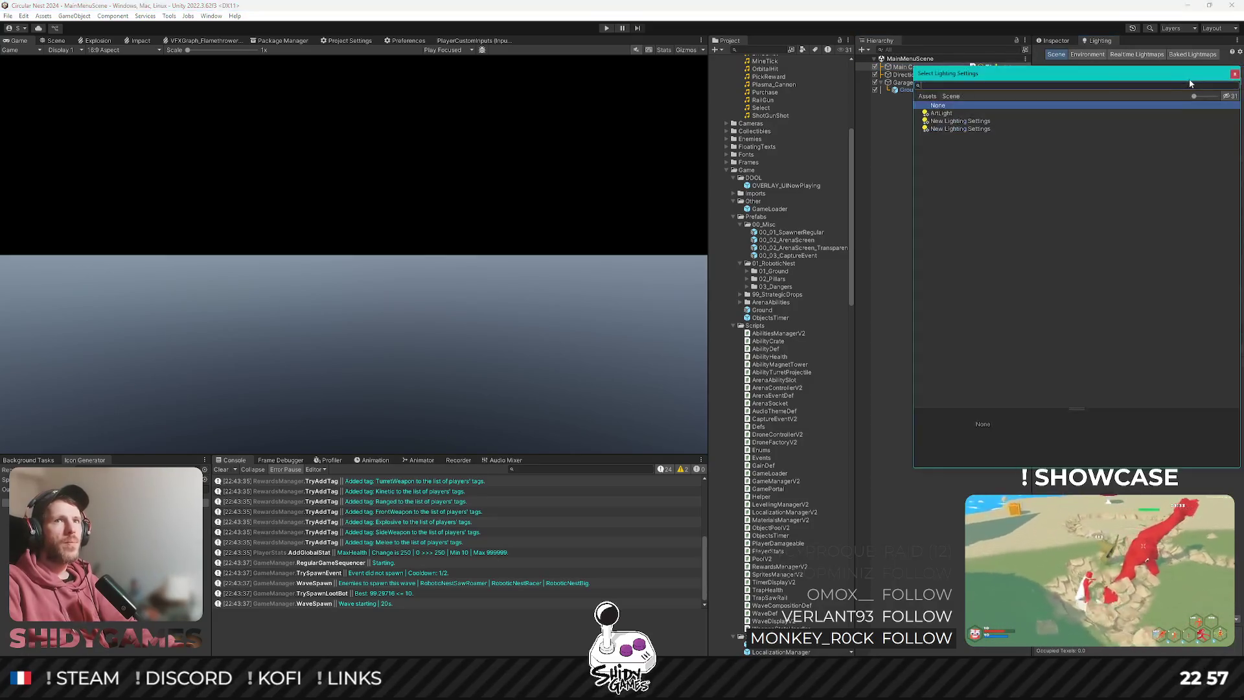
click(959, 114)
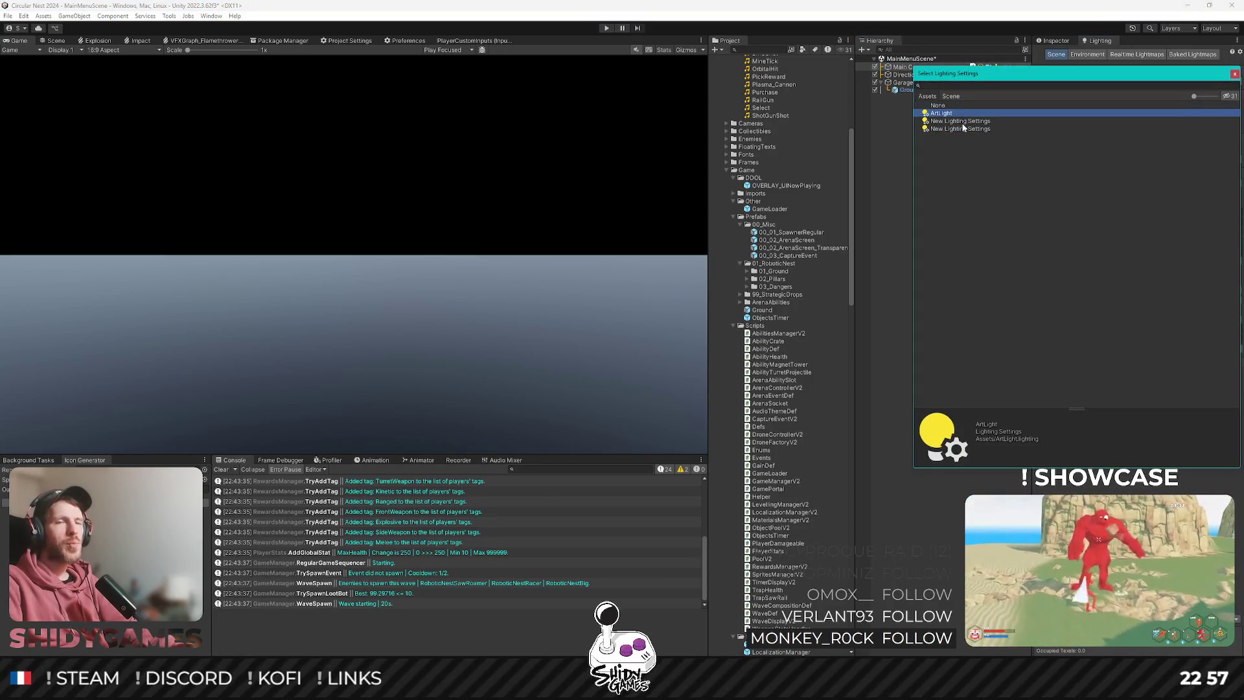
click(962, 122)
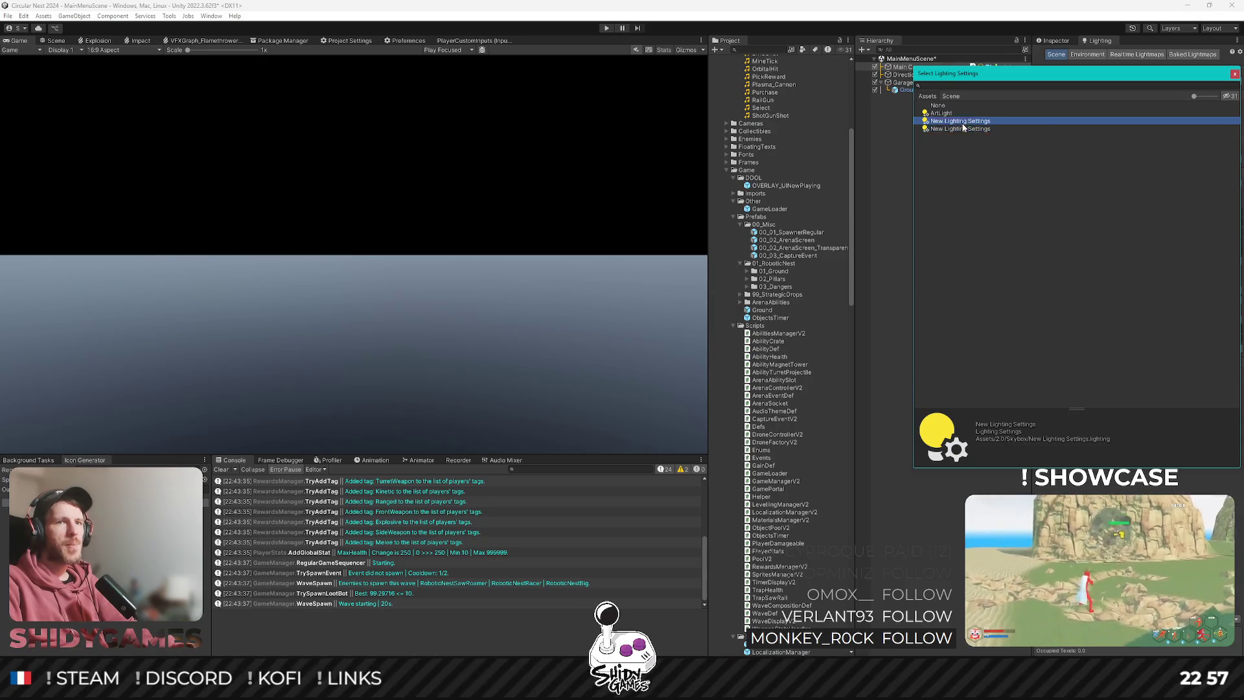
double_click(962, 129)
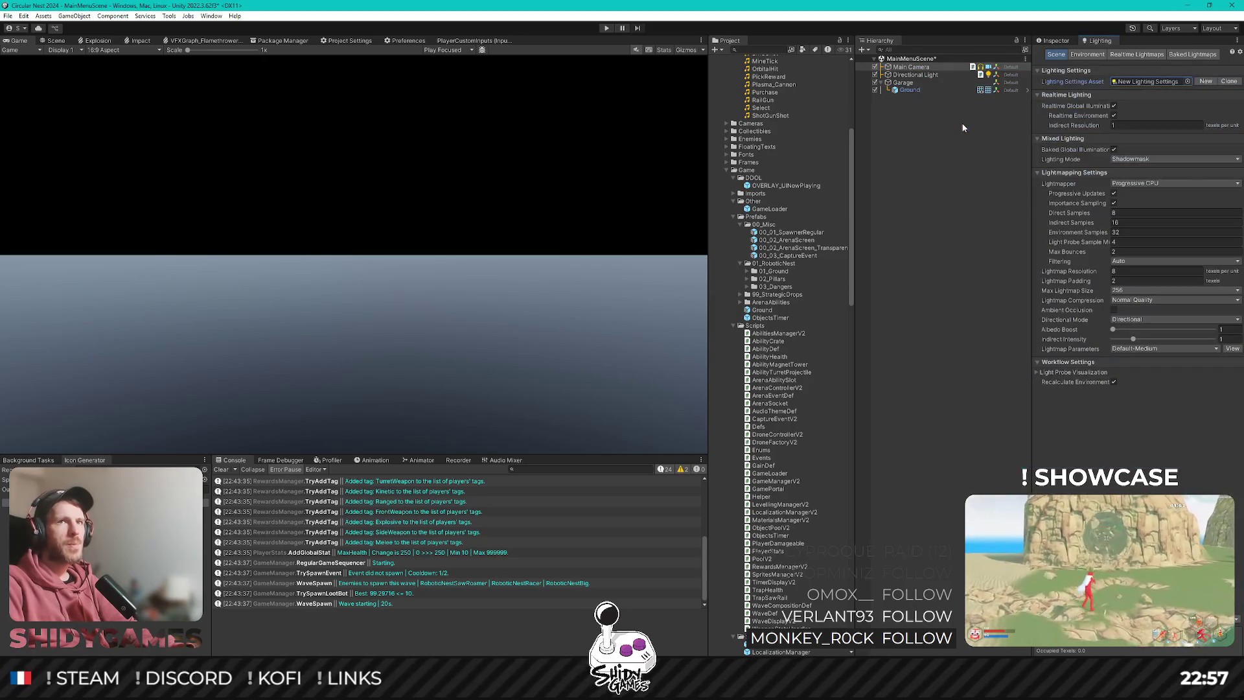
click(911, 67)
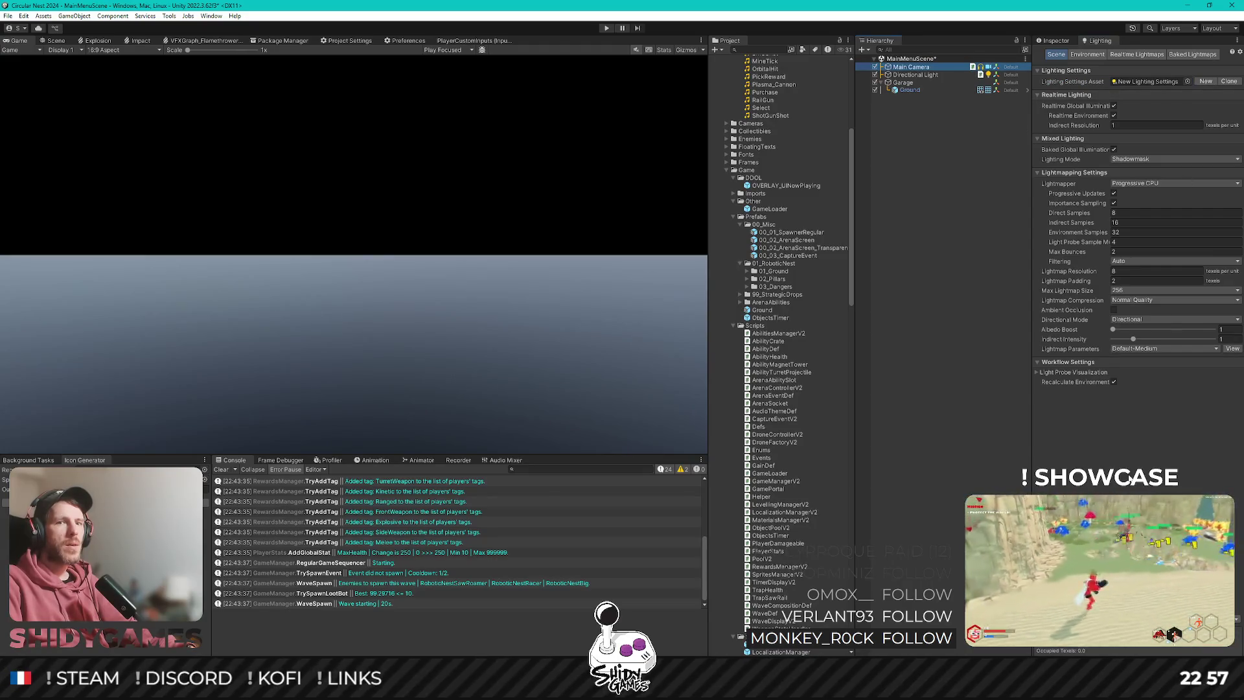
click(946, 107)
key(ctrl+s)
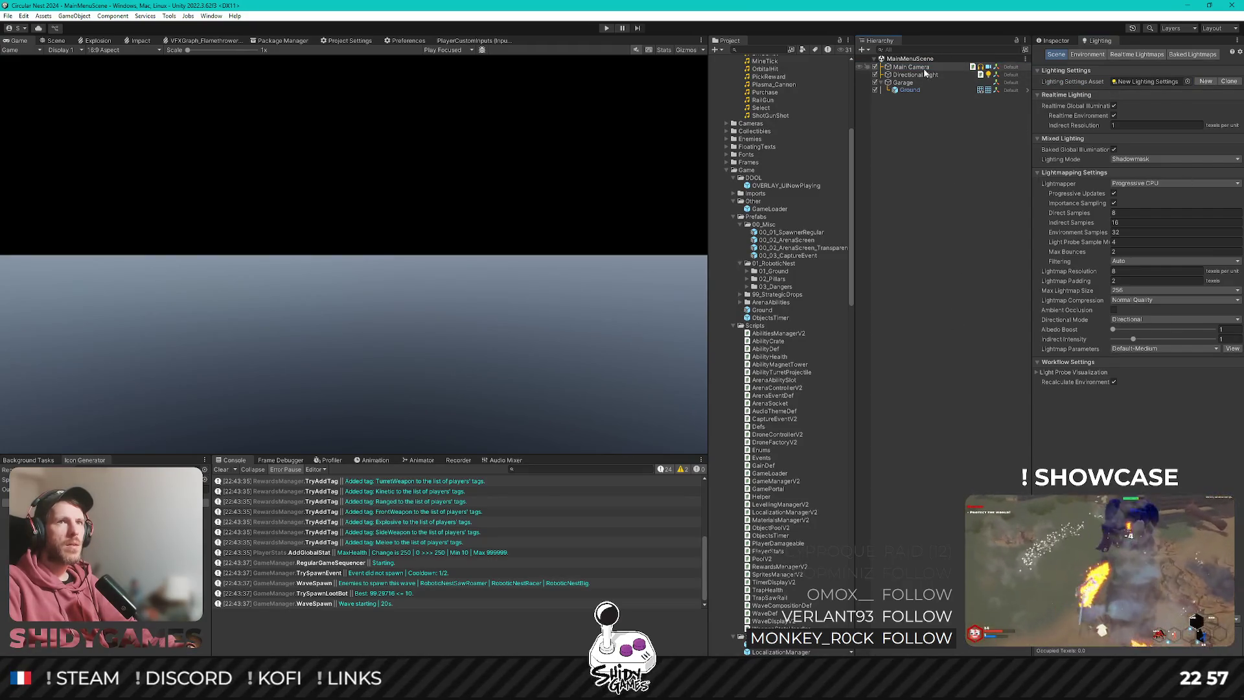
Show the Environment lighting settings and scroll the Project panel down to the Scenes folder.
click(923, 74)
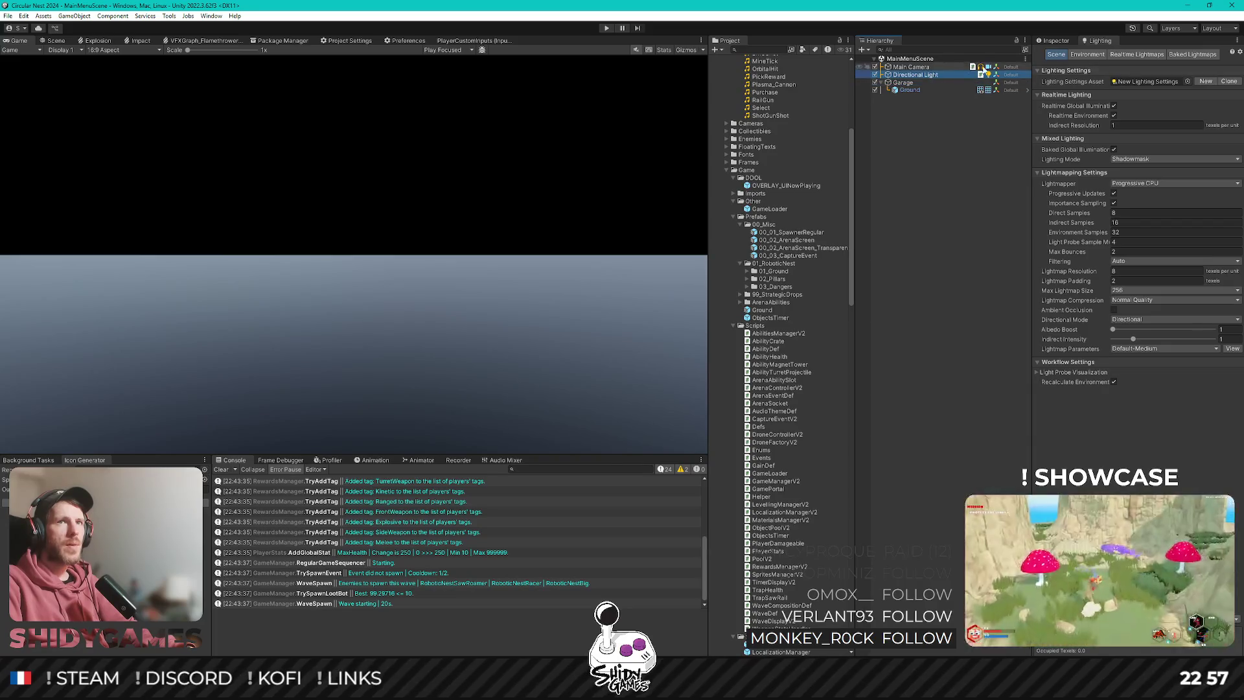
click(1072, 55)
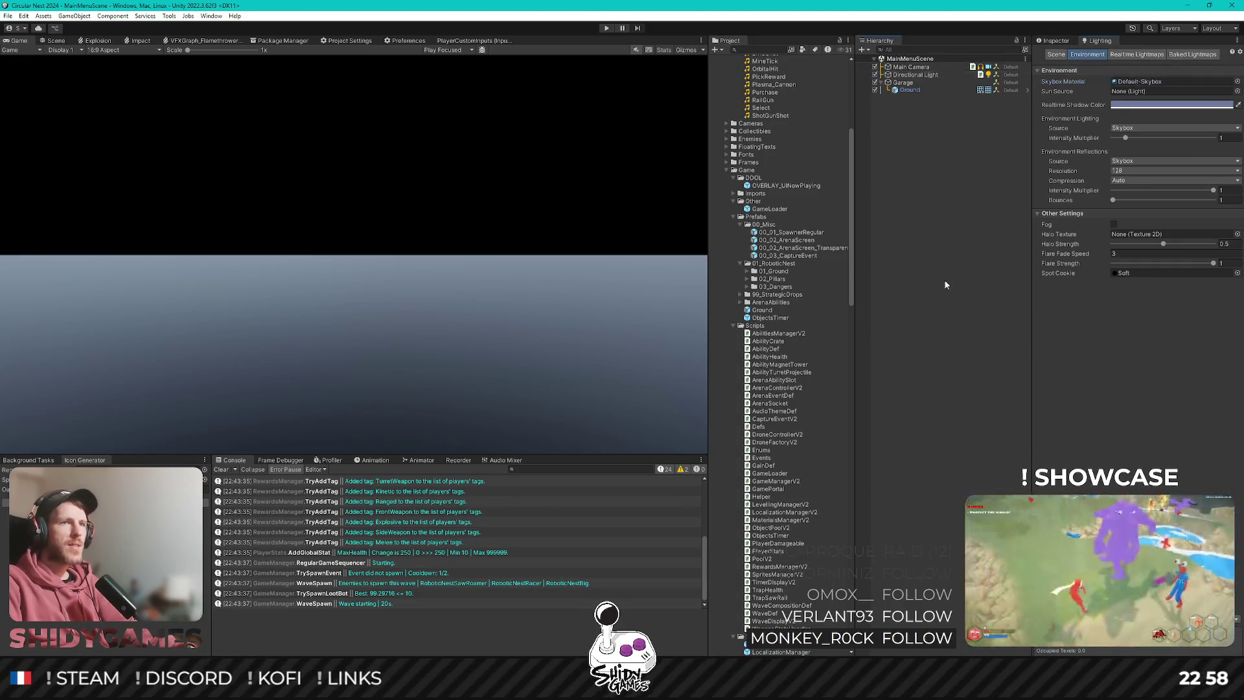
scroll(778, 262, down, 3)
scroll(778, 262, down, 2)
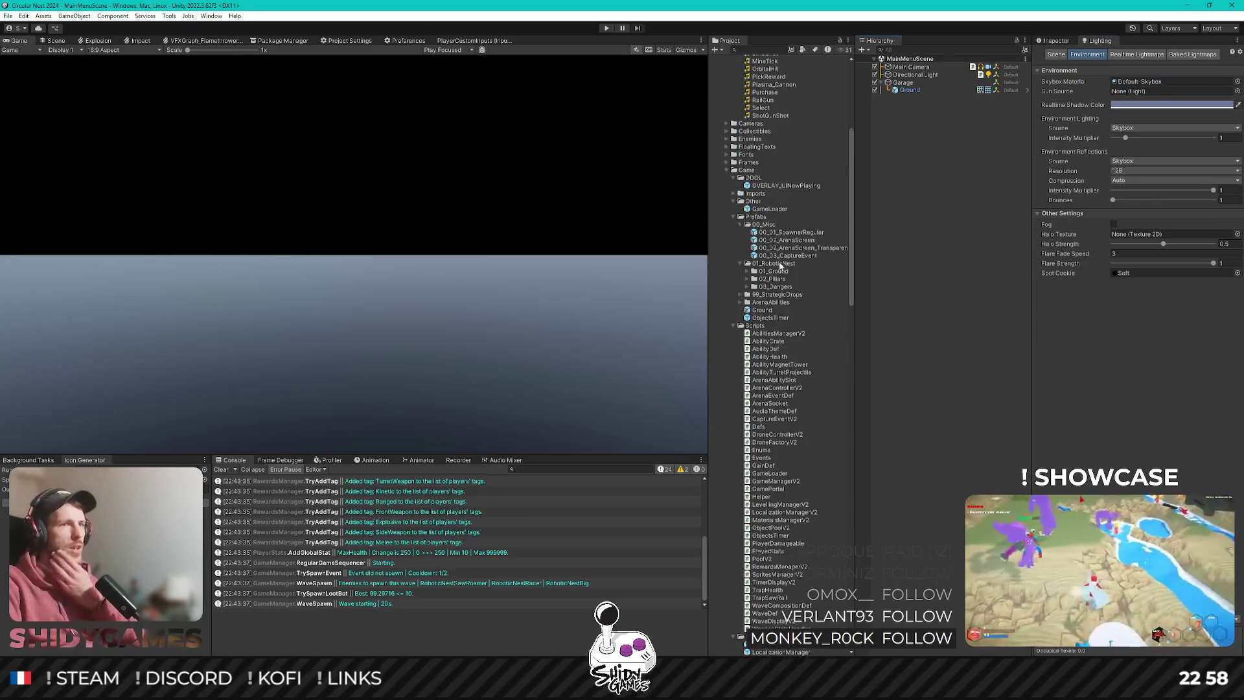
scroll(775, 339, down, 2)
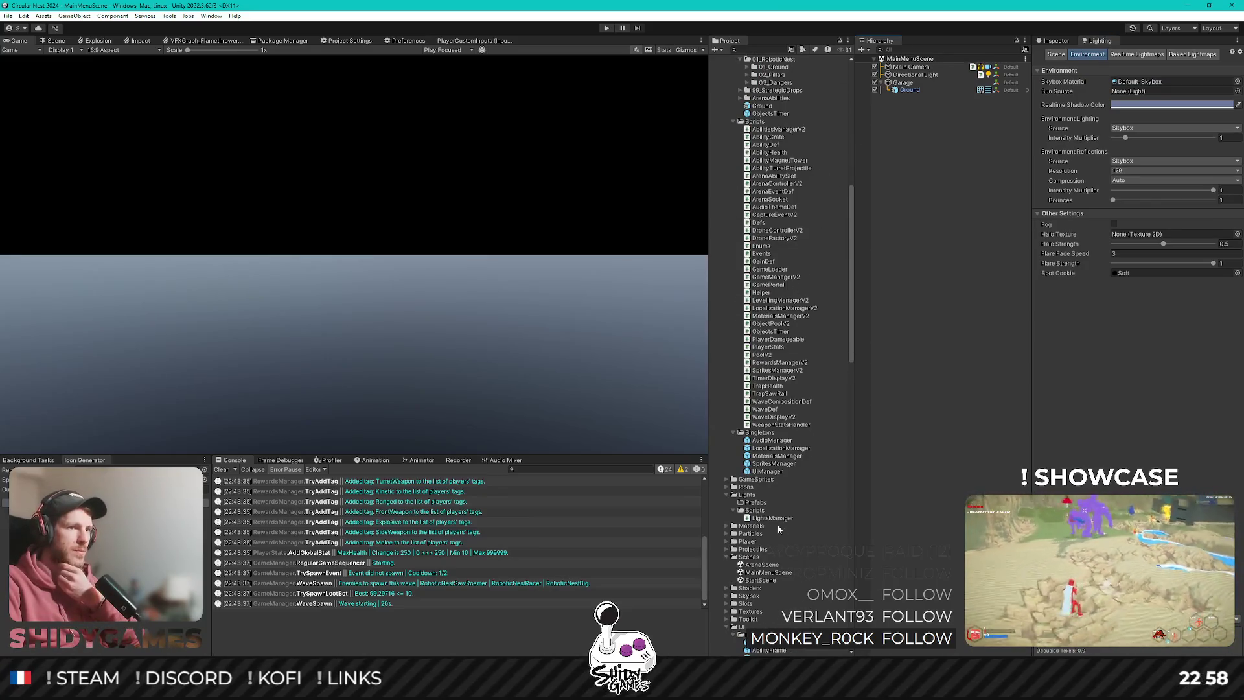
Open ArenaScene and check its Scene, Realtime Lightmaps and Environment lighting settings.
click(763, 563)
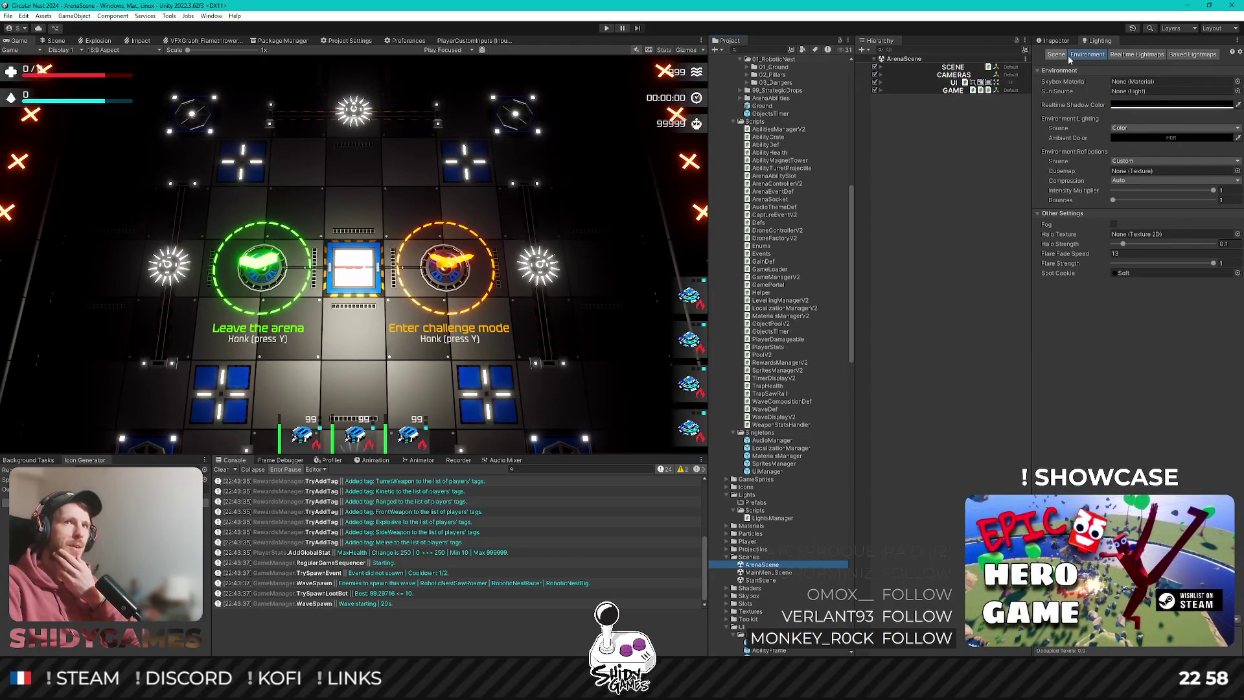
click(1066, 55)
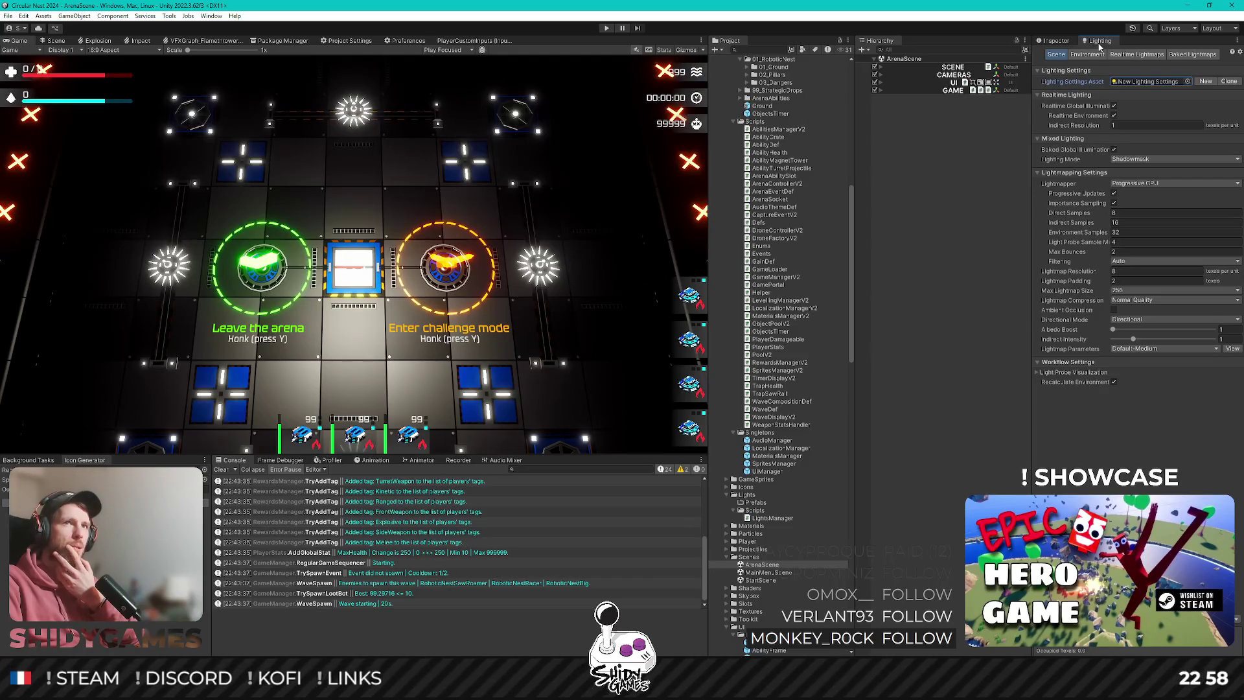
click(1087, 54)
click(1135, 54)
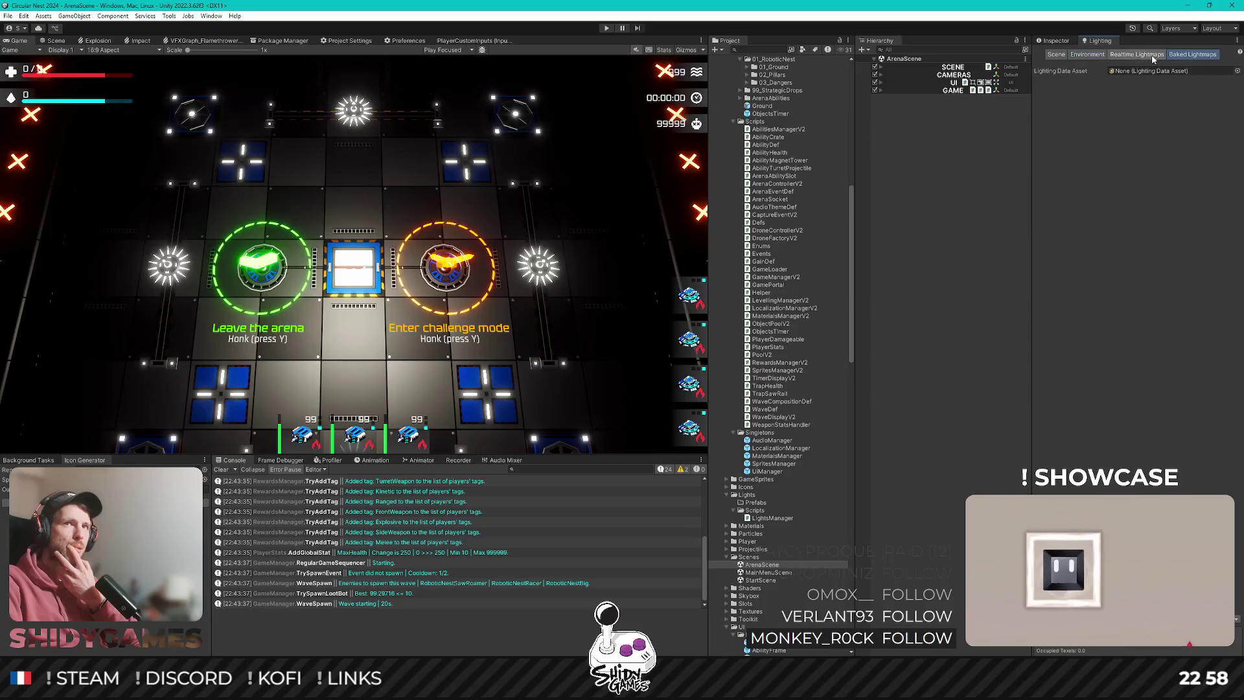
click(1093, 56)
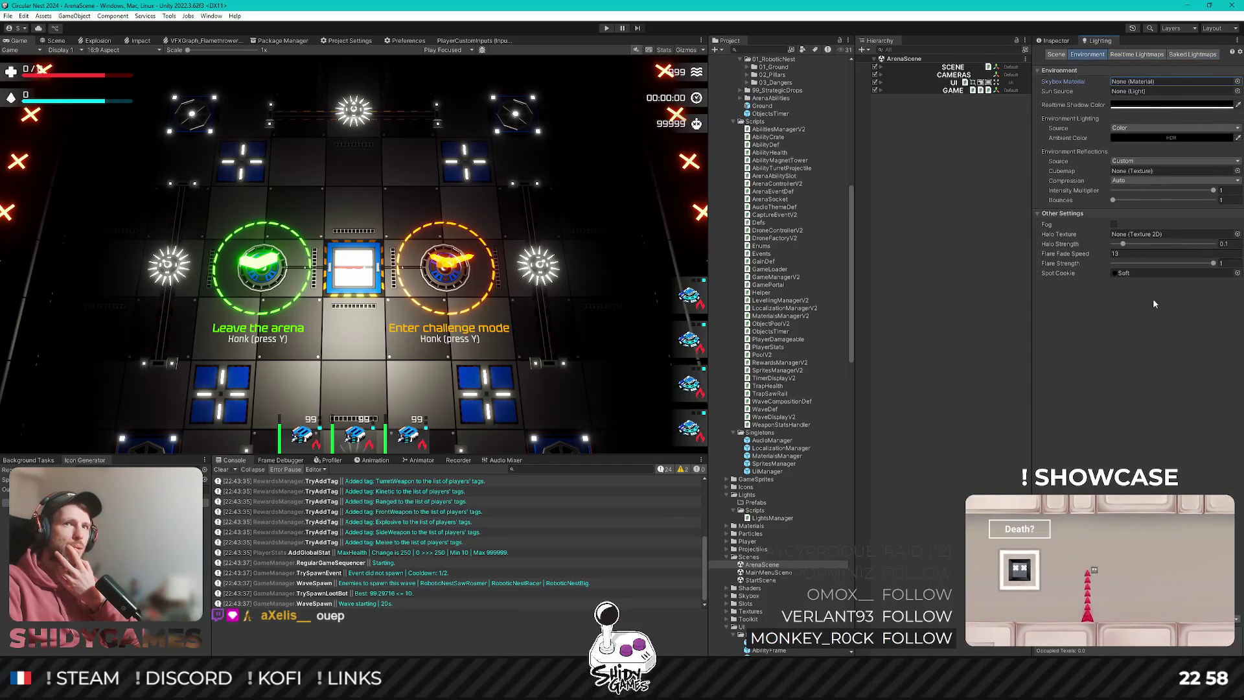
Open MainMenuScene and give it a black Color ambient source with Skybox Material None.
double_click(772, 573)
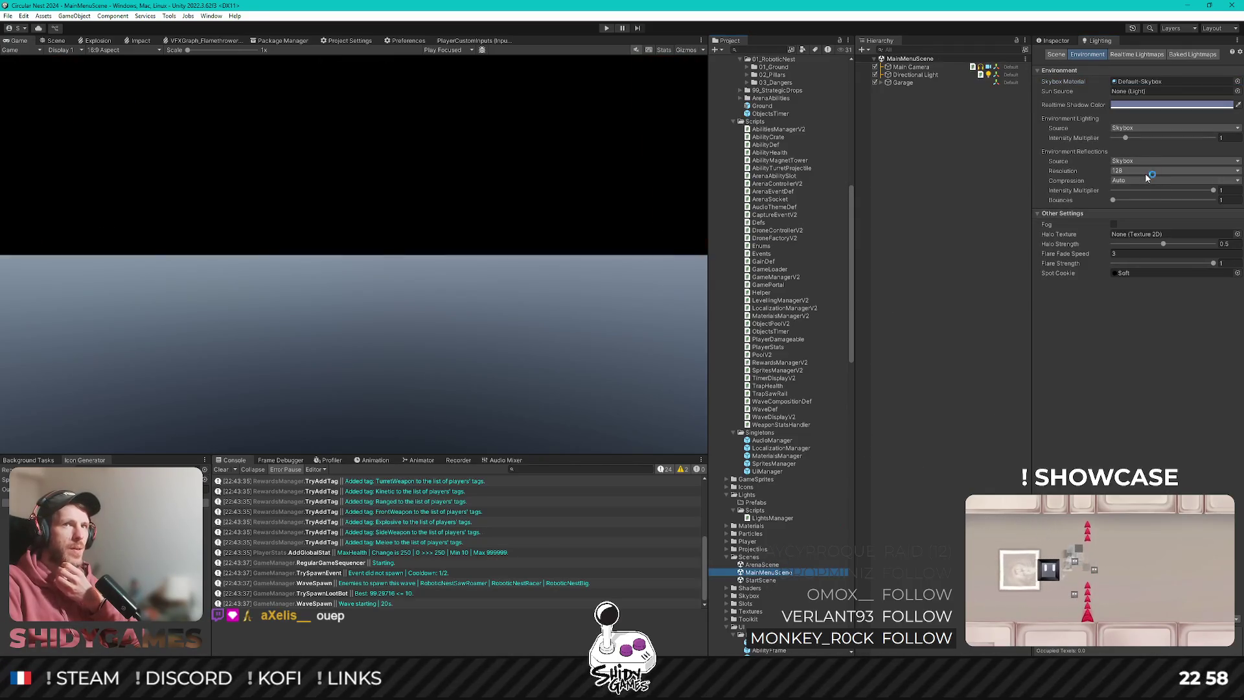
click(1160, 129)
click(1149, 159)
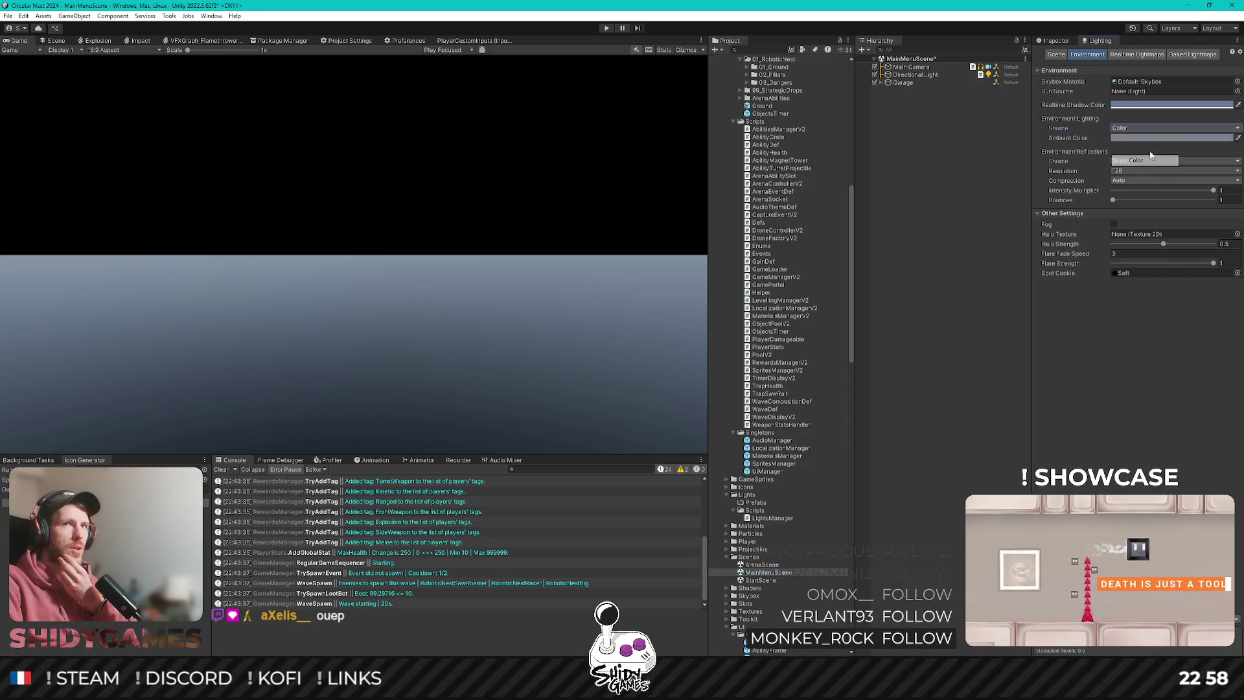
click(1147, 142)
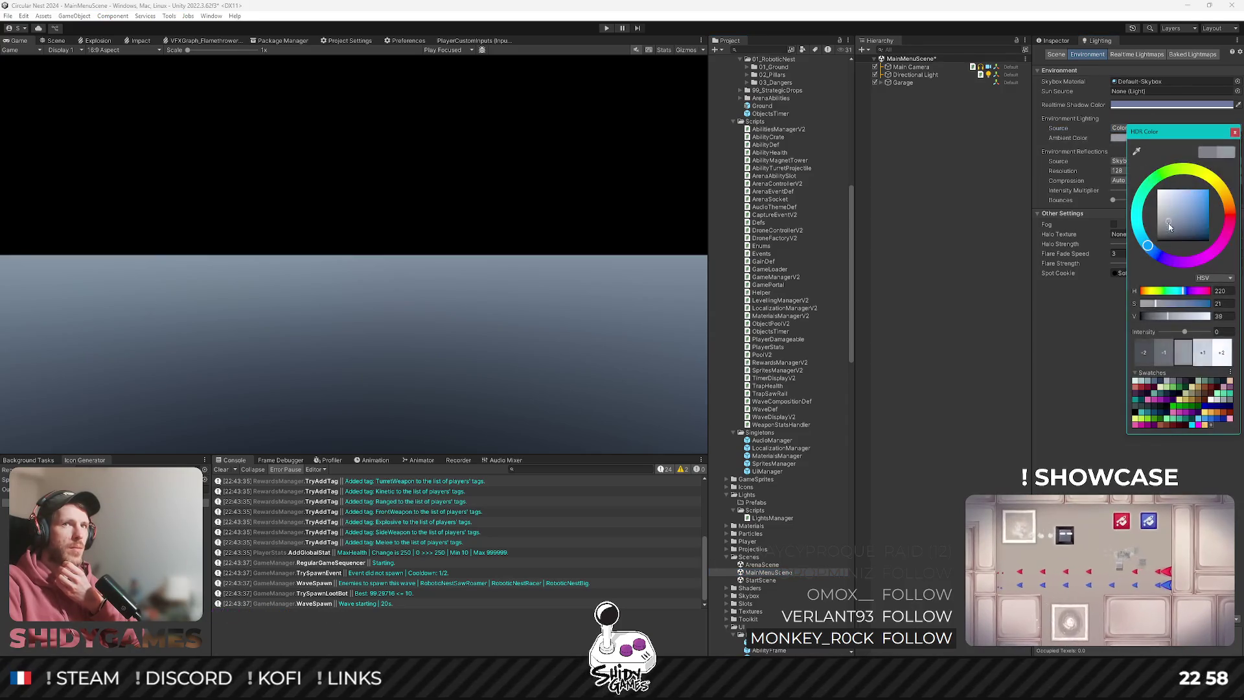
click(1122, 121)
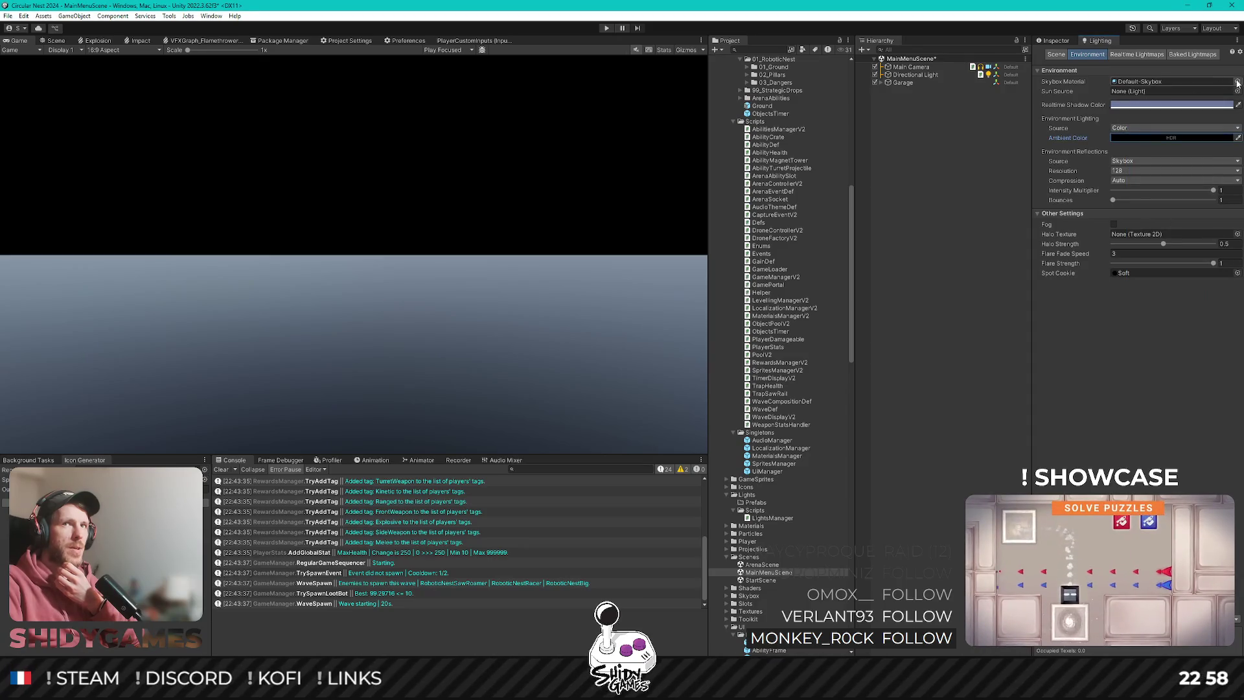
click(1238, 82)
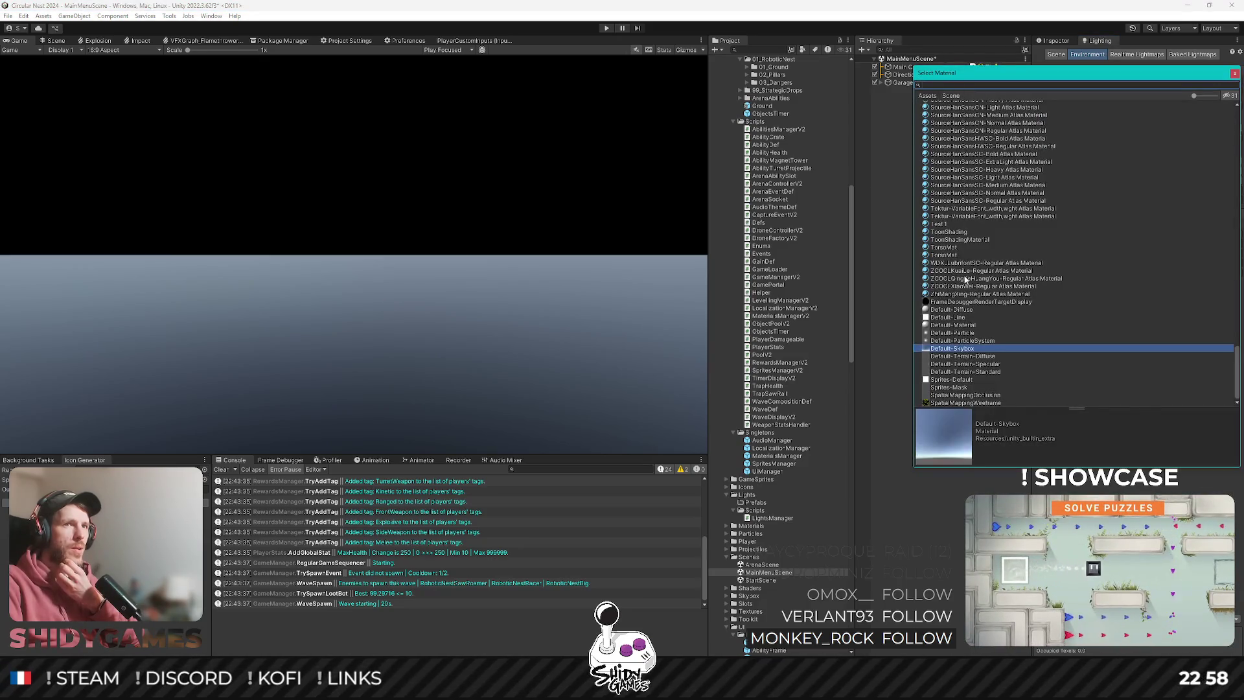
scroll(966, 257, up, 20)
click(947, 106)
click(945, 105)
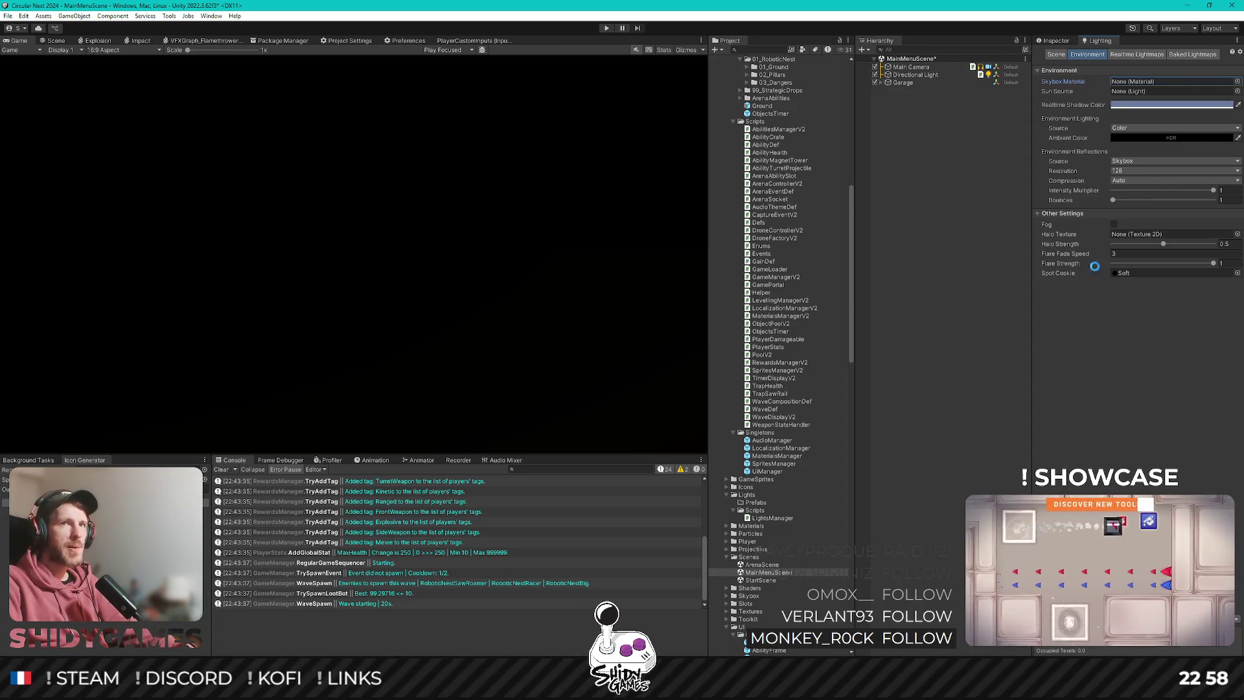
Set the Reflections Source to Custom and save MainMenuScene.
click(1134, 161)
click(1135, 182)
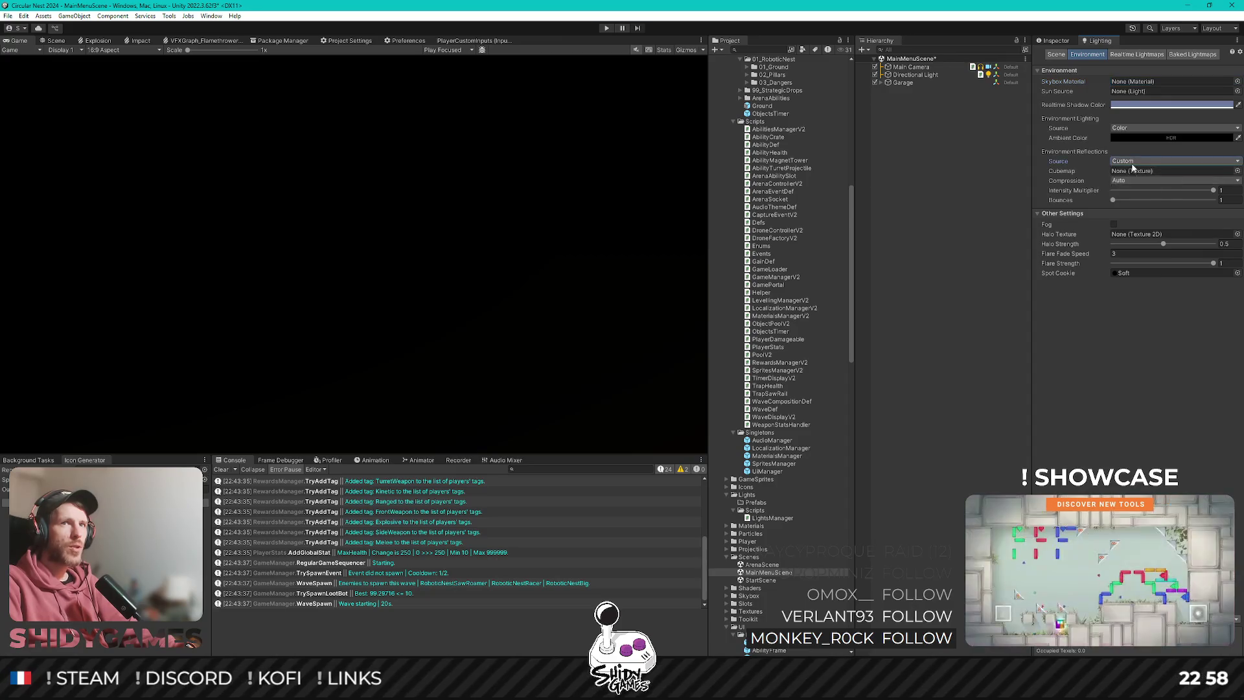
click(1134, 162)
click(1134, 171)
click(1140, 162)
click(1135, 181)
key(ctrl+s)
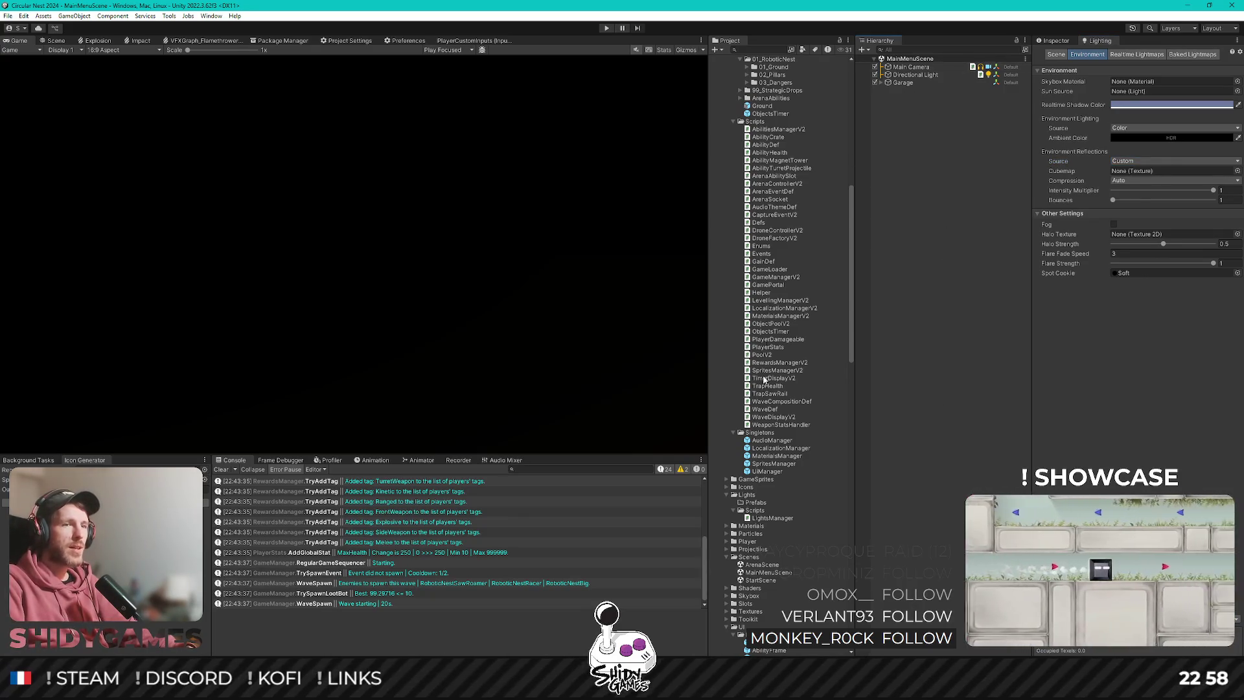
Open ArenaScene to compare its lighting.
scroll(787, 530, down, 3)
click(766, 507)
double_click(767, 506)
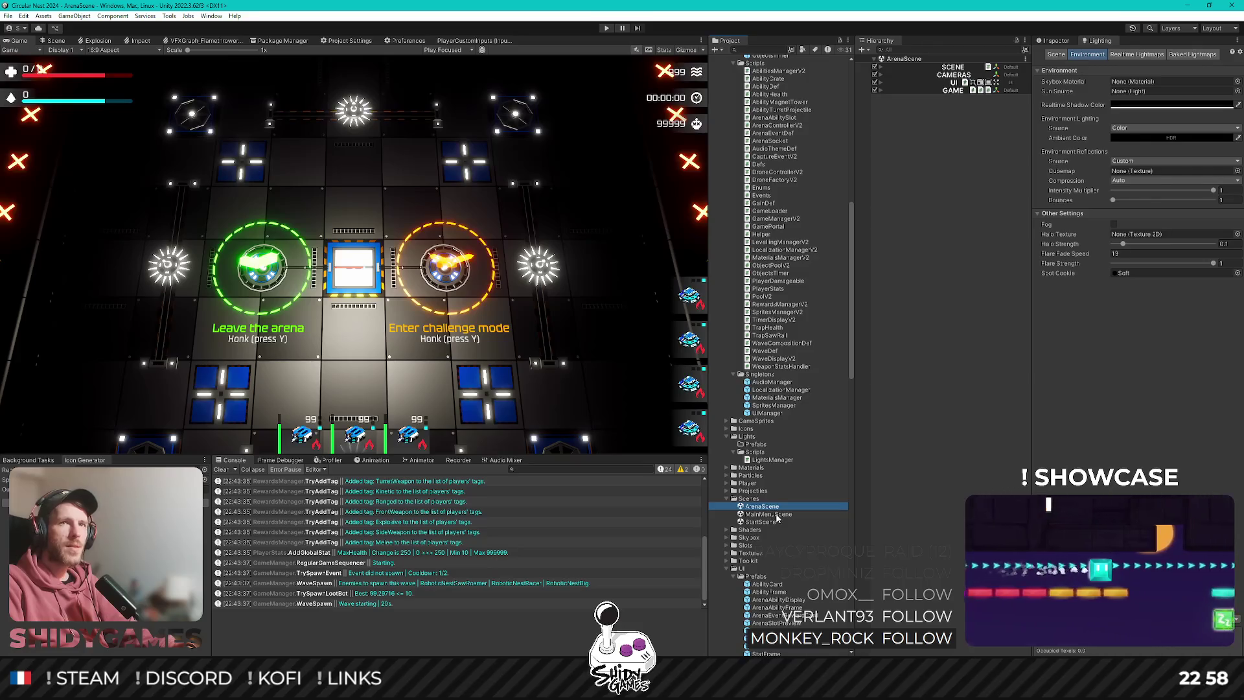
Reopen MainMenuScene and set Halo Strength to 0.1 and Flare Fade Speed to 13.
click(775, 514)
double_click(775, 514)
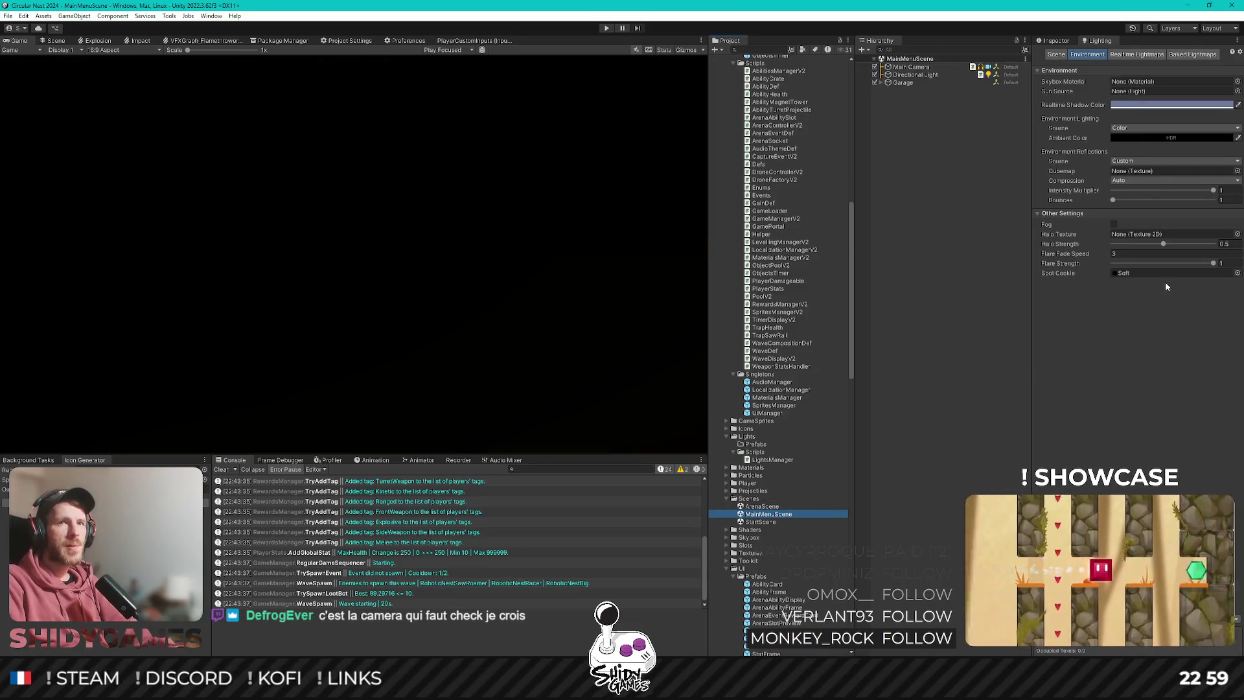
click(1227, 243)
text(0.1)
click(1124, 253)
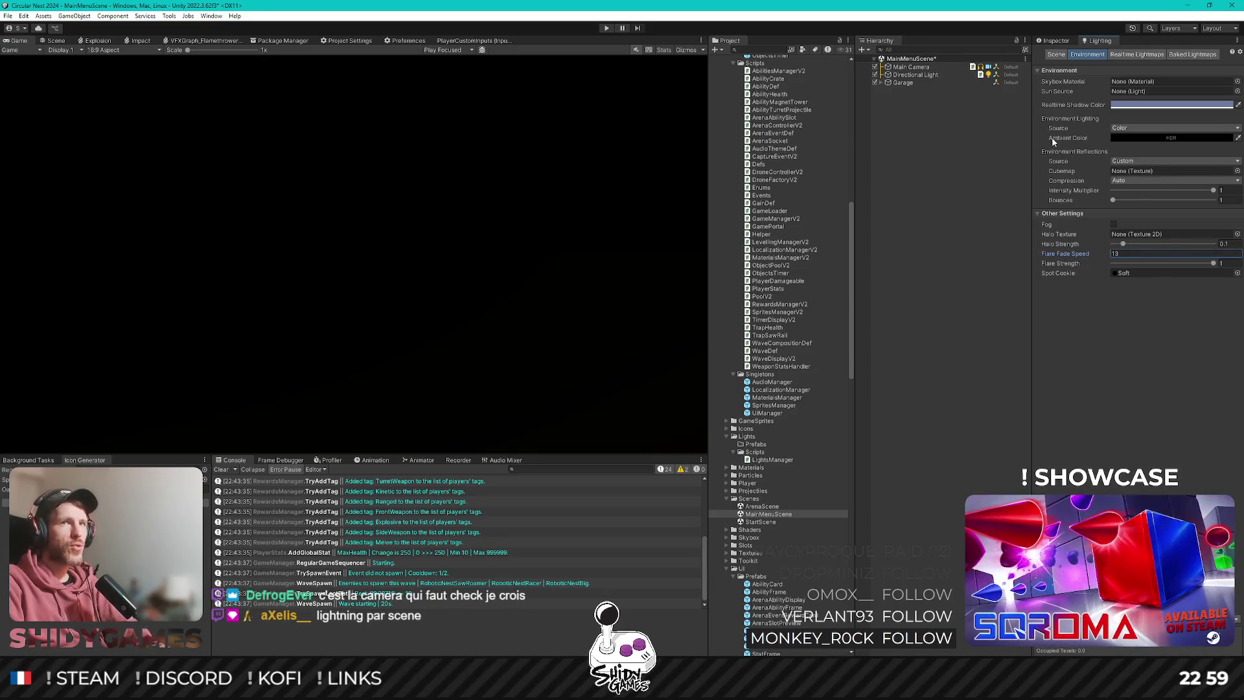
Inspect the Directional Light's properties, then the scene-wide lighting settings.
click(1054, 40)
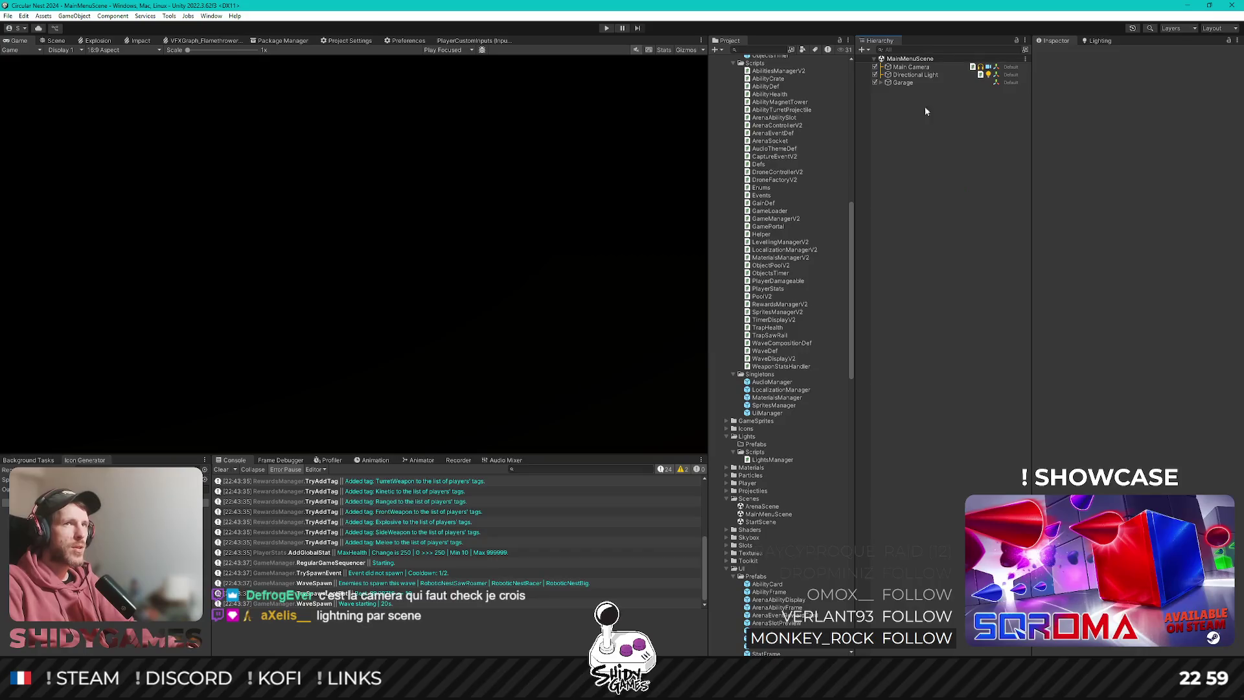
click(919, 75)
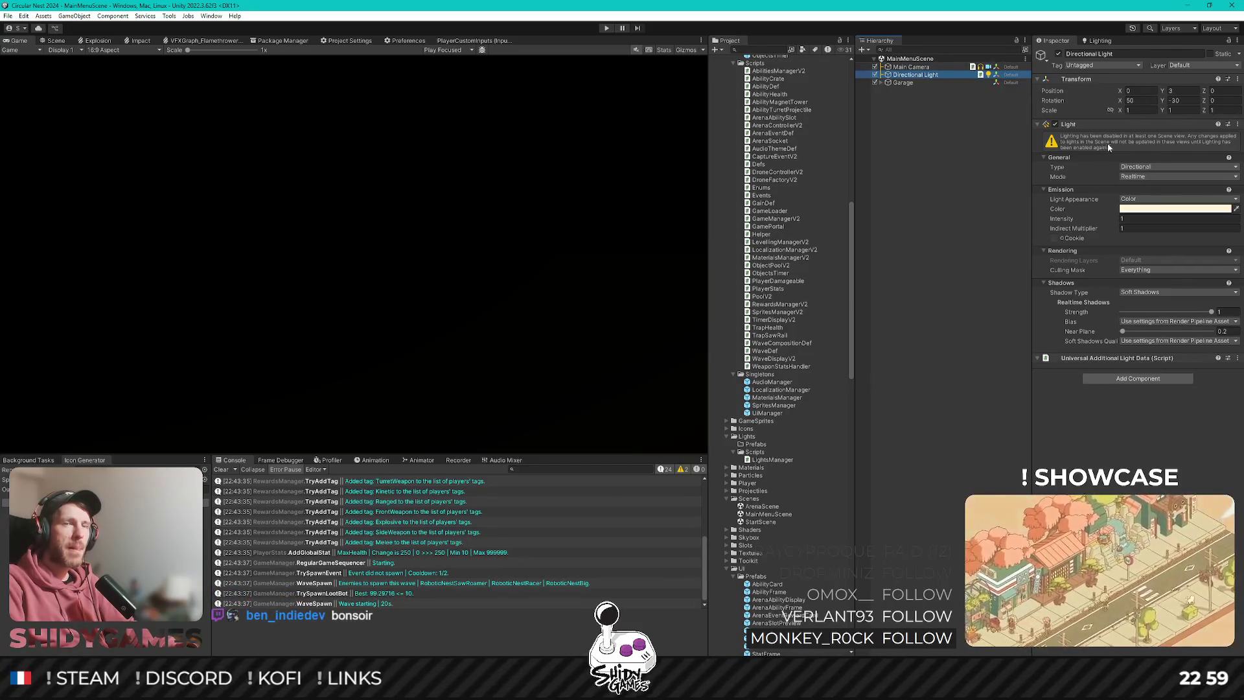
click(1099, 41)
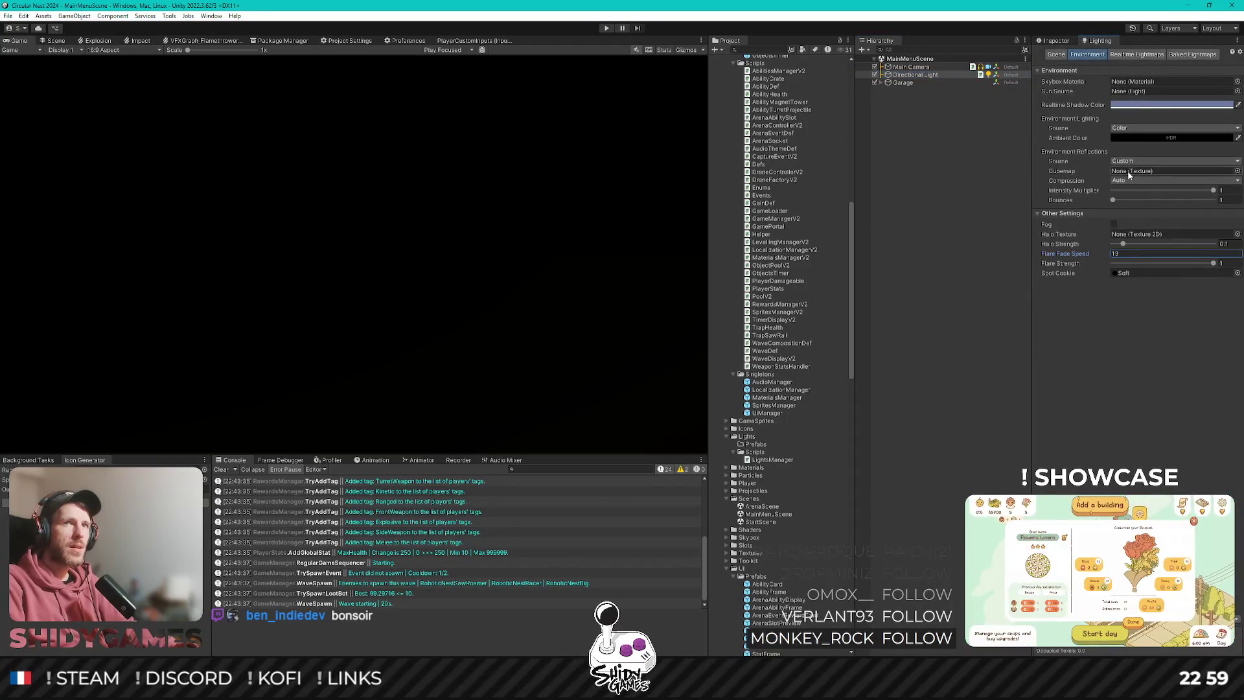
click(1065, 55)
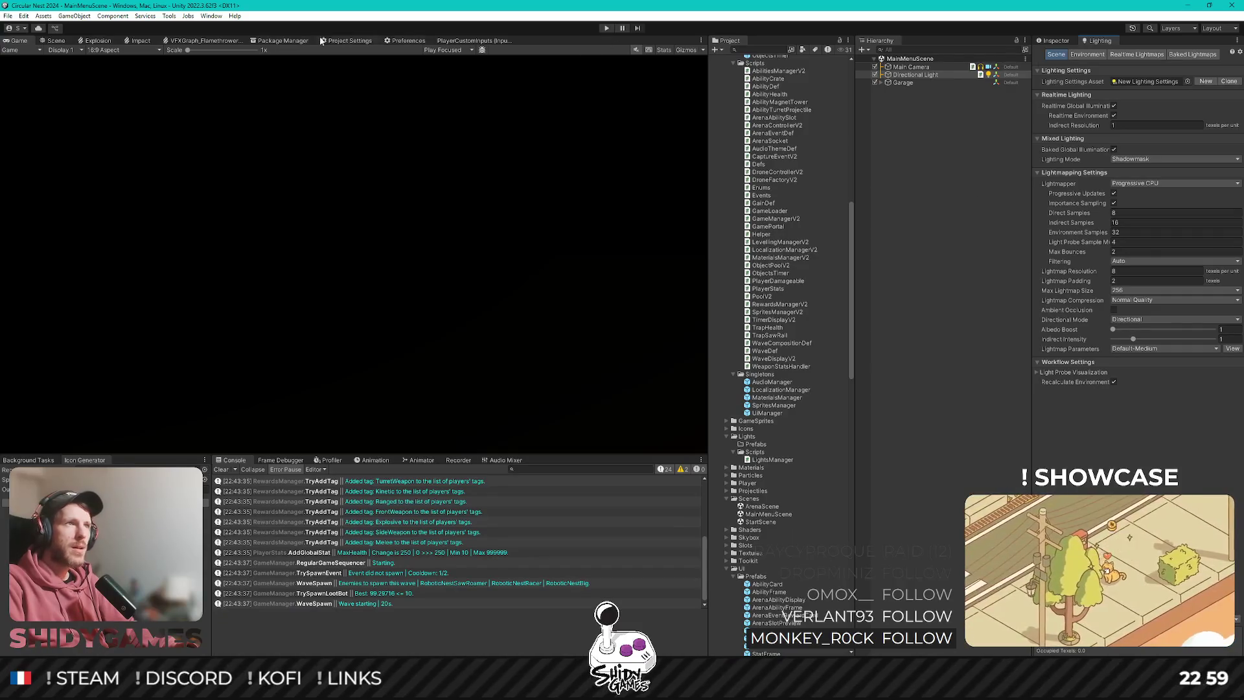
Compare the main menu scene in the Scene and Game views.
click(54, 41)
click(26, 43)
click(43, 44)
click(24, 43)
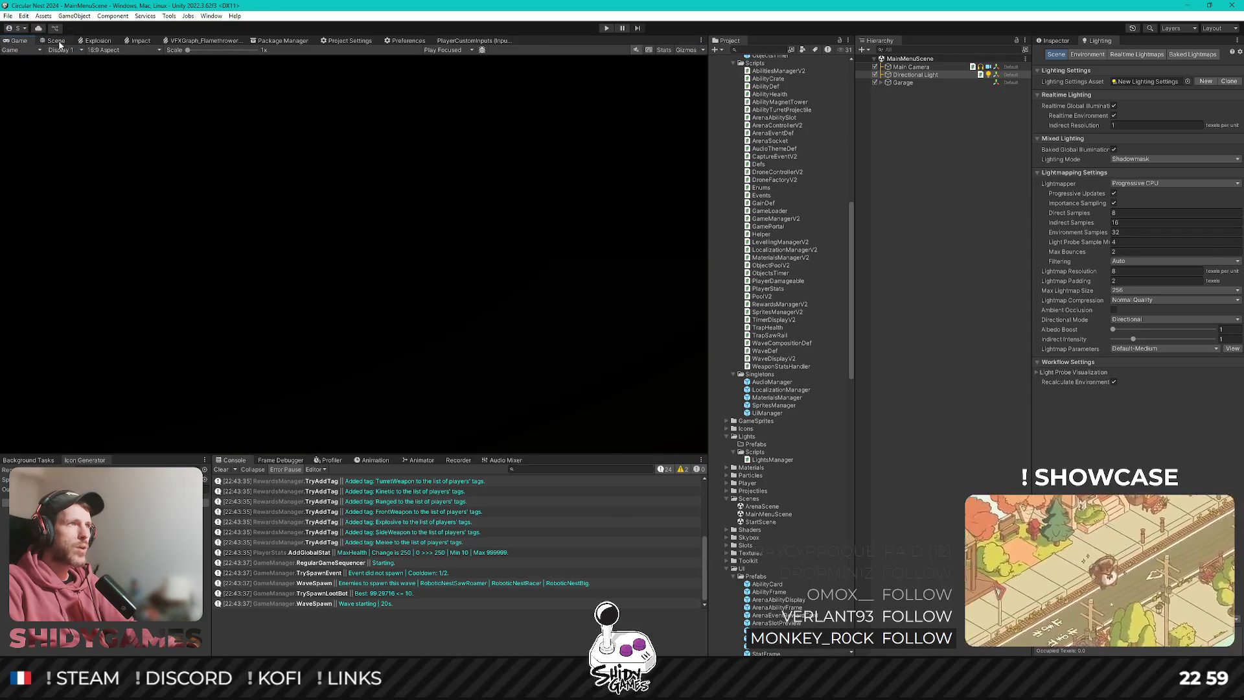
click(56, 42)
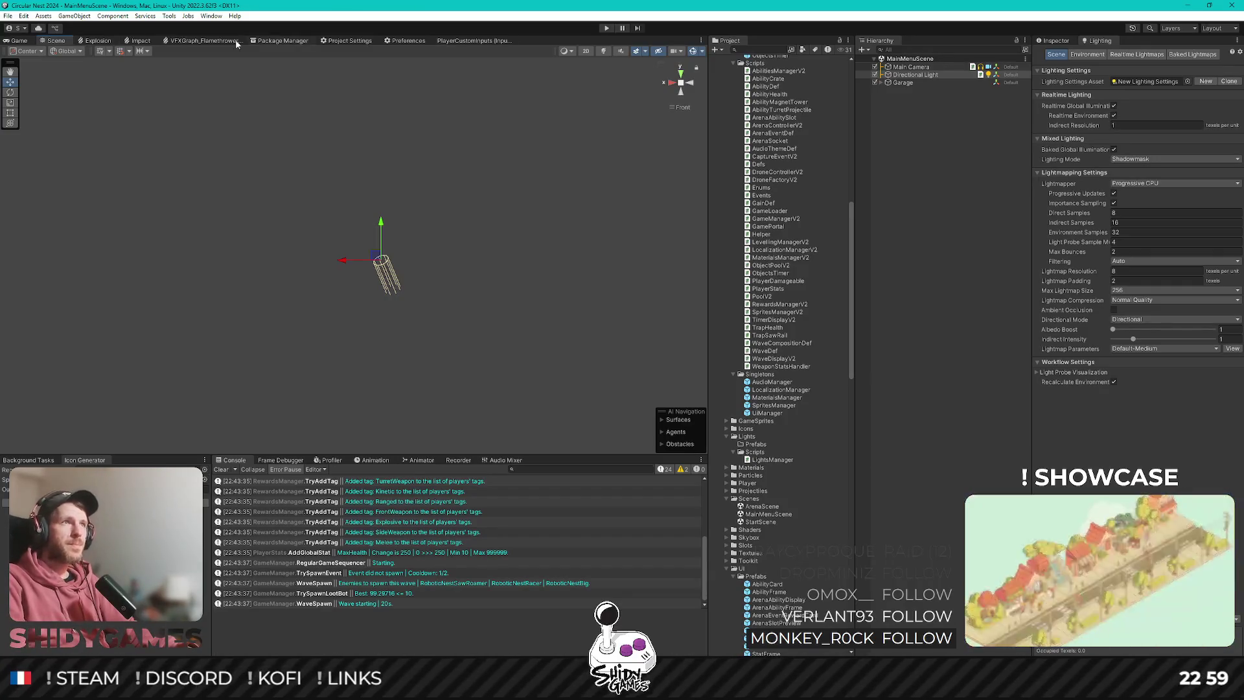
click(18, 41)
Inspect the Main Camera's settings, then bring up the MainMenuScene lighting settings.
click(932, 67)
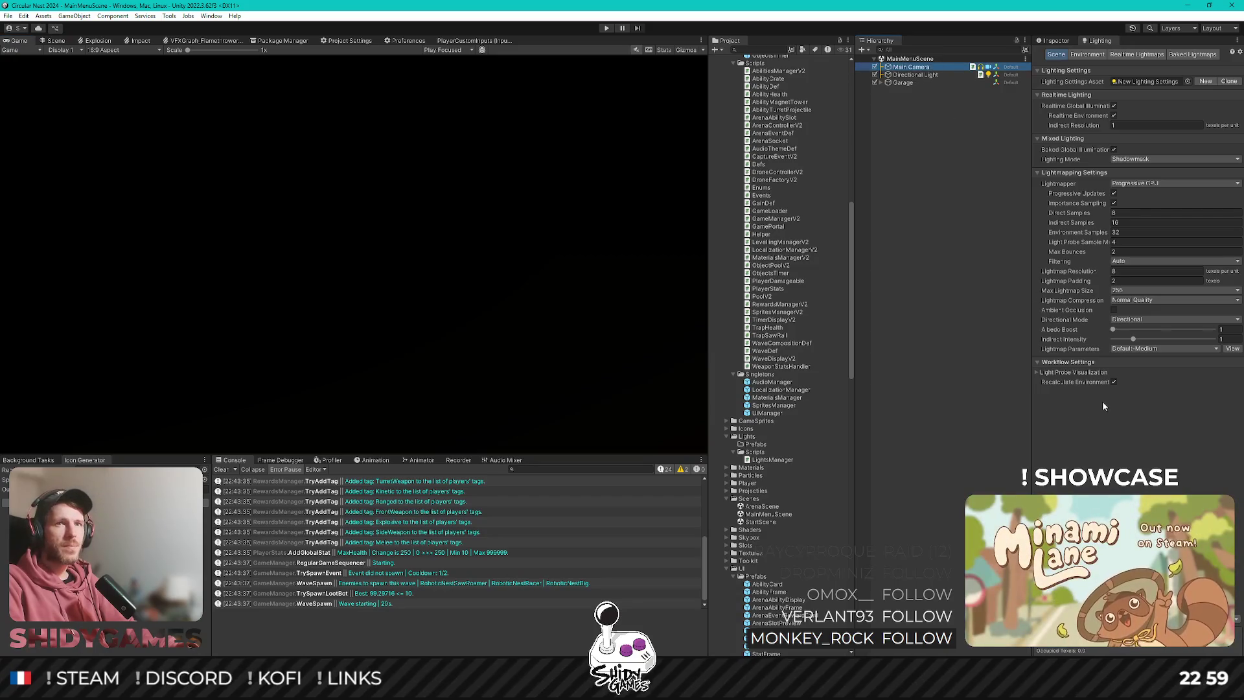
click(1056, 43)
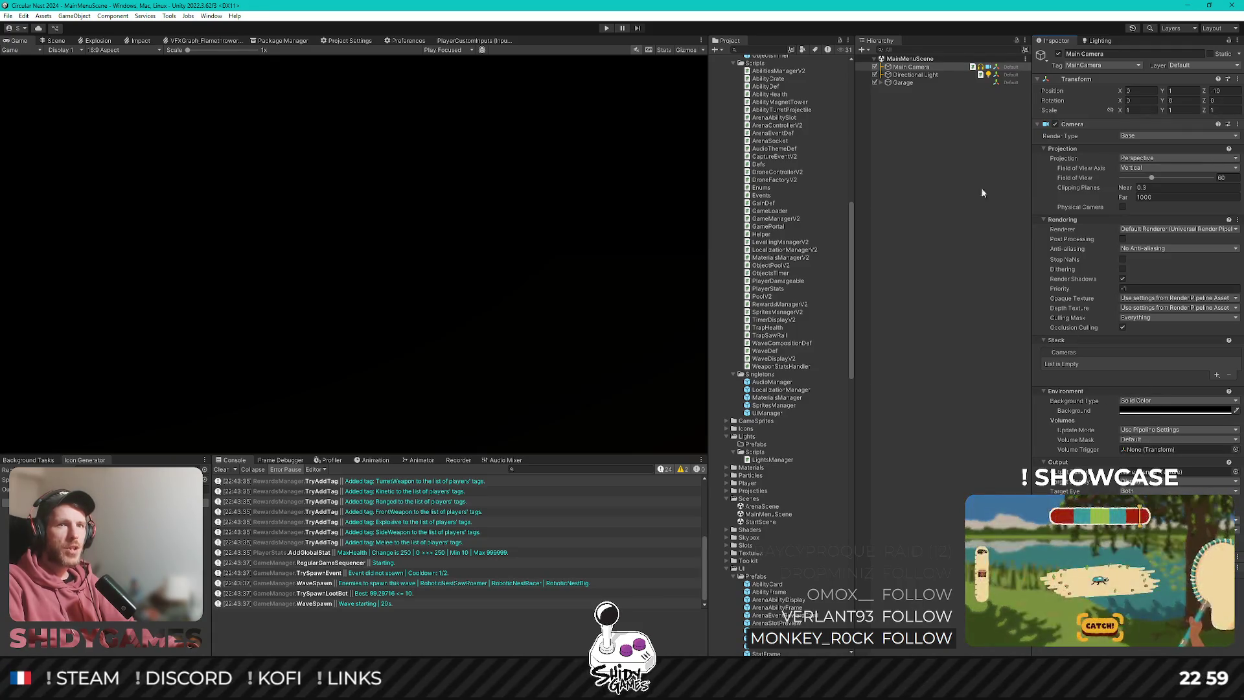
click(983, 272)
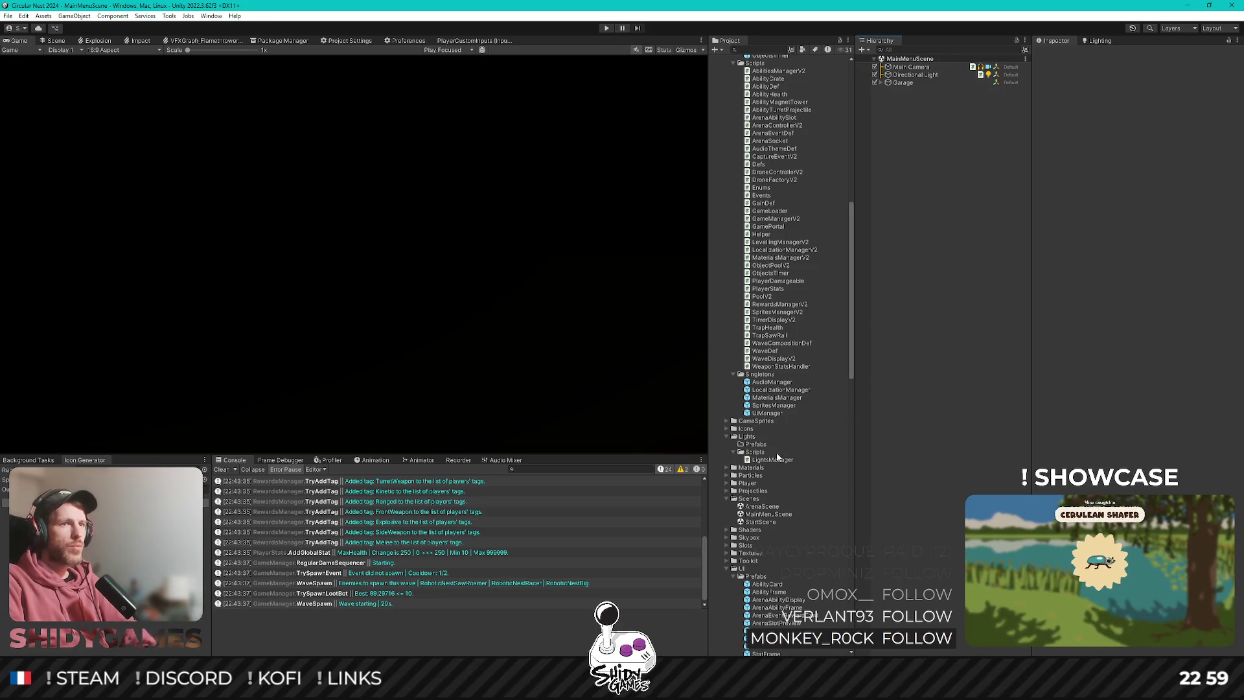
click(768, 514)
click(1100, 40)
Review the 2.0 Lighting asset's environment and realtime lightmap settings, then open ArenaScene.
click(1147, 81)
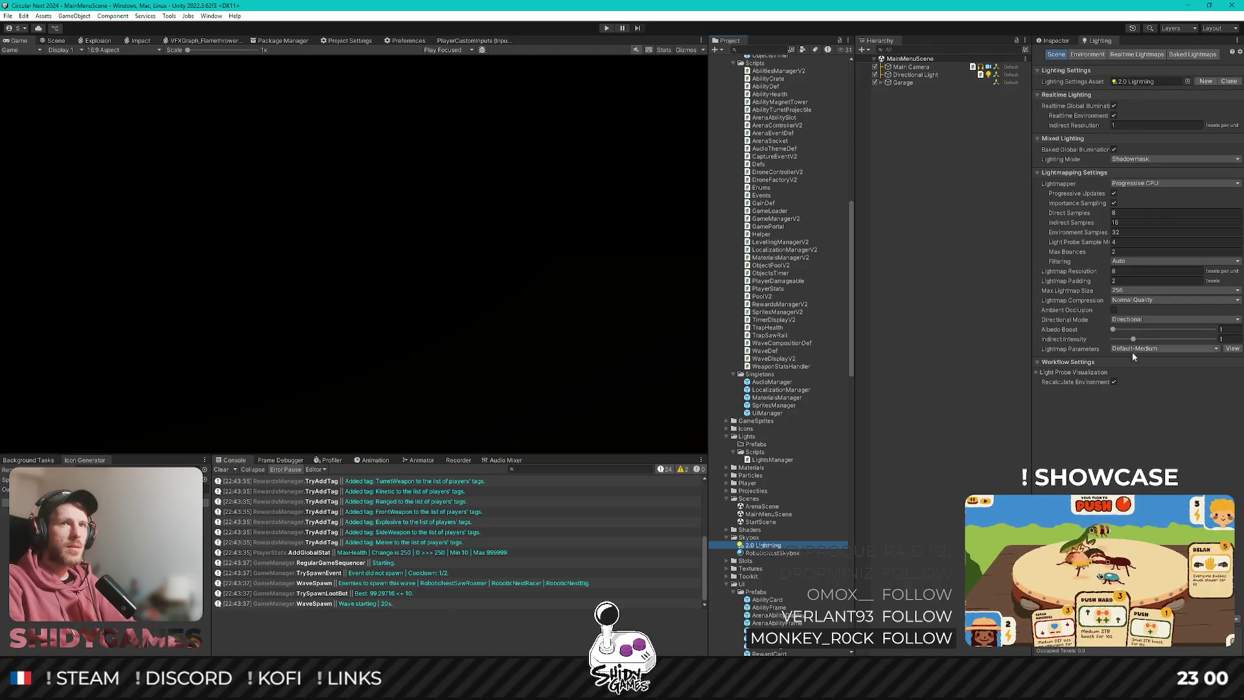
click(1087, 54)
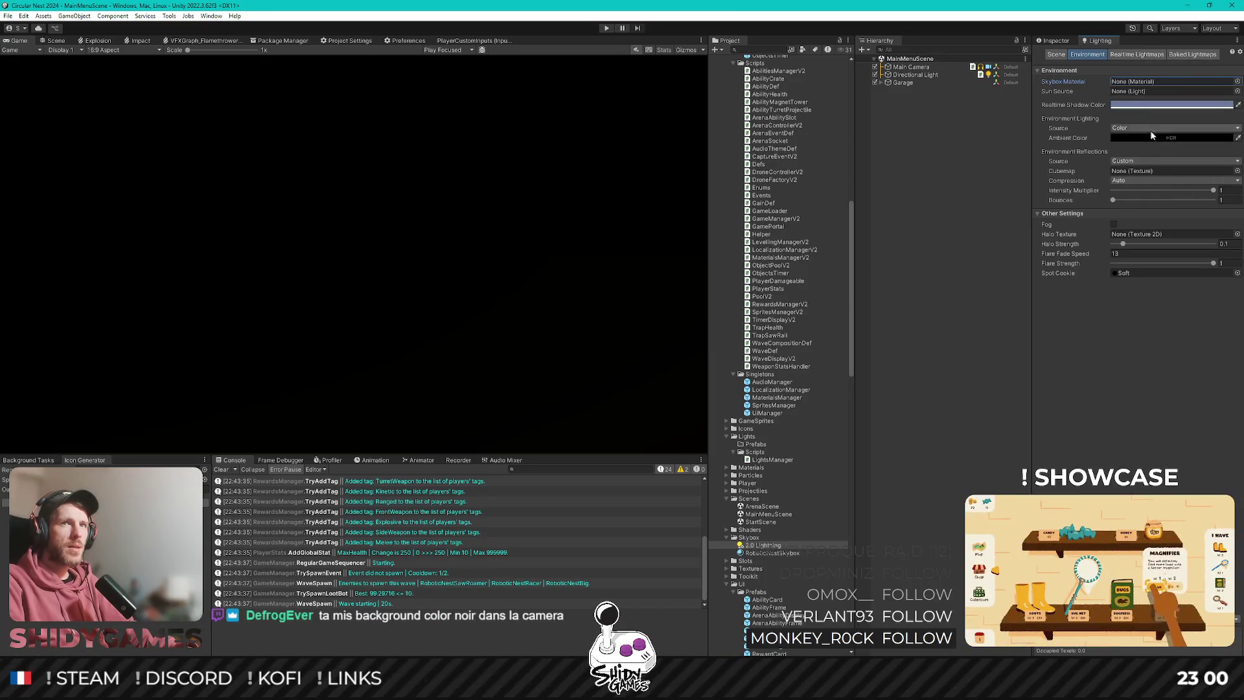
click(1132, 54)
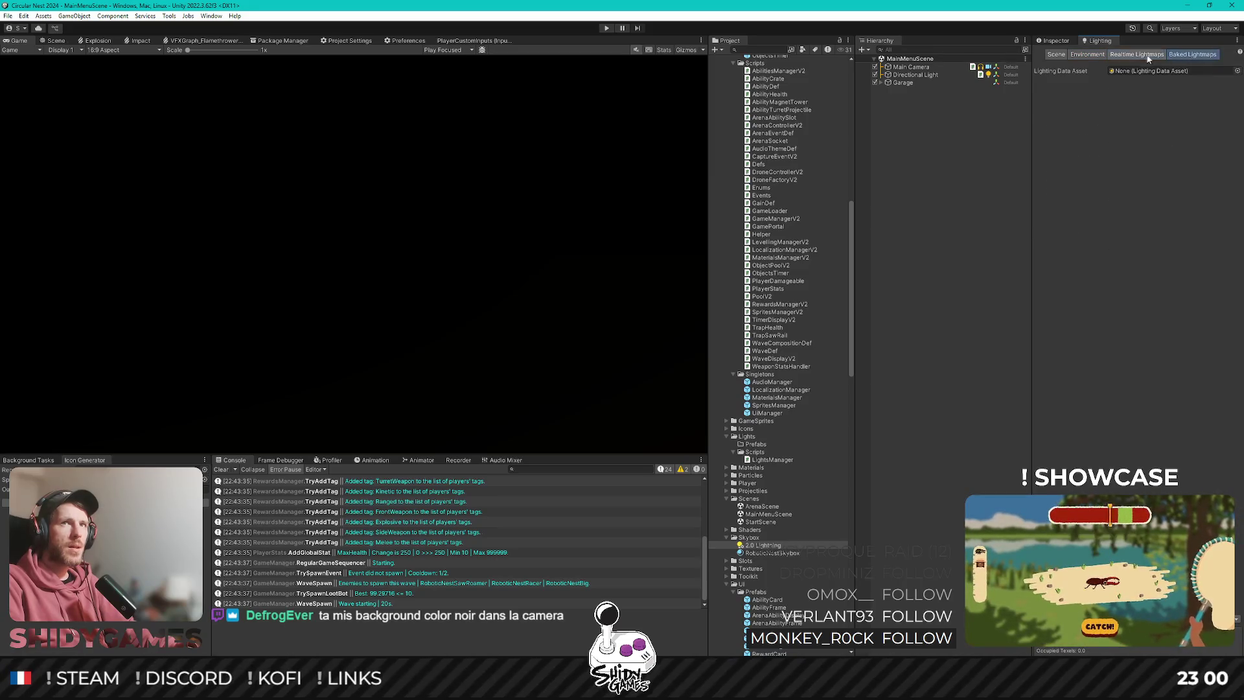
click(1087, 54)
click(1056, 55)
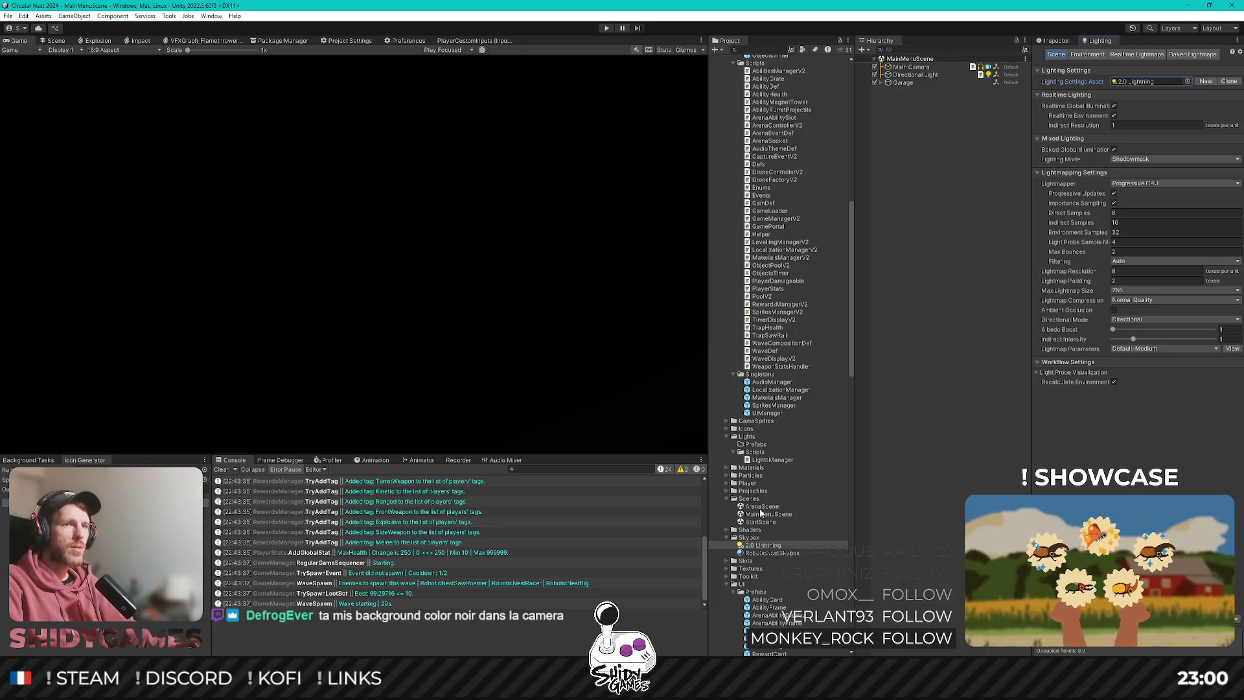
double_click(762, 506)
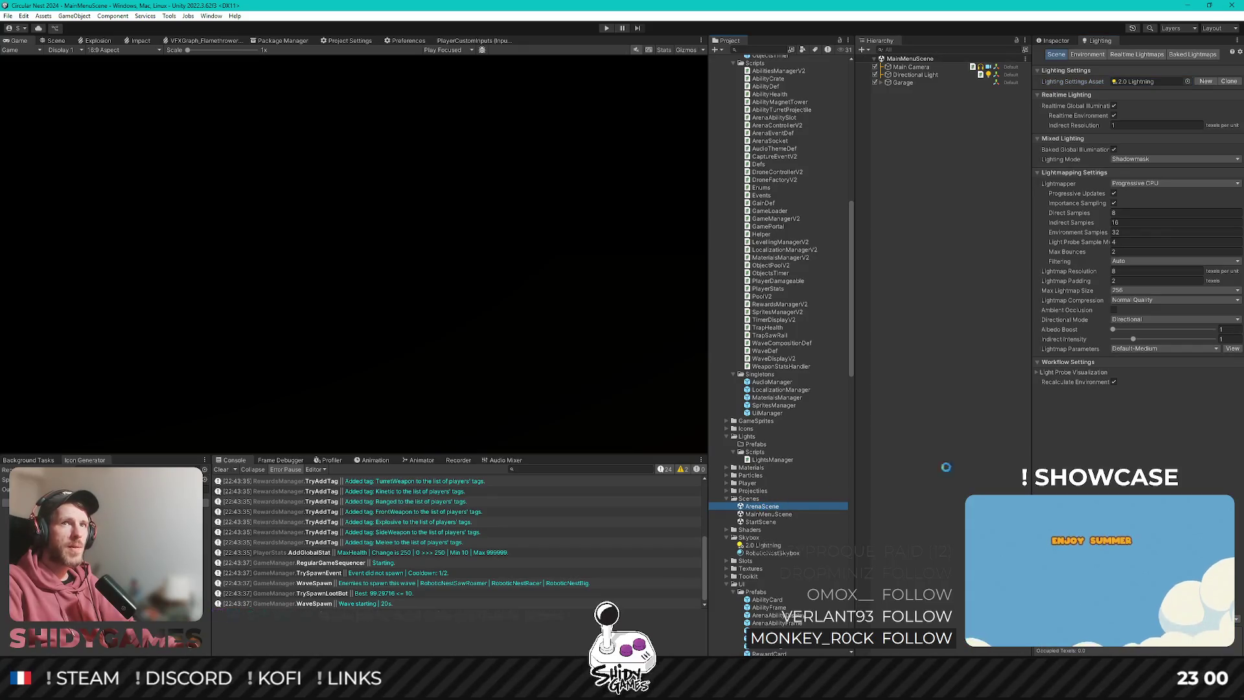
Review ArenaScene's environment, scene and baked lightmap lighting settings.
click(1083, 55)
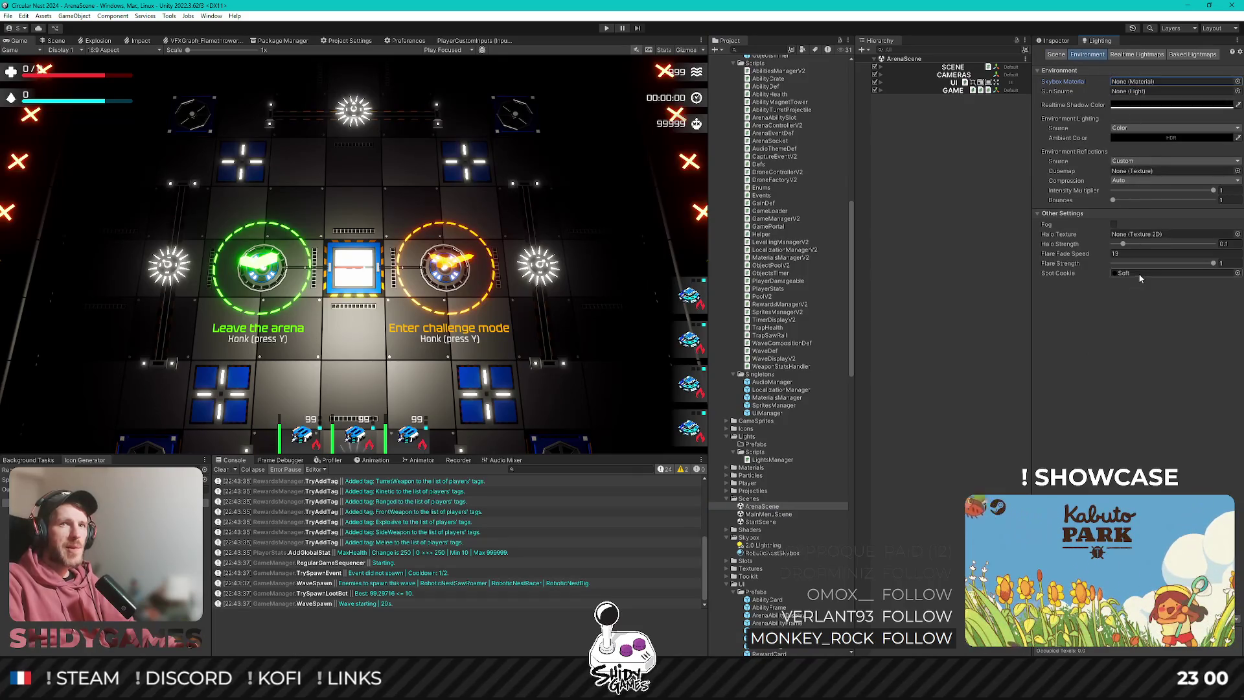
click(1056, 55)
click(1192, 55)
click(1056, 54)
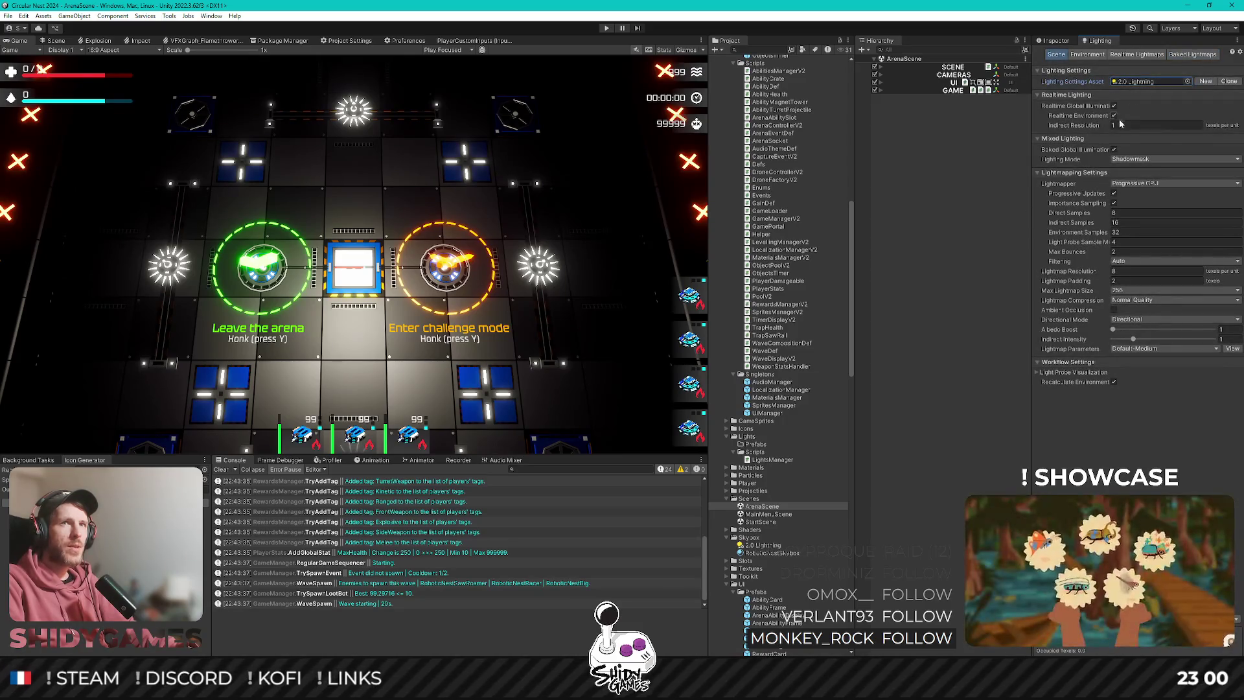
Expand SCENE, inspect ArenaSpotLight (spot, intensity 1000) and toggle its Light component.
click(949, 70)
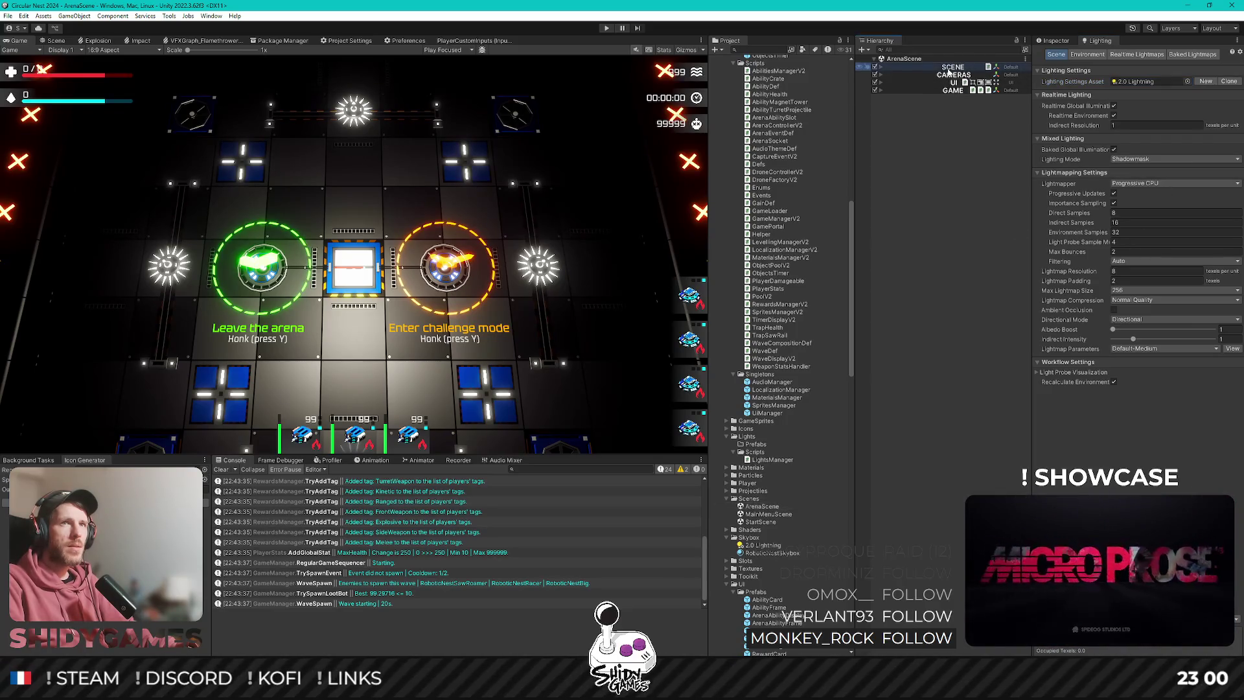
key(Right)
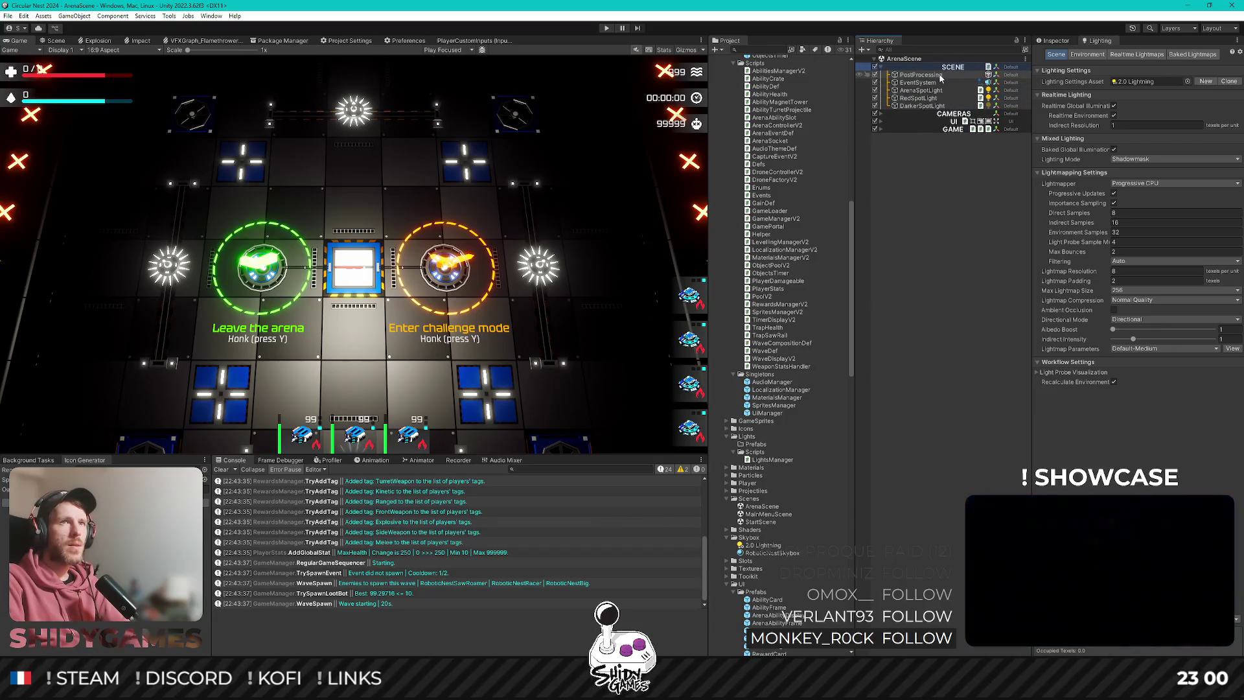
click(938, 90)
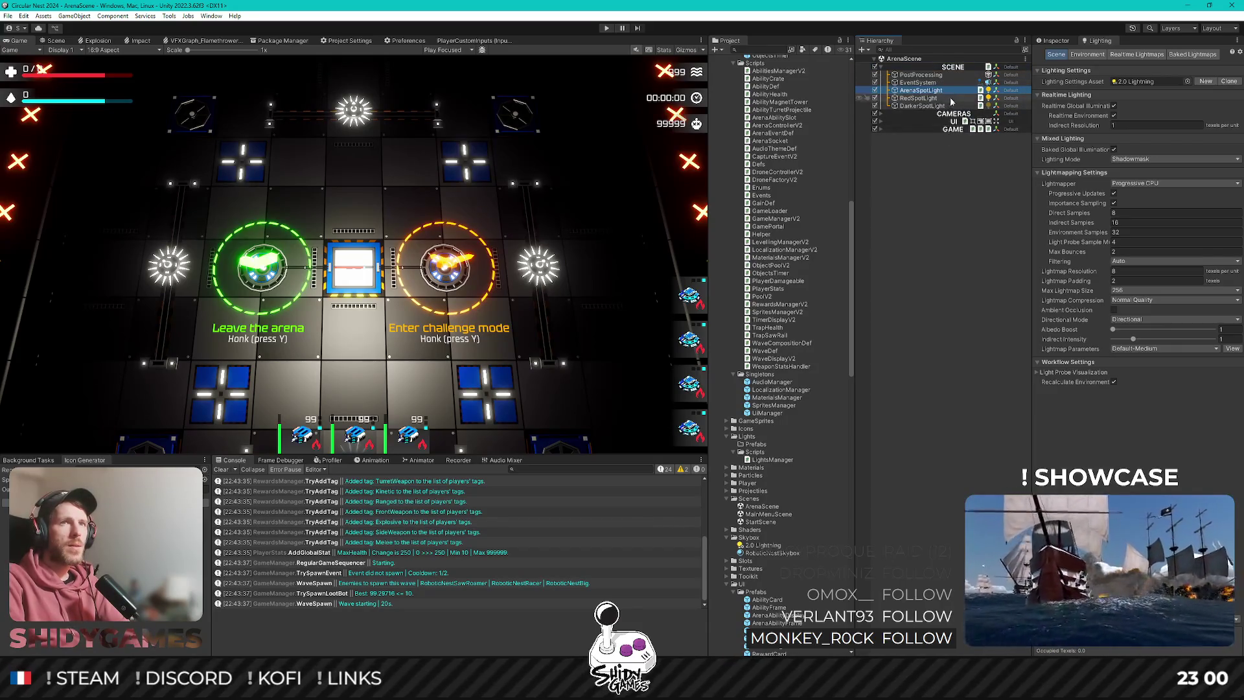
click(1050, 41)
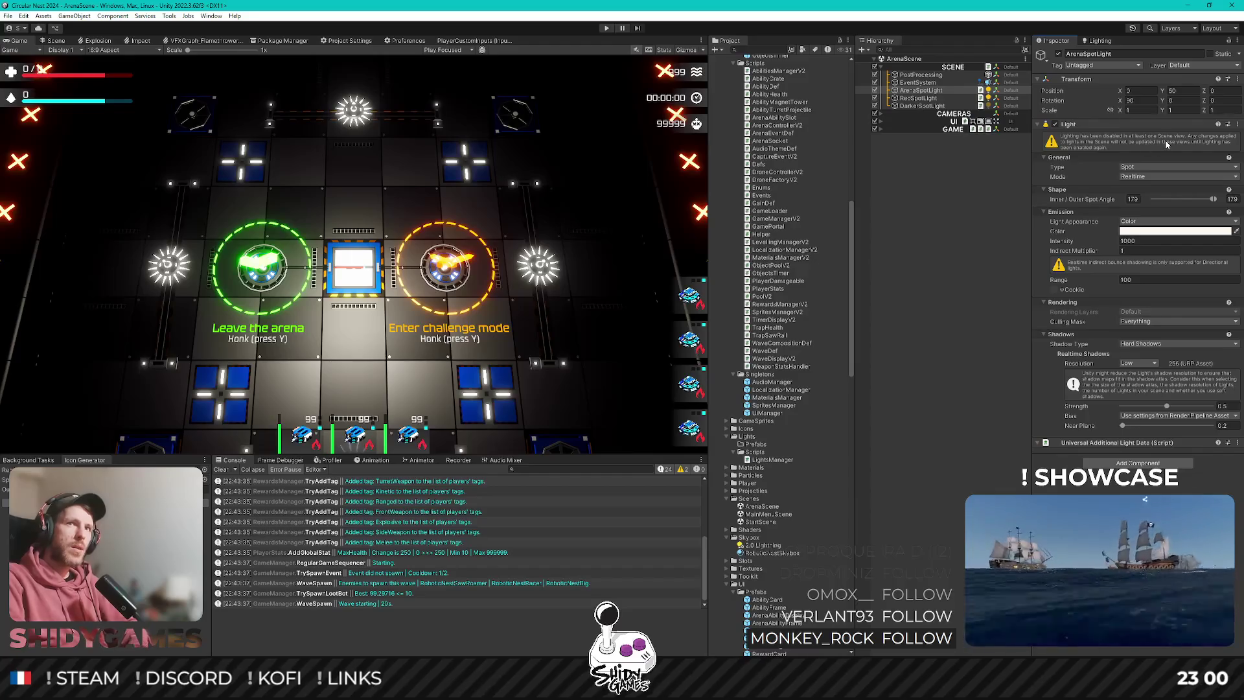
click(1056, 124)
click(1056, 125)
click(1056, 124)
click(1056, 124)
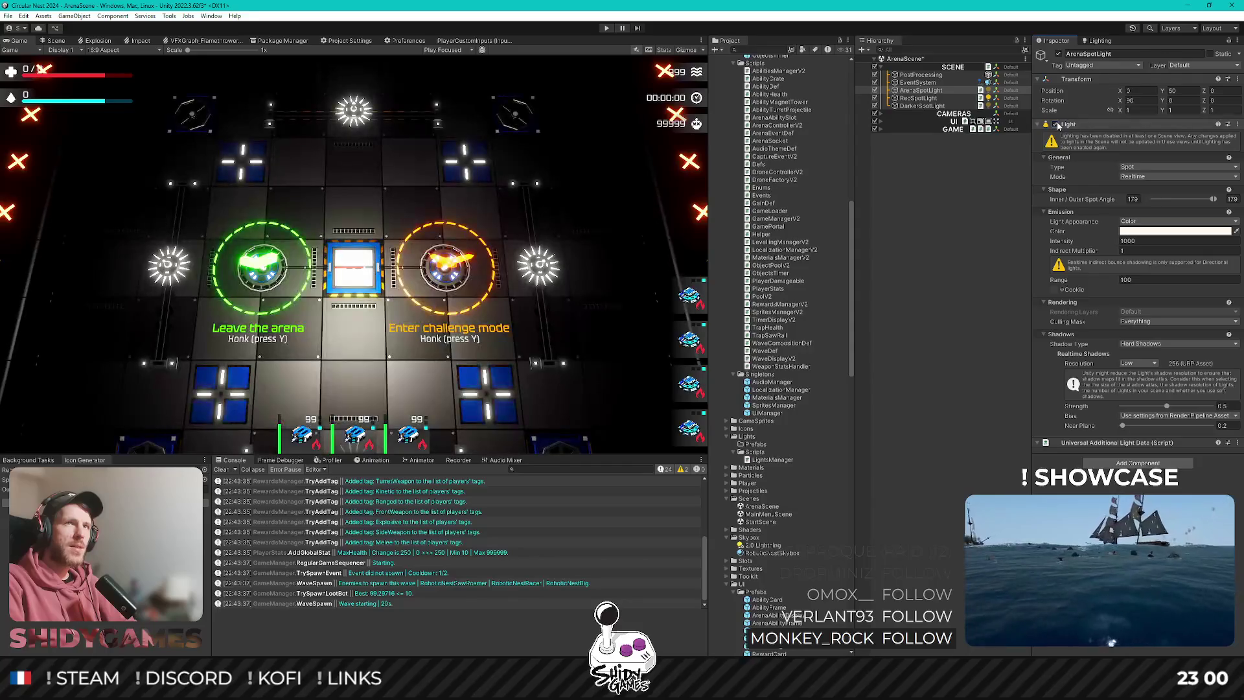
click(1056, 124)
click(1056, 125)
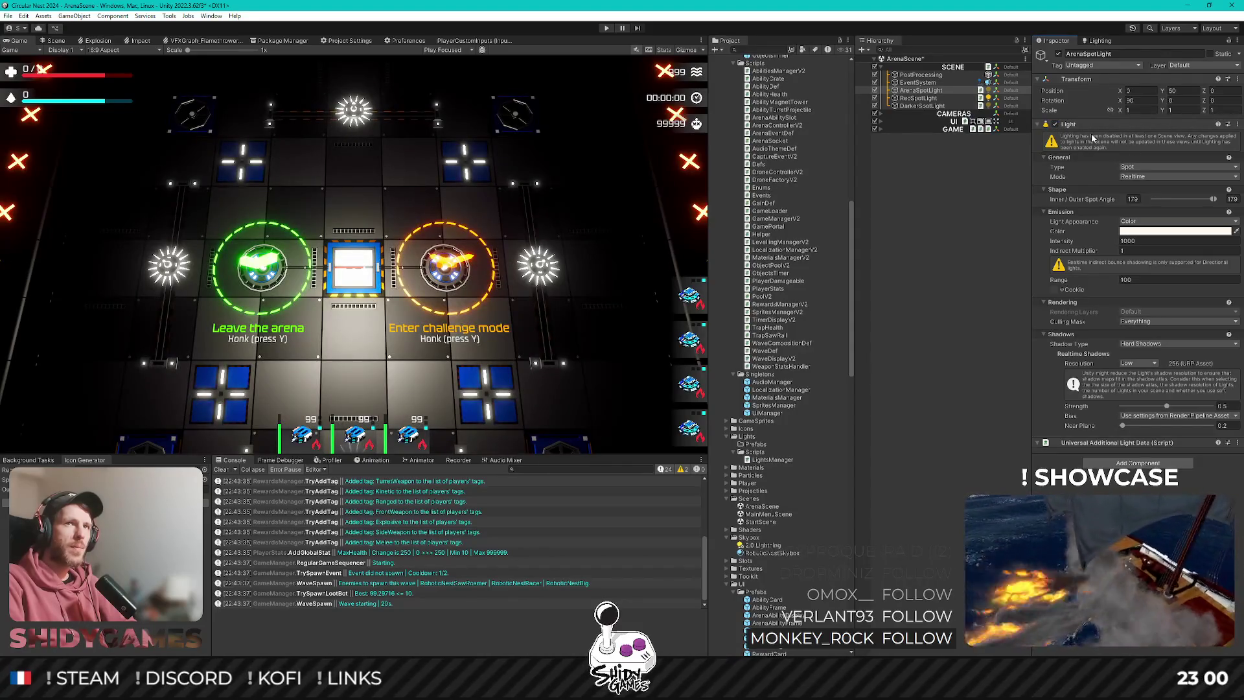
Save ArenaScene and open StartScene.
key(ctrl+s)
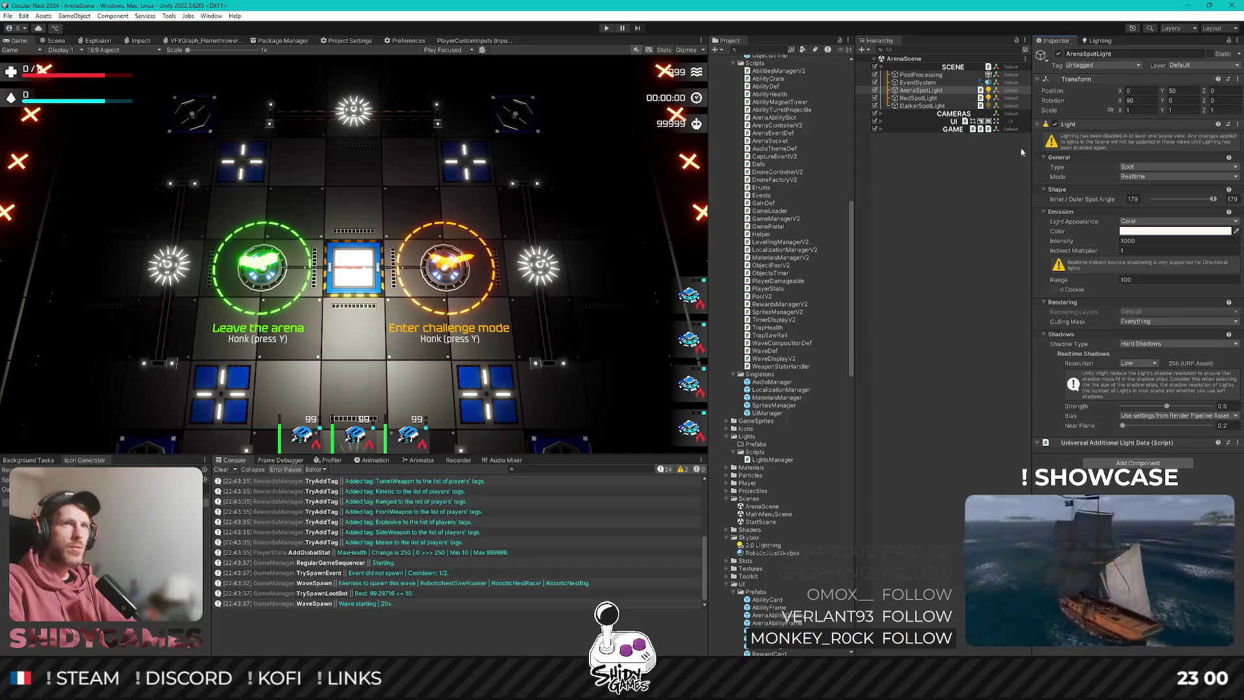
click(766, 513)
double_click(761, 522)
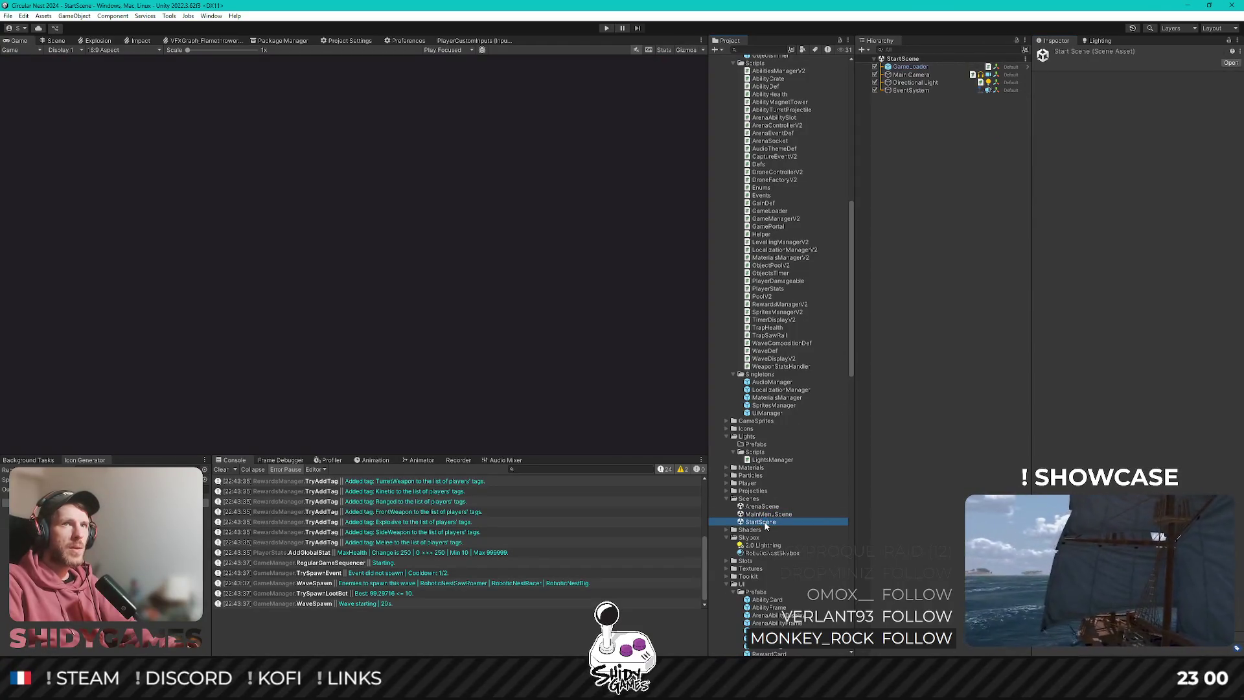
Assign the 2.0 Lightning settings asset to StartScene, save, and reopen MainMenuScene.
click(1091, 40)
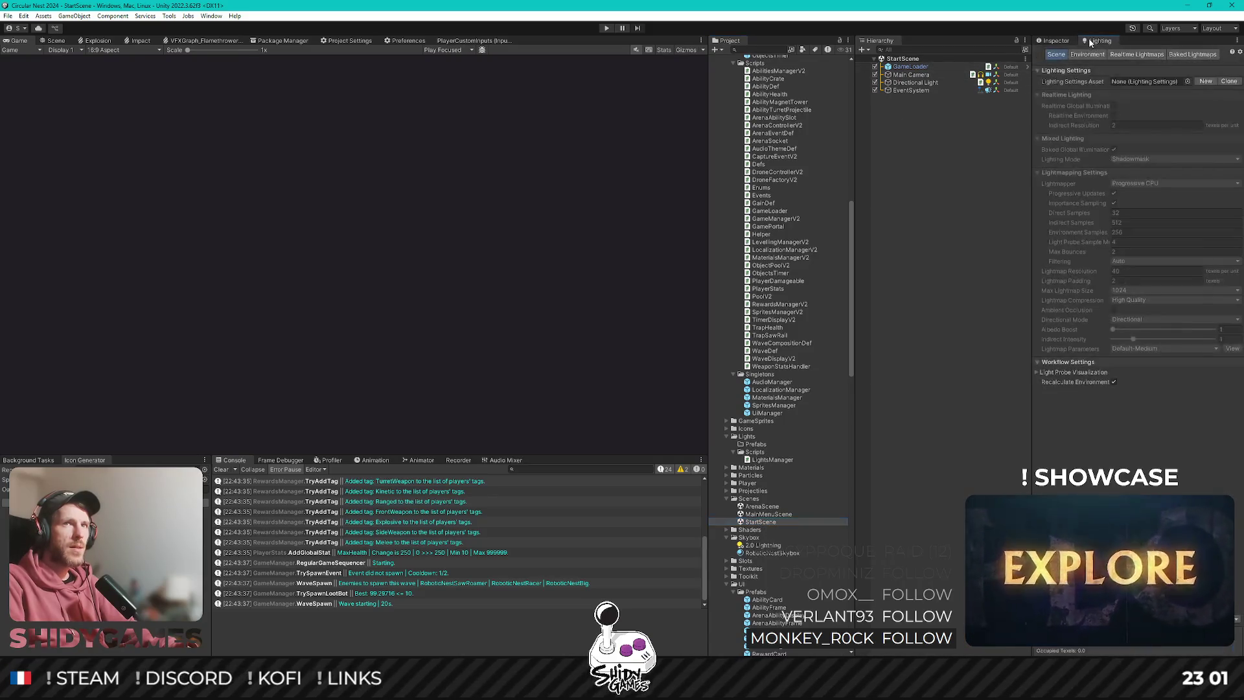
click(1186, 81)
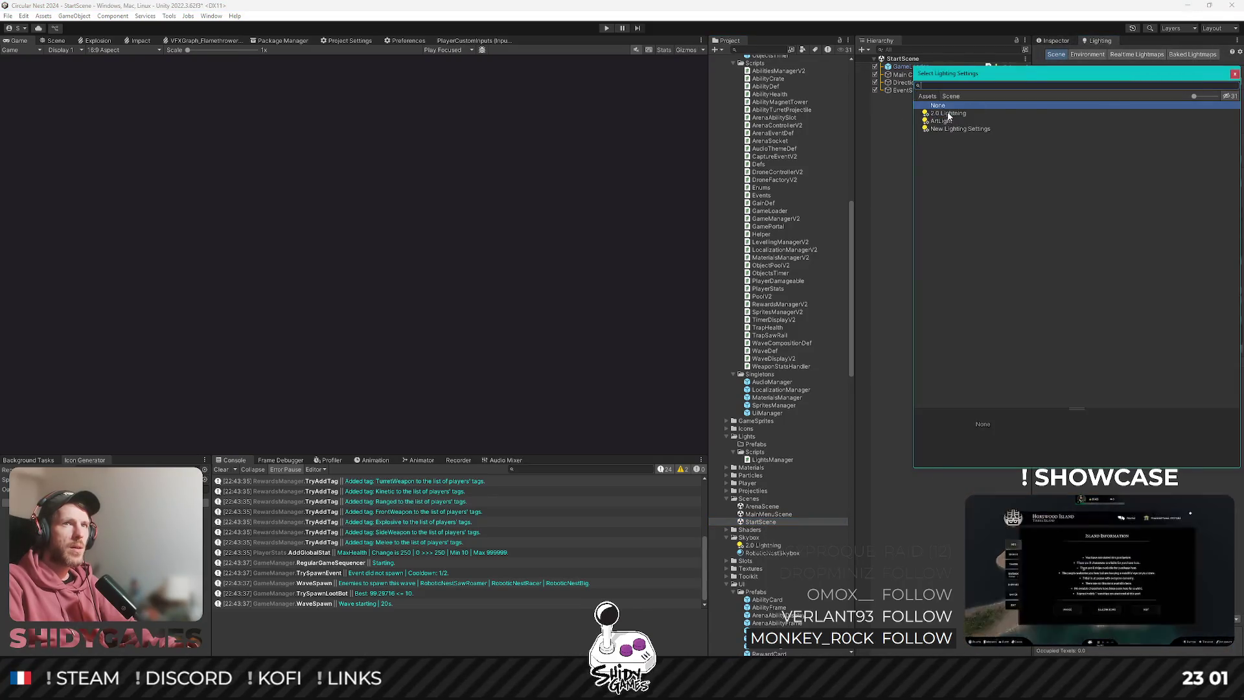
double_click(947, 117)
click(979, 240)
key(ctrl+s)
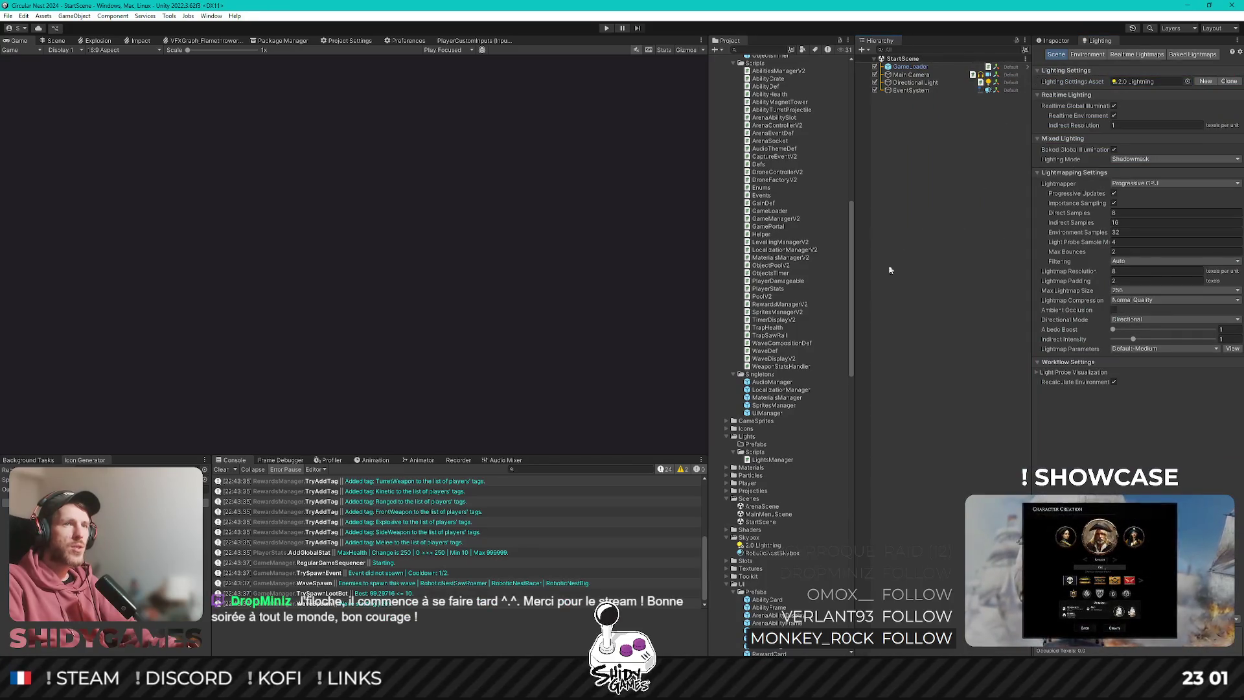
double_click(768, 514)
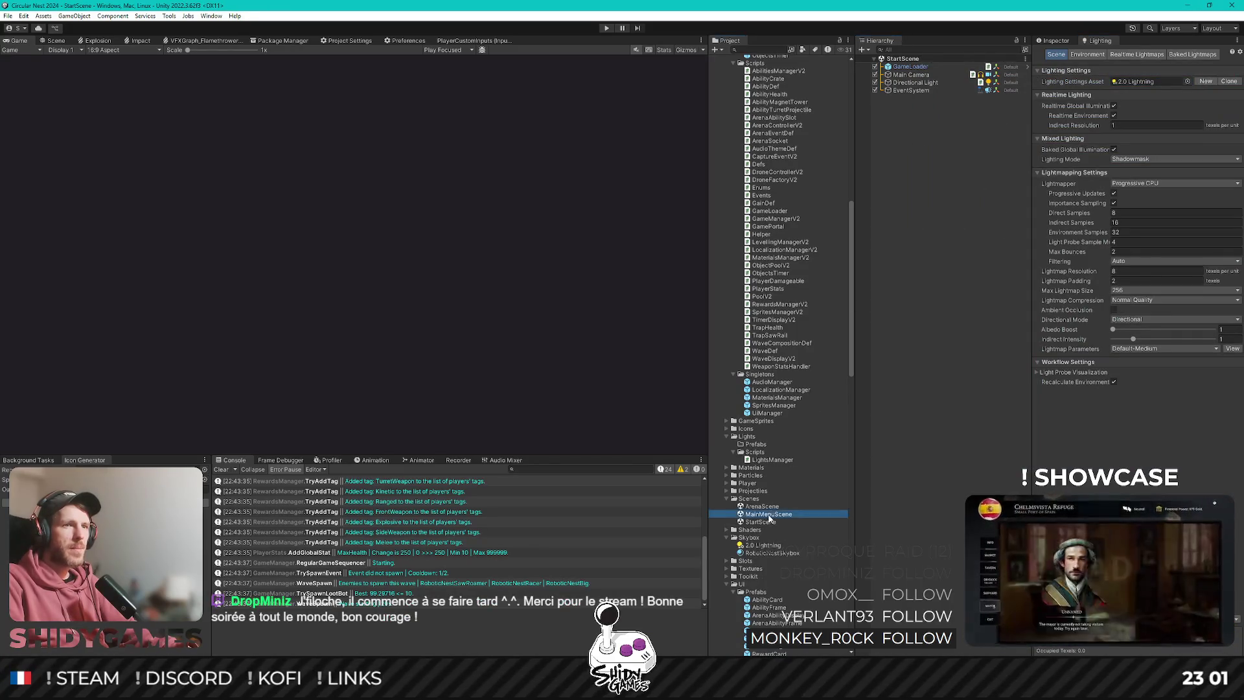
Keep the Directional Light's type as Directional and raise its intensity from 1 to 100.
click(914, 75)
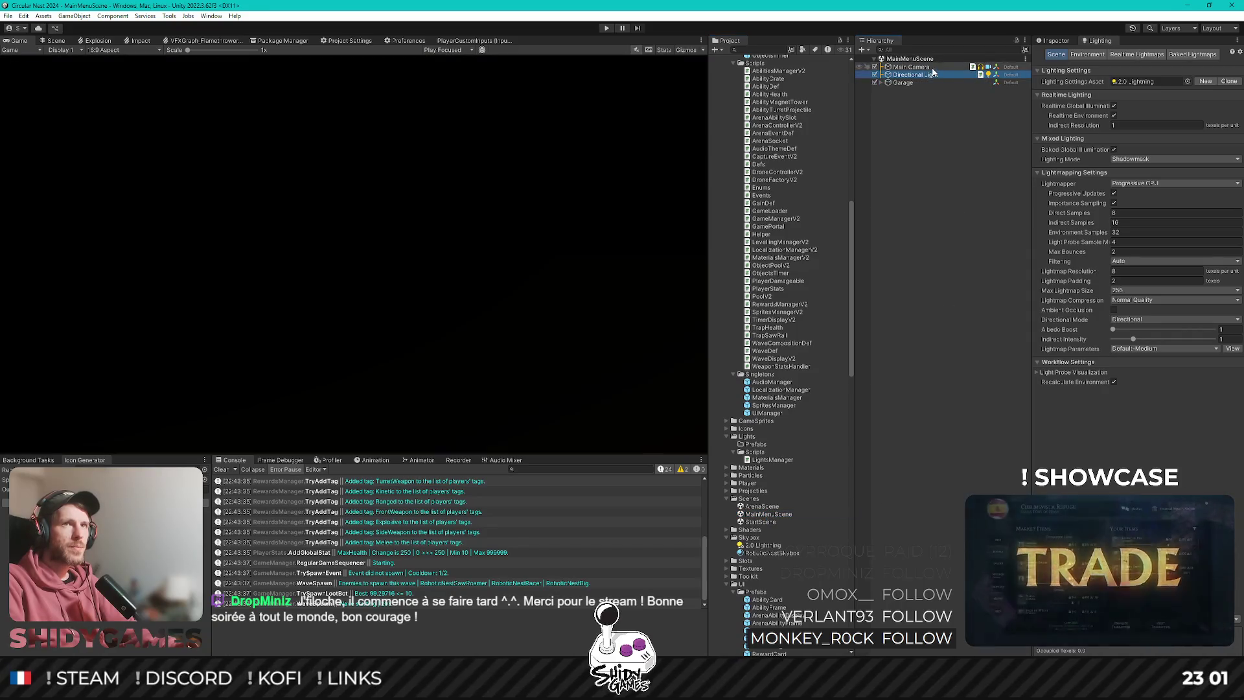
click(1054, 41)
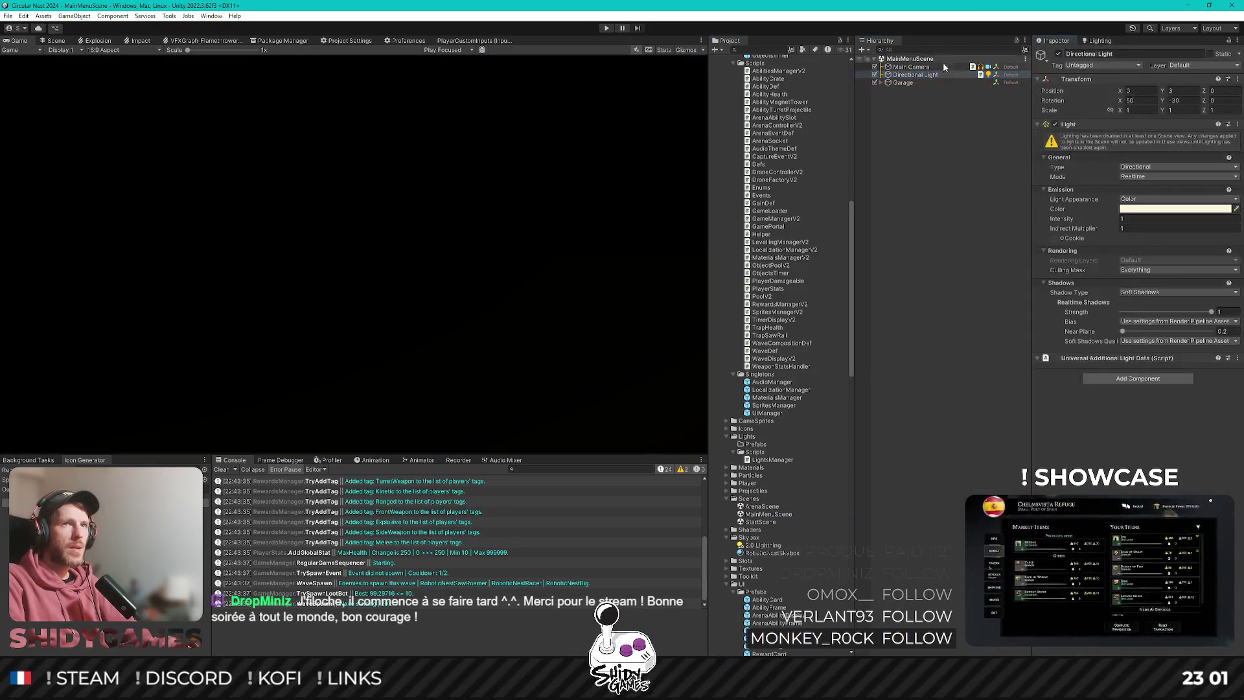
click(1151, 166)
click(1140, 183)
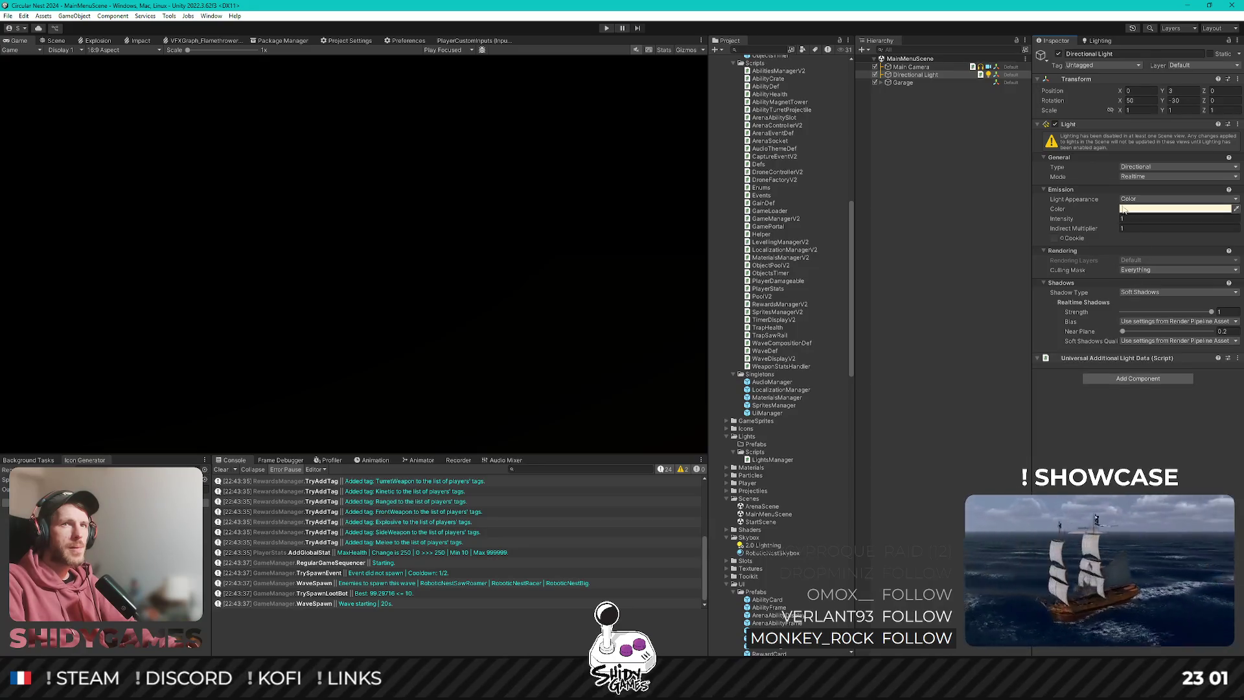
click(1132, 219)
text(2500)
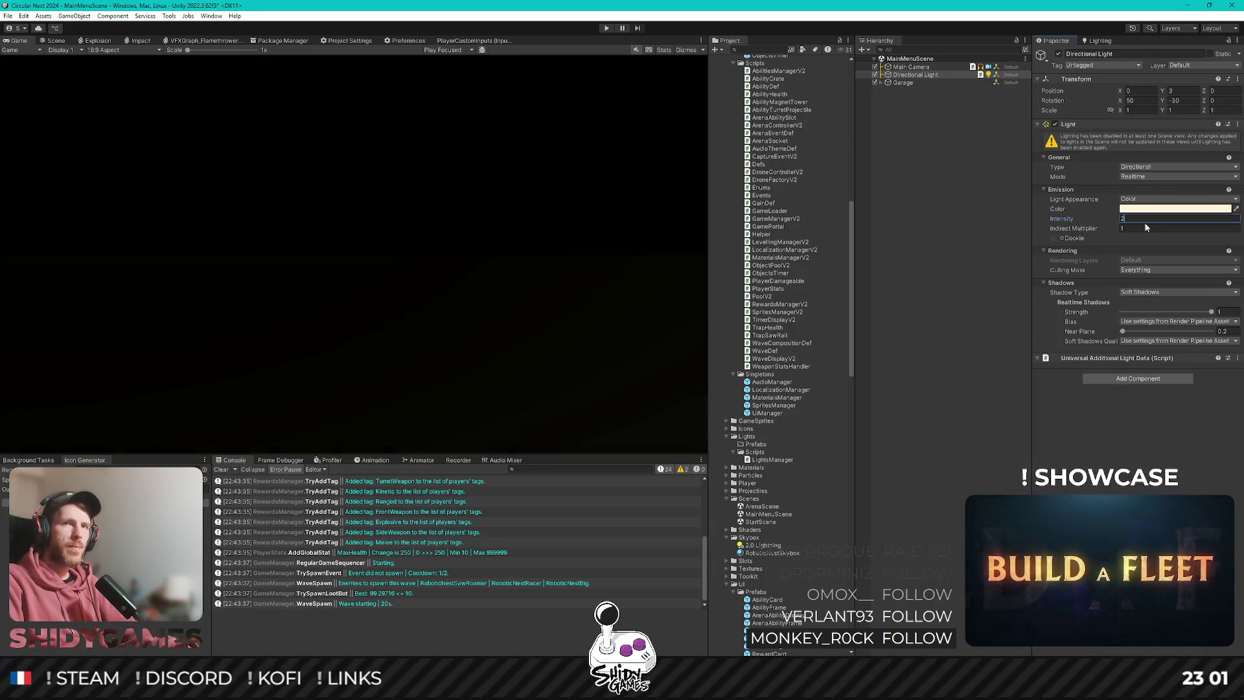
key(BackSpace)
key(BackSpace)
key(BackSpace)
text(00)
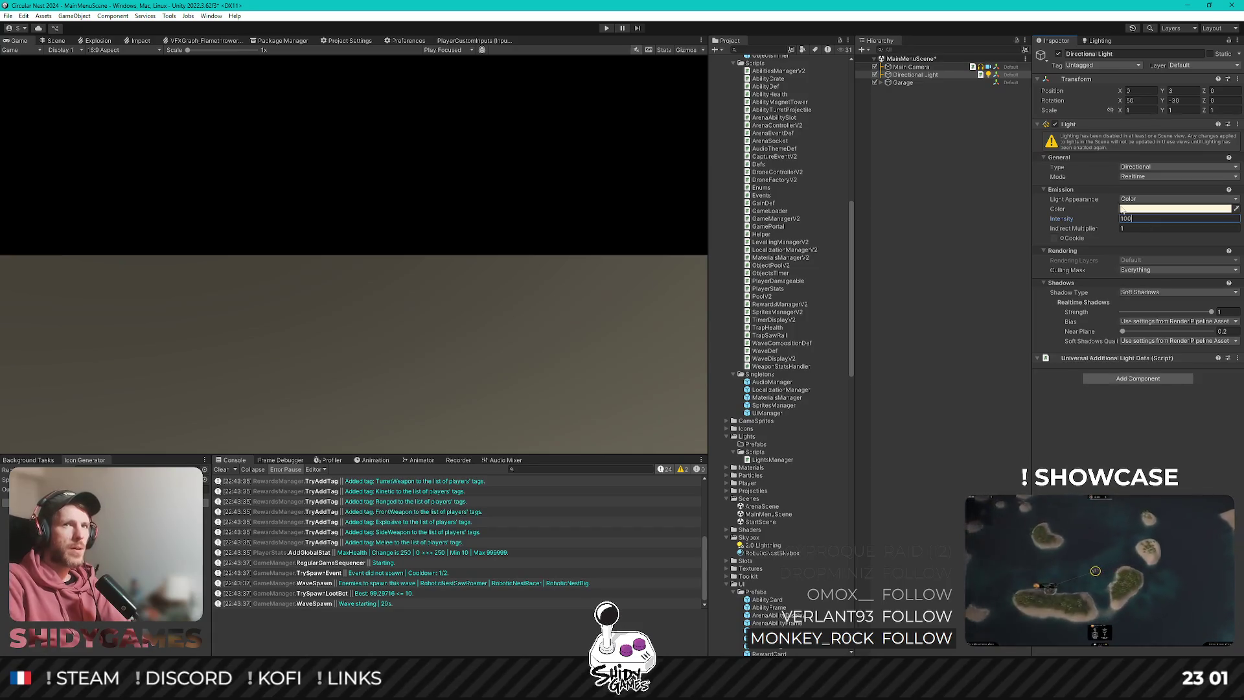
click(1122, 209)
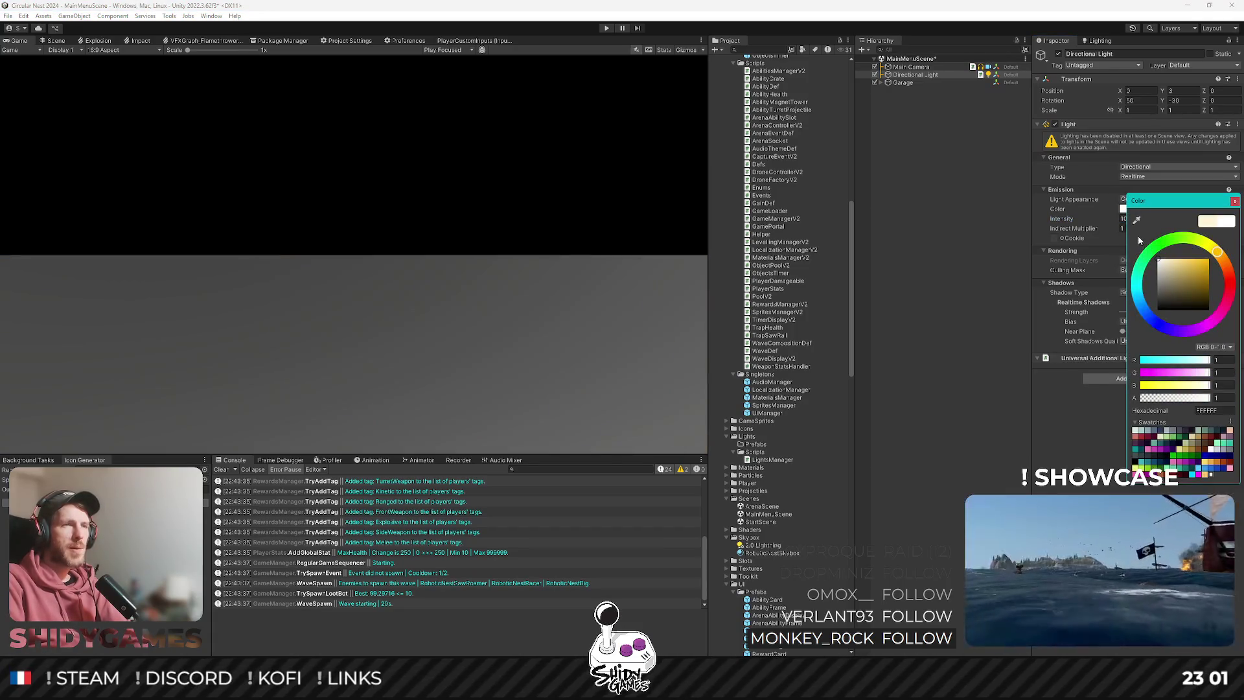
click(934, 237)
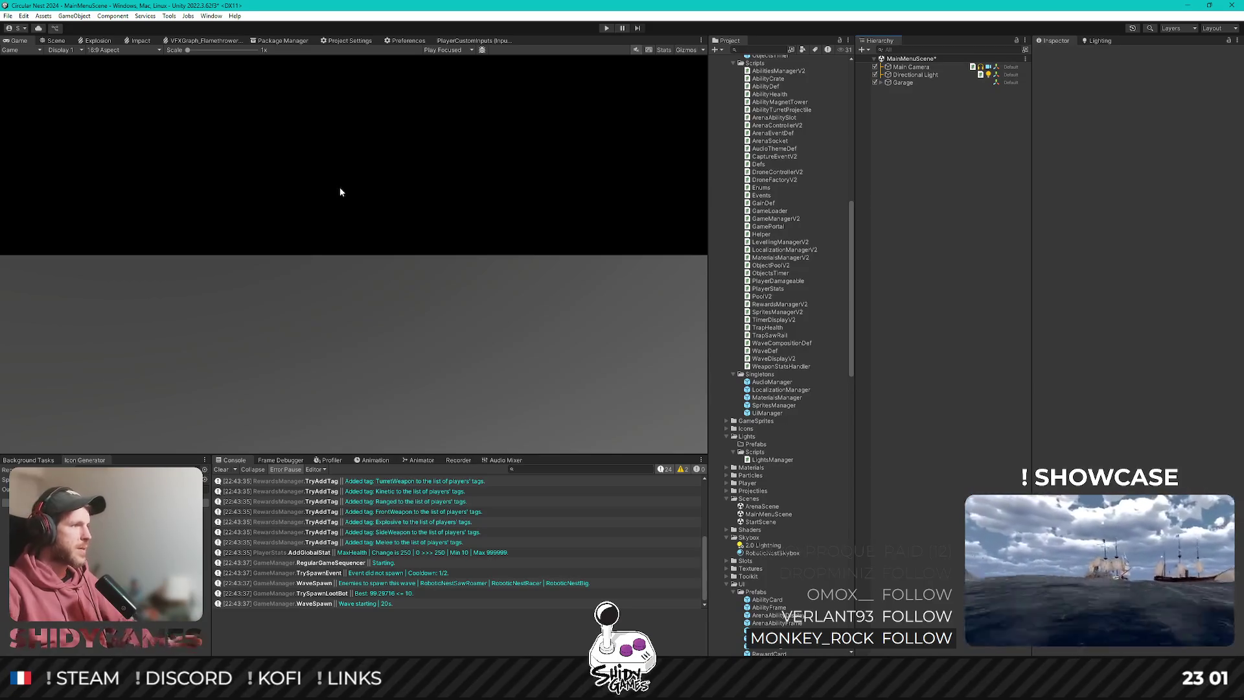
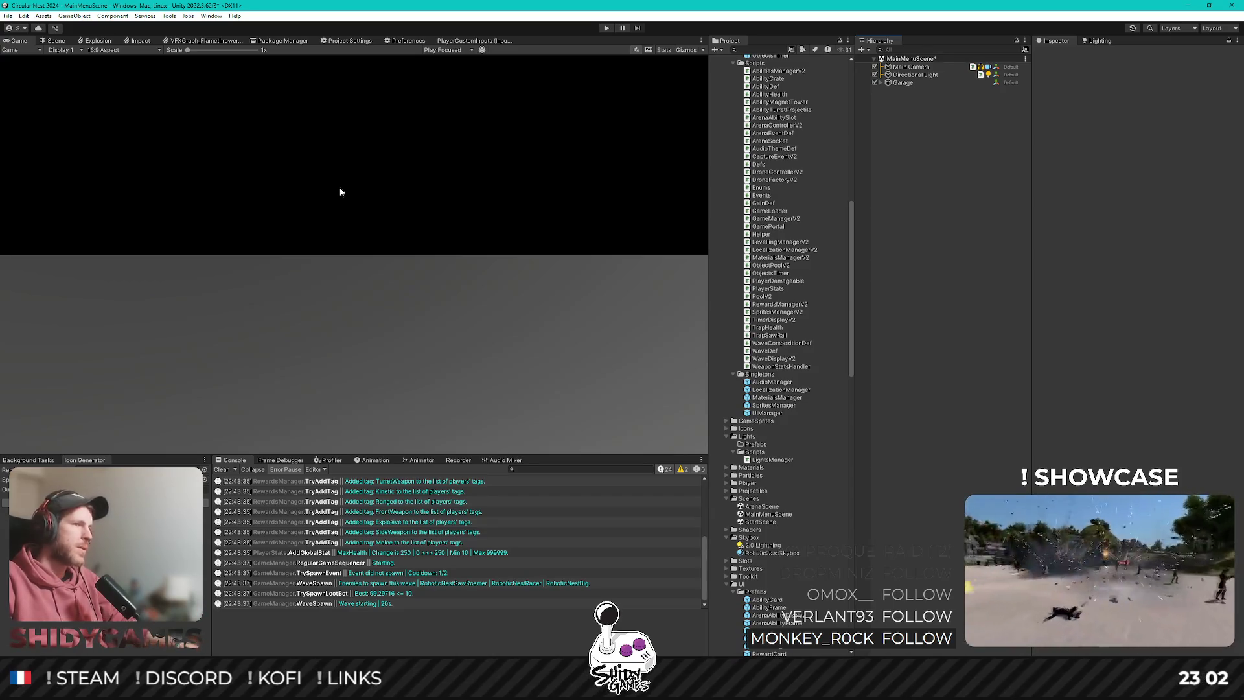
Find and select the Cameras rig in ArenaScene, then return to MainMenuScene.
click(910, 67)
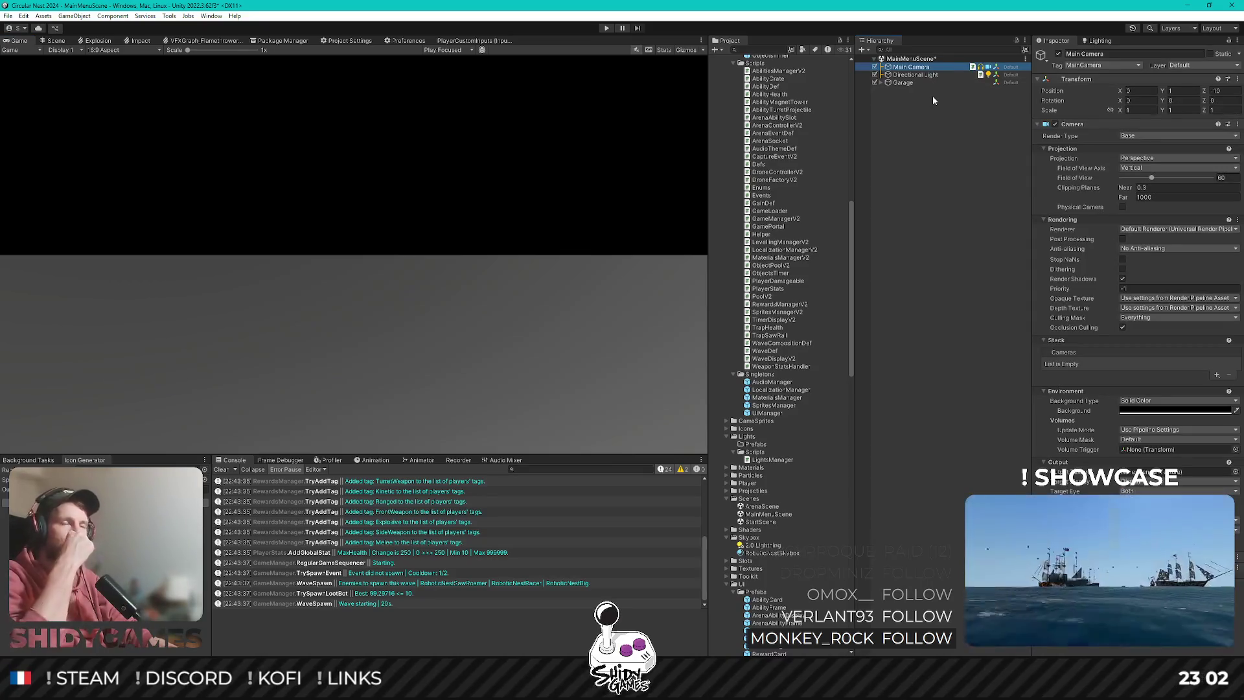
double_click(762, 505)
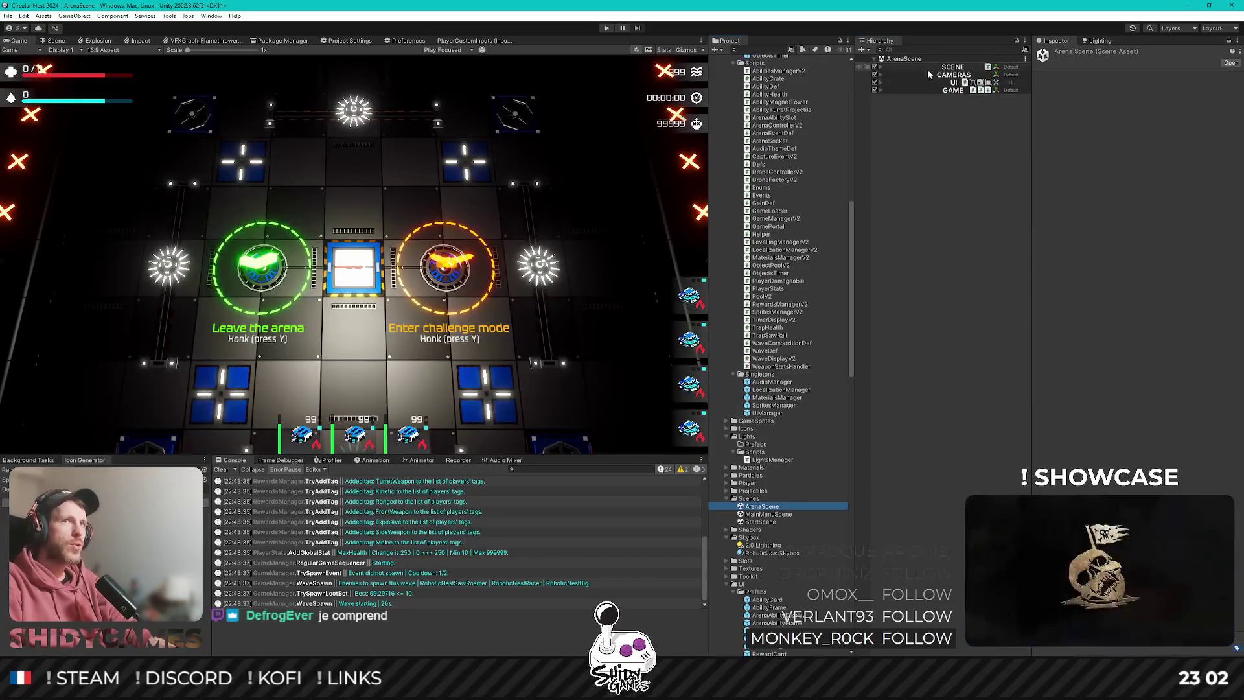
click(932, 75)
key(Right)
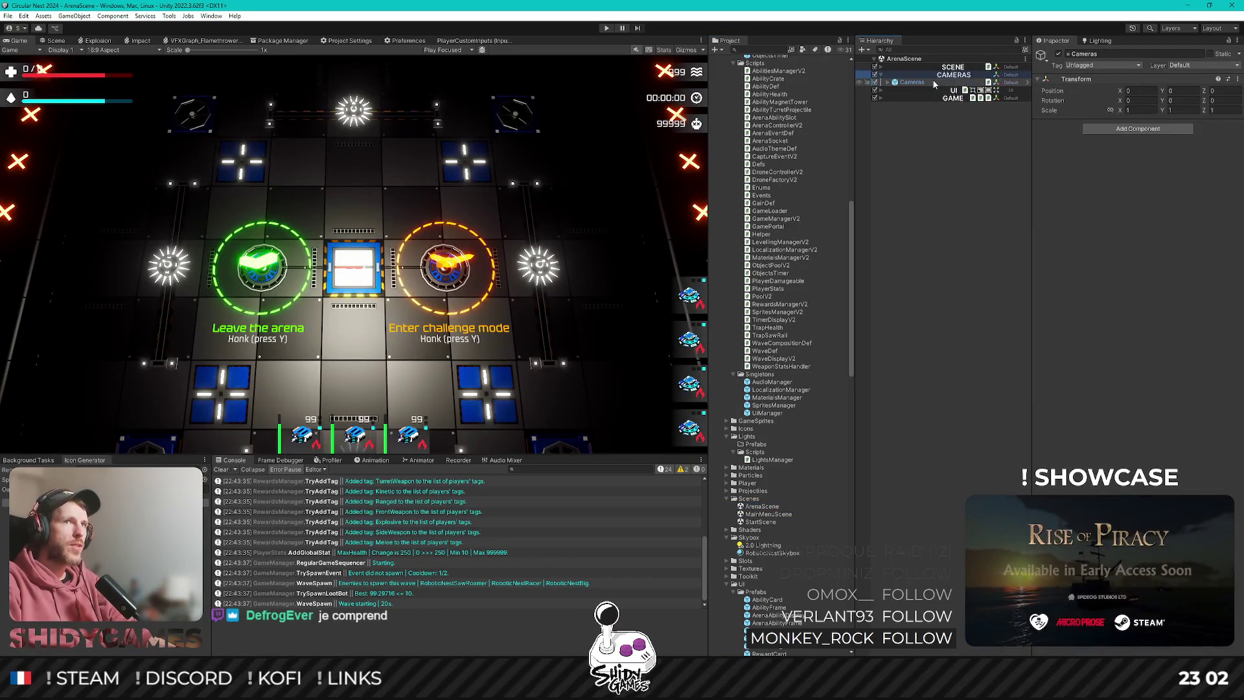
click(912, 81)
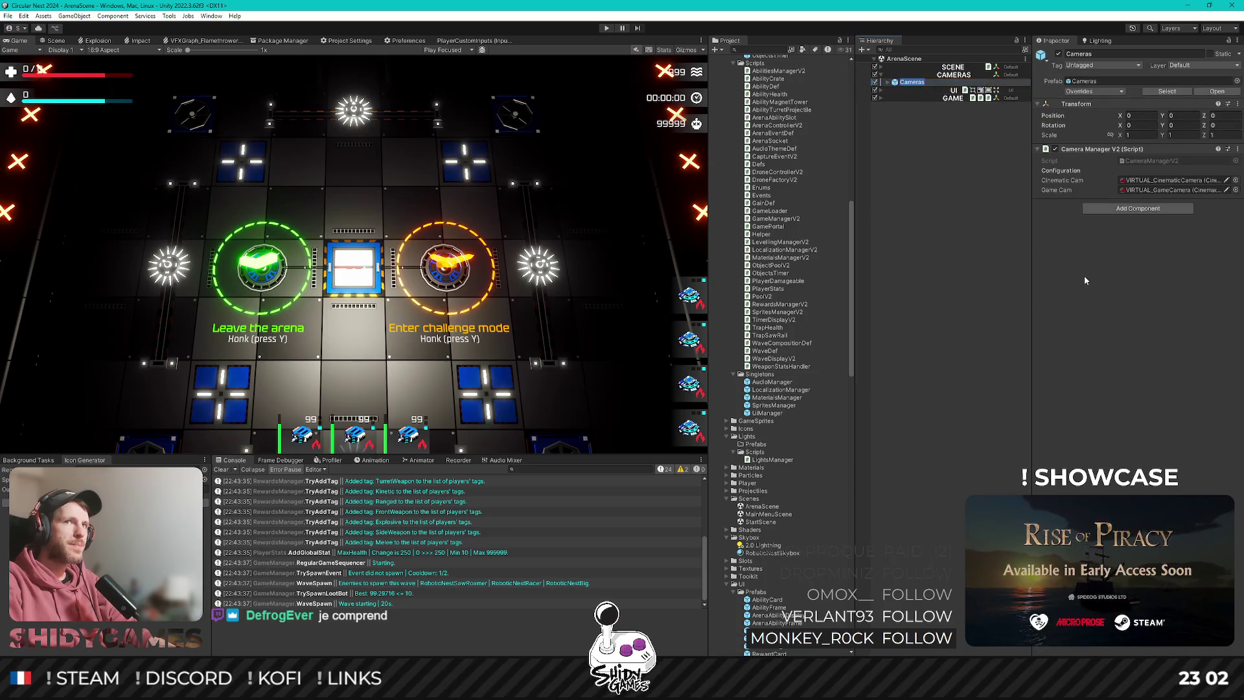
click(928, 208)
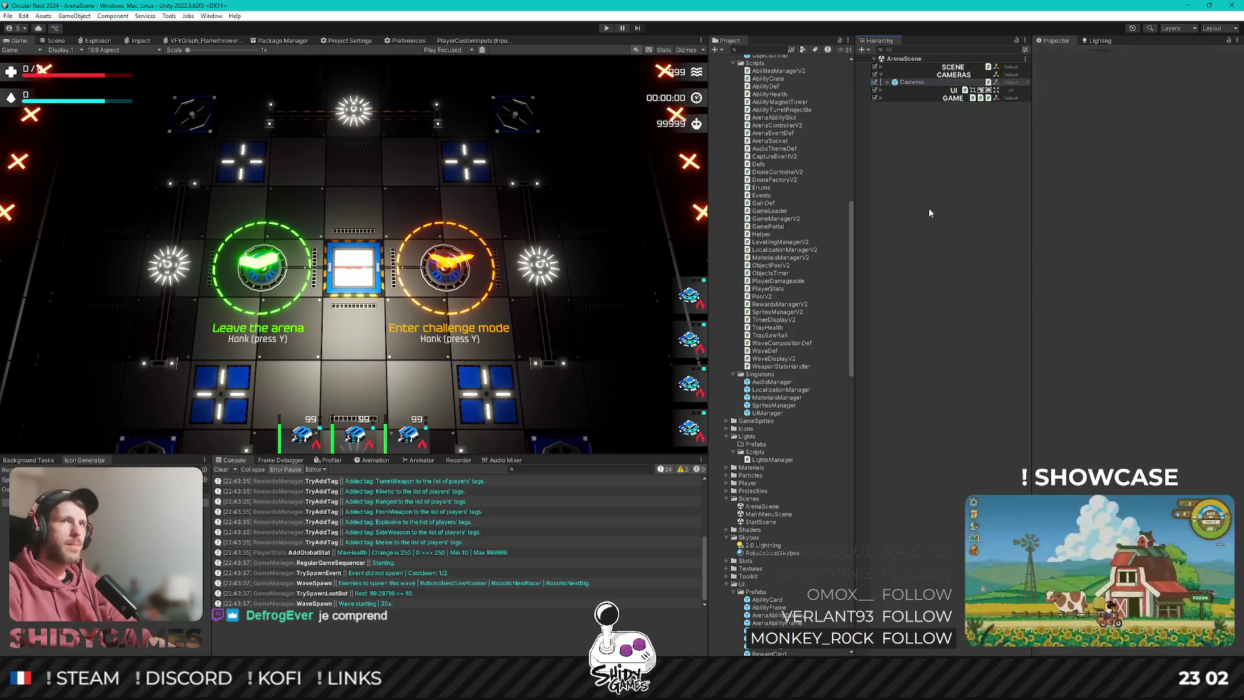
click(887, 82)
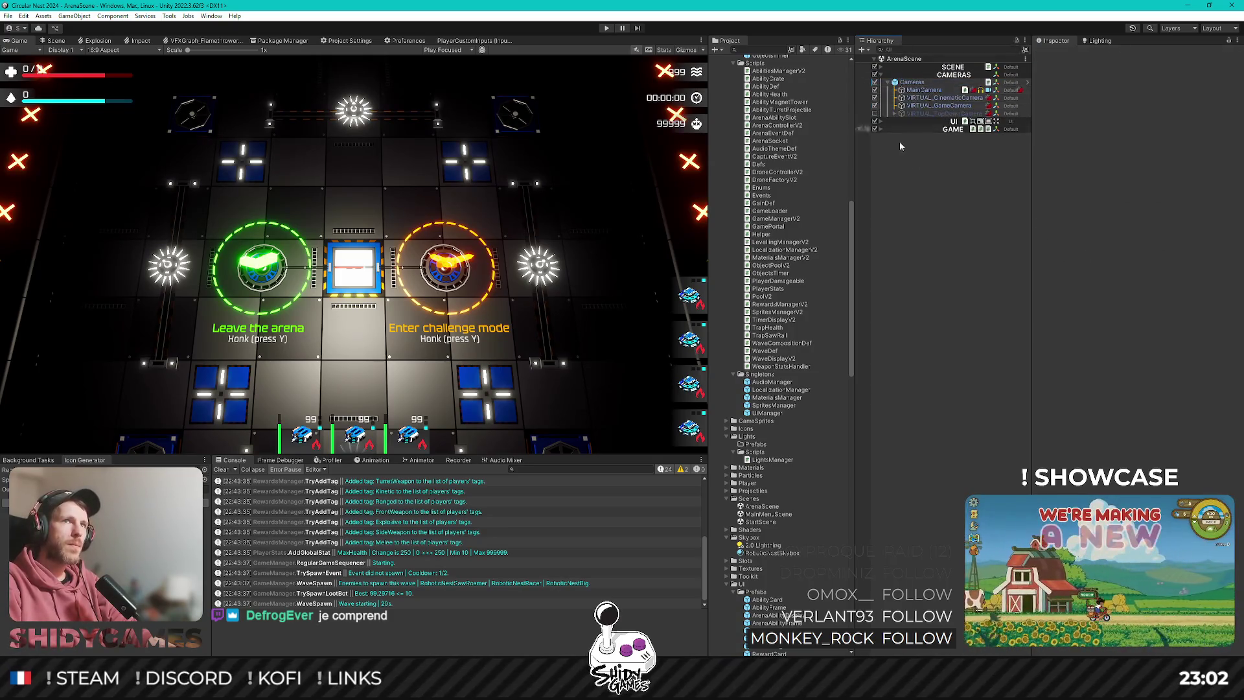
click(940, 82)
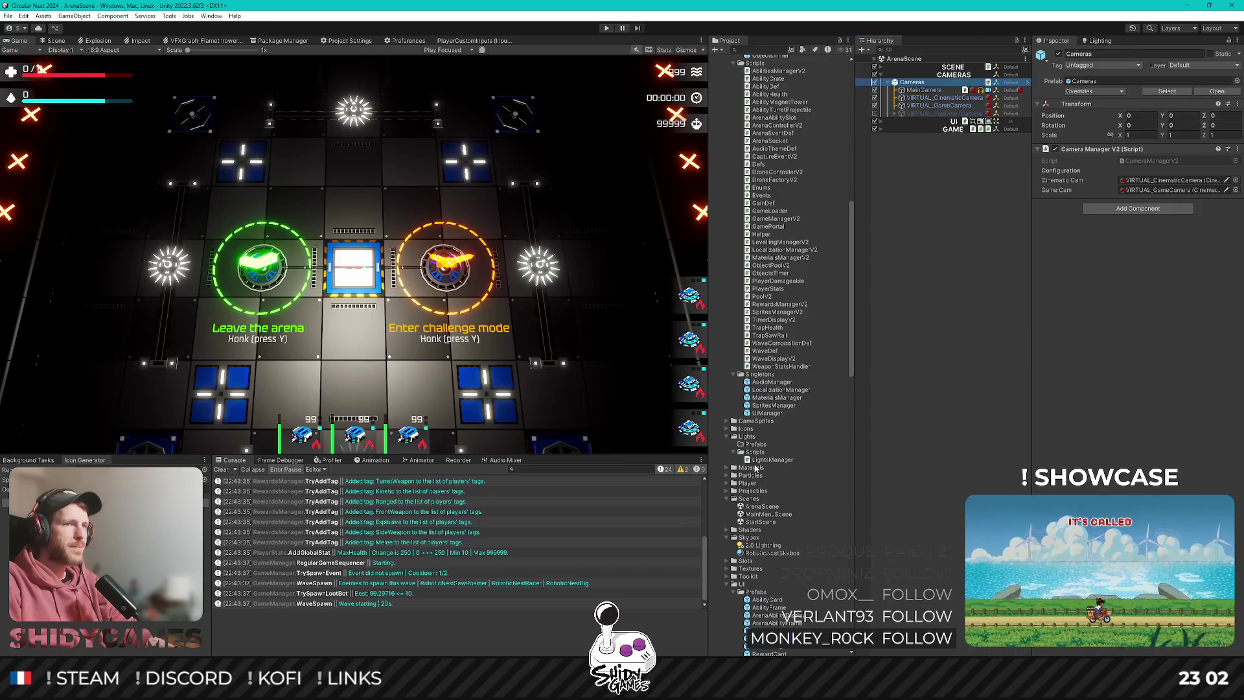
double_click(763, 514)
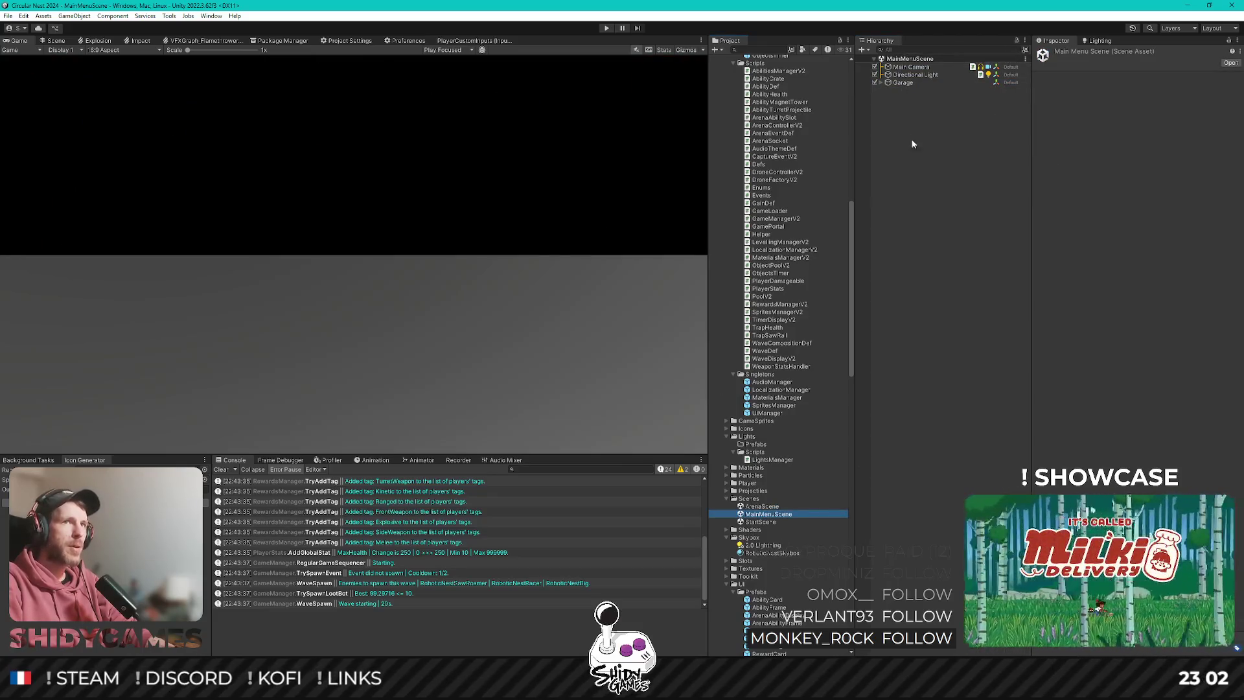
Replace the main menu's Main Camera with the pasted Cameras rig.
click(920, 67)
key(Delete)
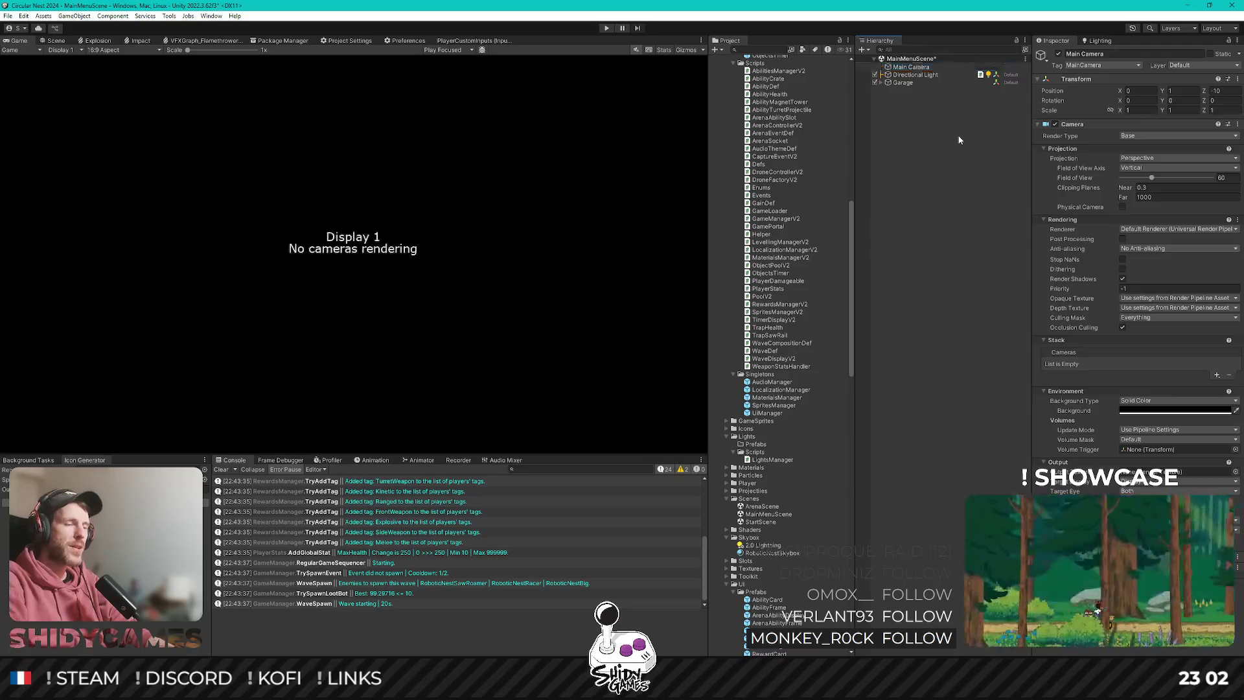
key(ctrl+v)
click(910, 161)
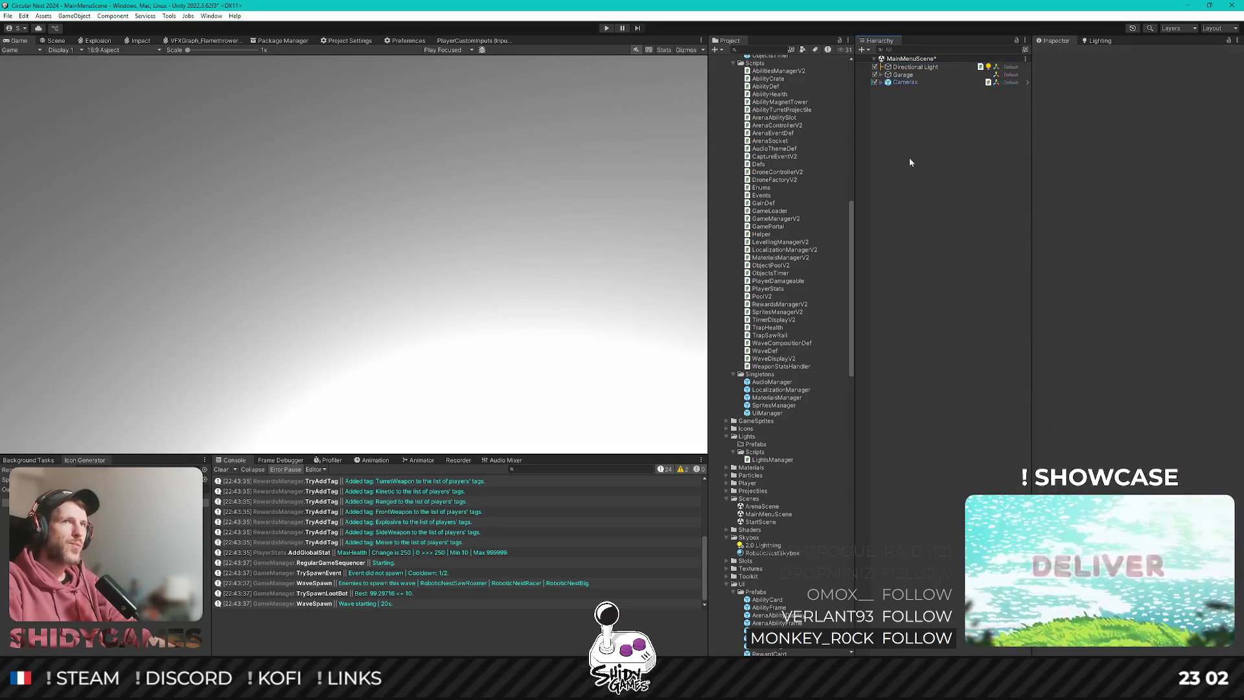
click(911, 84)
key(Right)
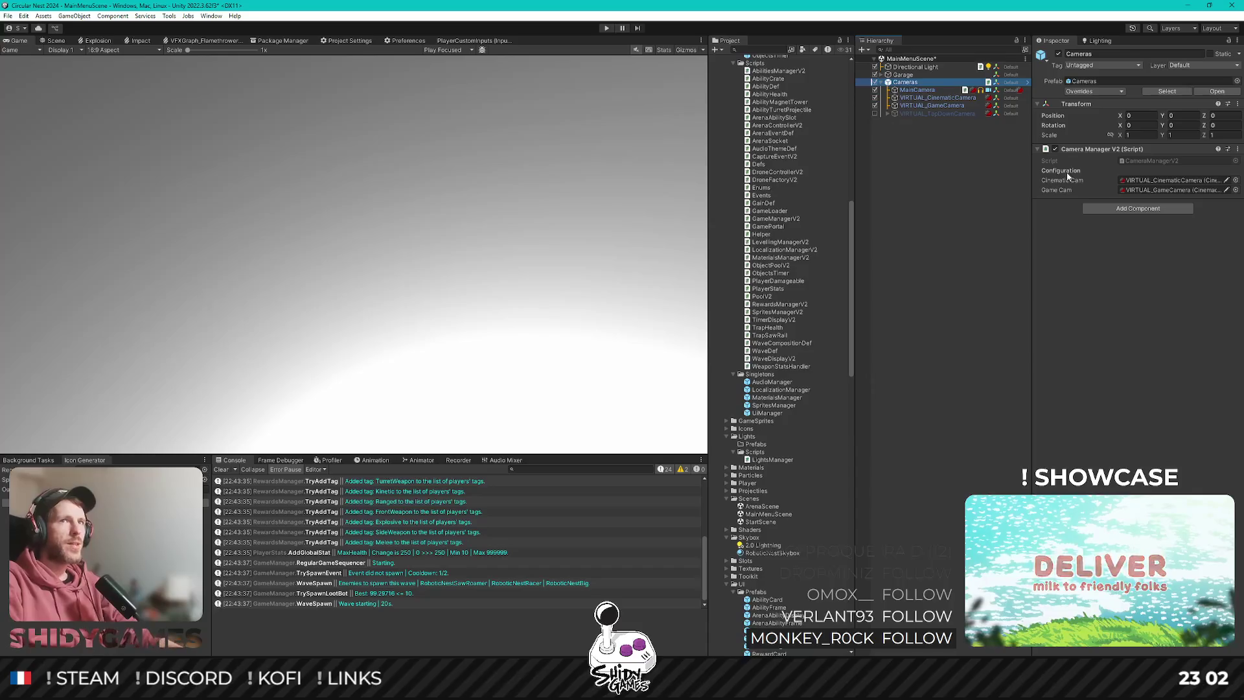
Remove the cinematic and top-down virtual cameras from the Cameras rig.
click(927, 90)
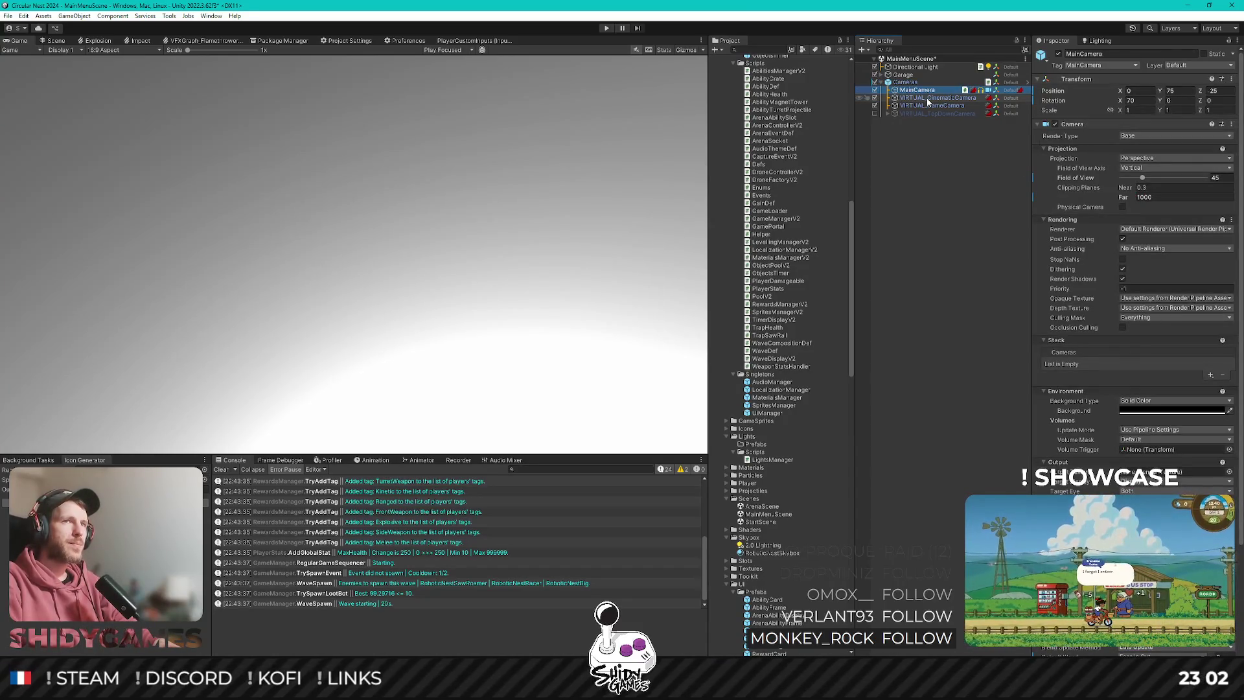
click(923, 98)
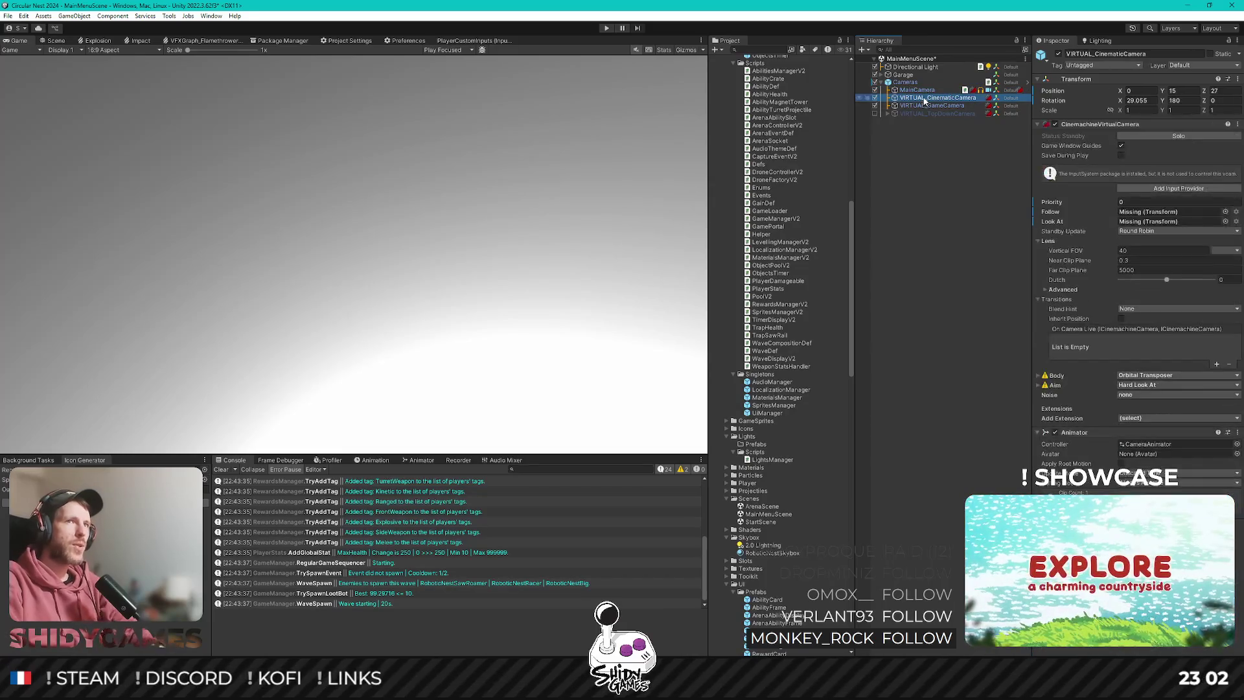
key(Delete)
click(920, 103)
key(Delete)
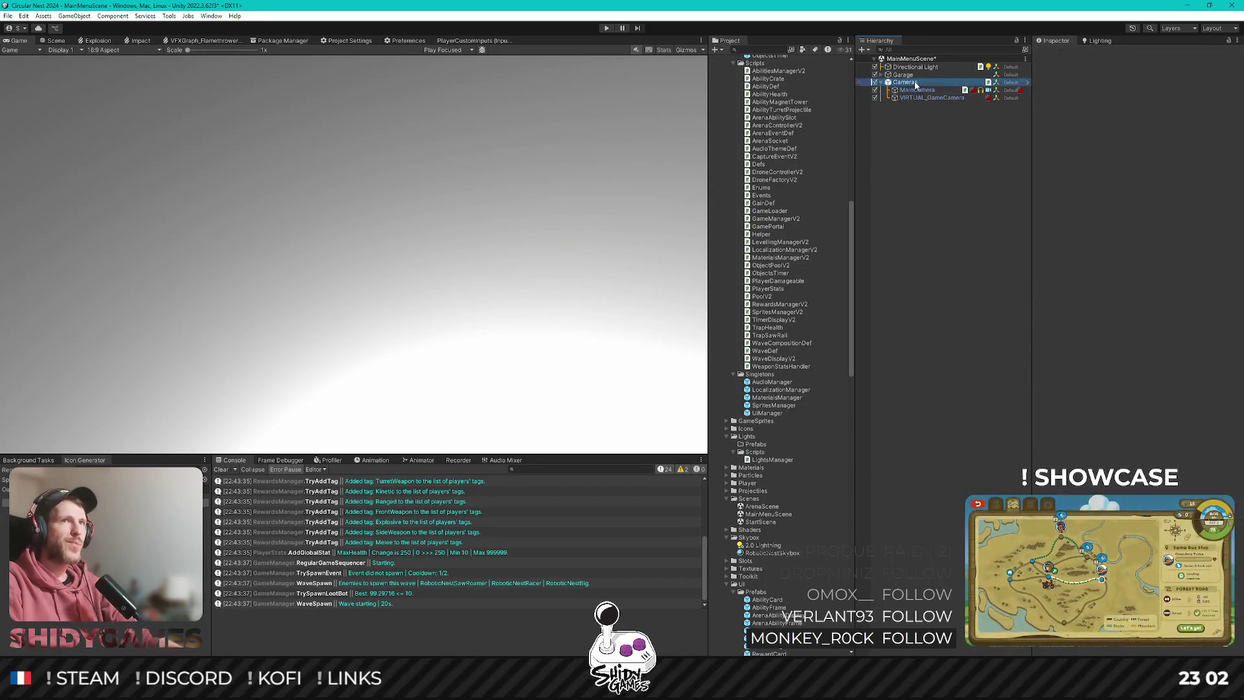
Unpack the Cameras prefab completely and review MainCamera and VIRTUAL_GameCamera.
right_click(916, 84)
mouse_move(998, 217)
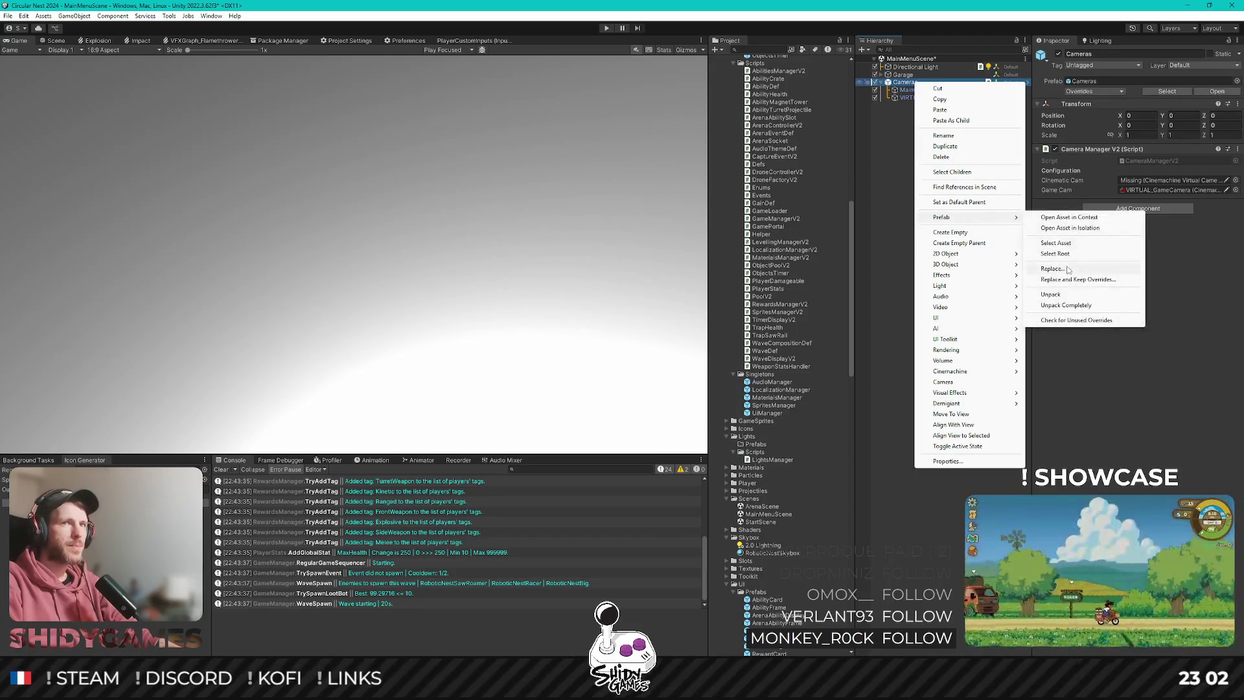
click(1070, 305)
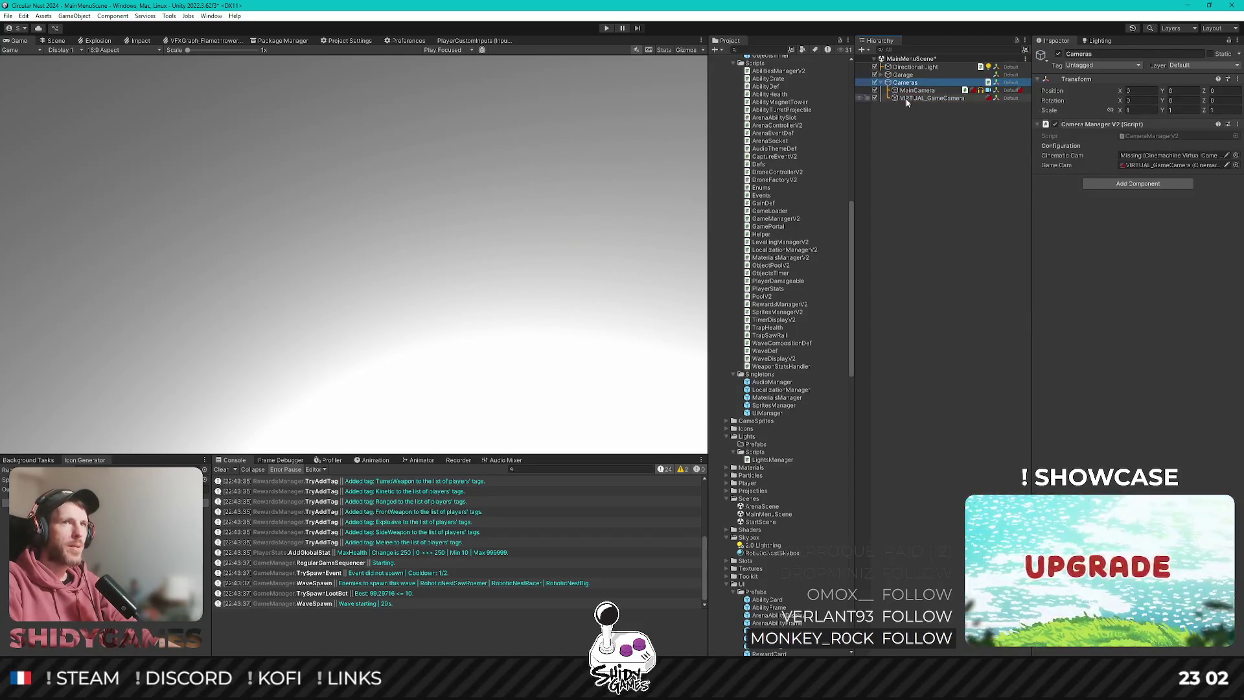
click(915, 91)
click(939, 98)
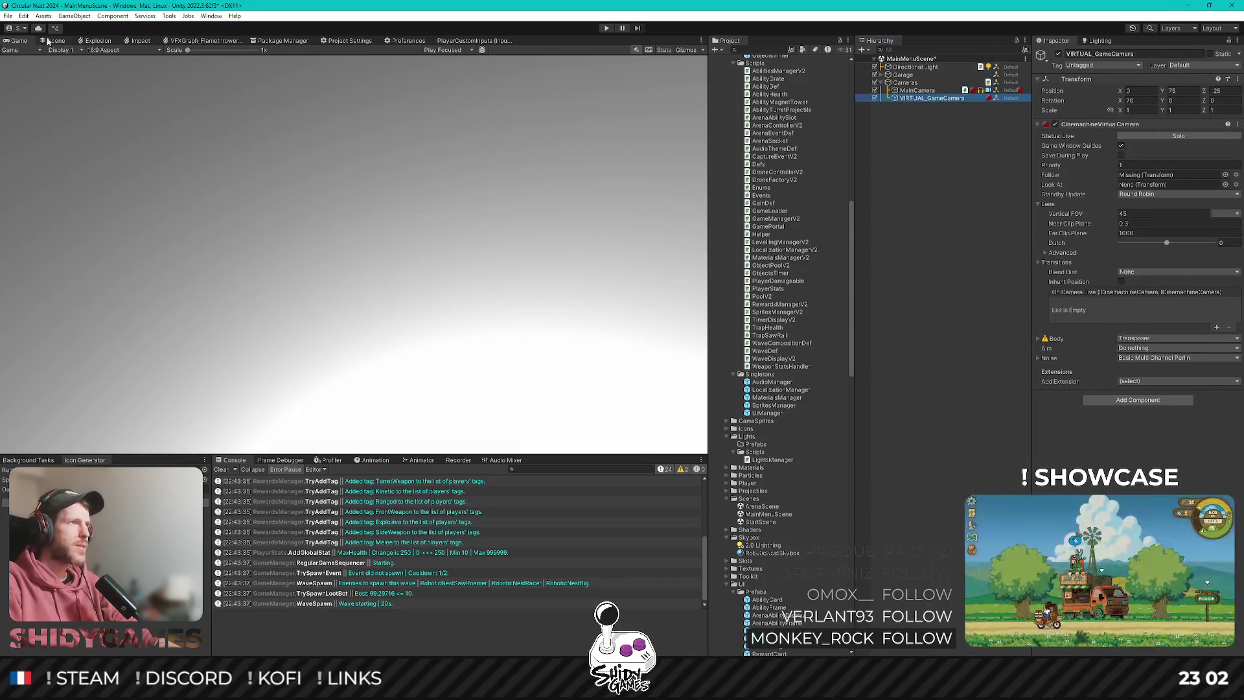
click(52, 40)
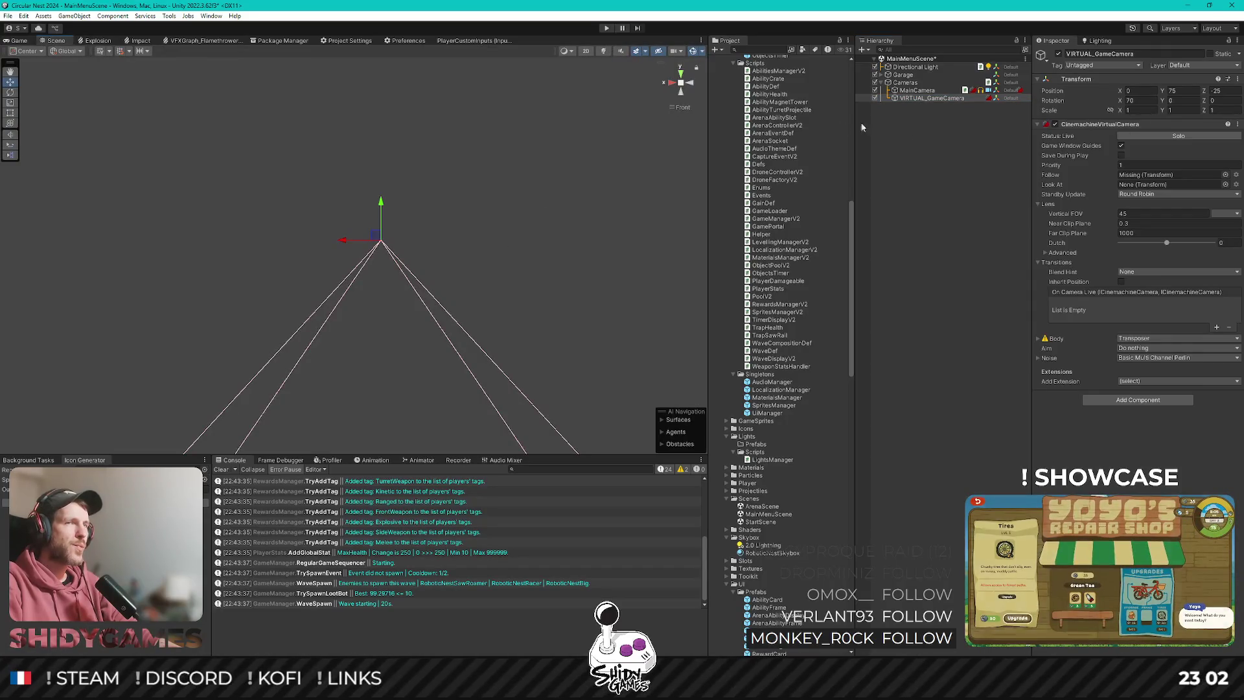
click(901, 75)
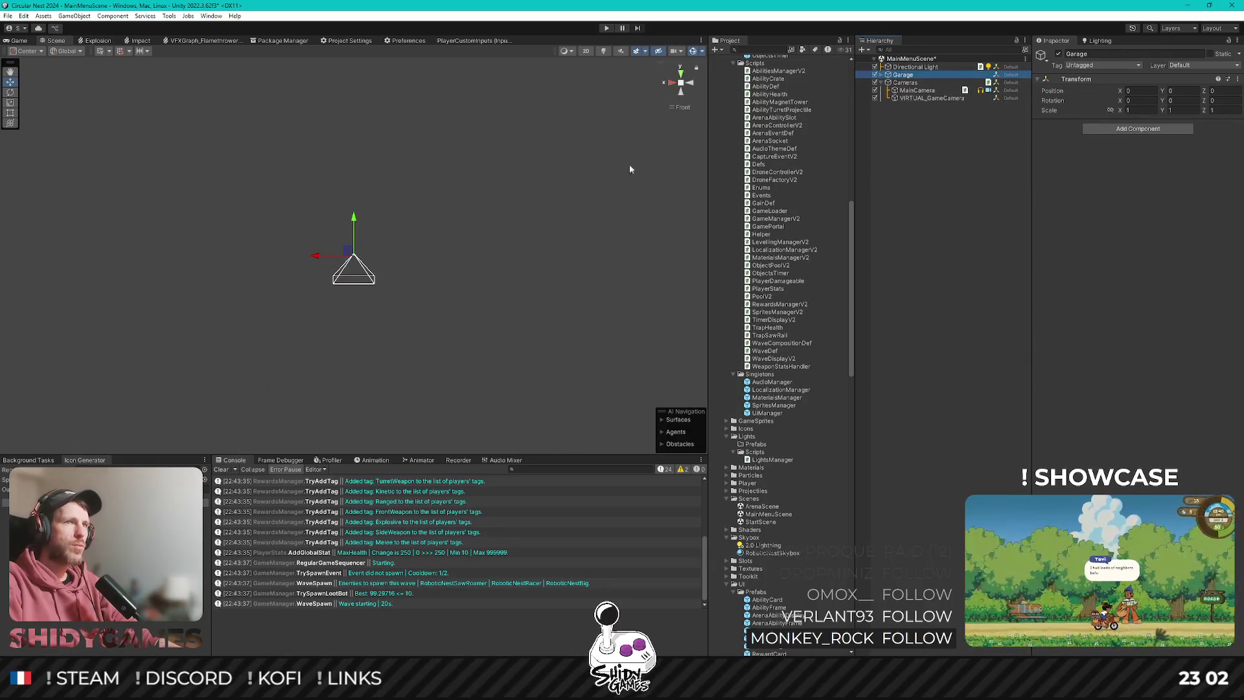
Turn on scene lighting, then check MainCamera and VIRTUAL_GameCamera through the Game view.
mouse_move(380, 258)
mouse_down()
mouse_move(444, 277)
mouse_move(383, 356)
mouse_move(309, 405)
mouse_move(400, 292)
mouse_move(322, 175)
mouse_move(292, 158)
mouse_move(334, 164)
mouse_up()
click(604, 55)
mouse_move(389, 233)
mouse_down()
mouse_move(361, 272)
mouse_move(348, 230)
mouse_move(372, 195)
mouse_up()
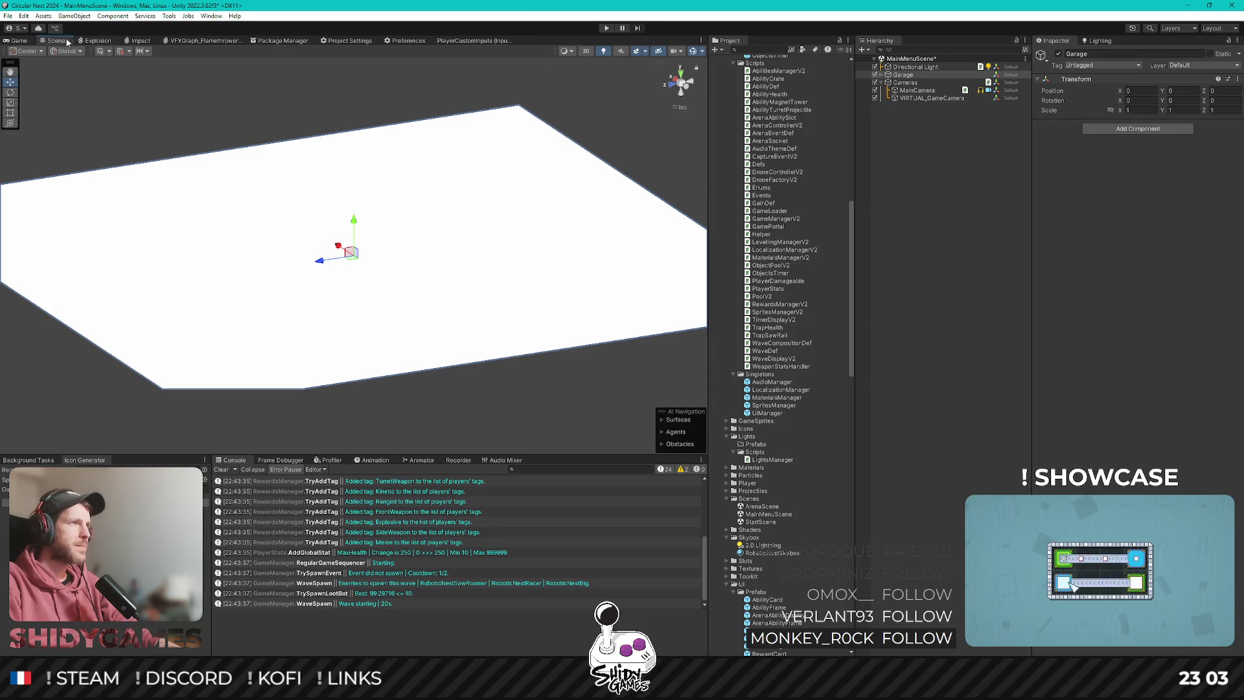
click(20, 40)
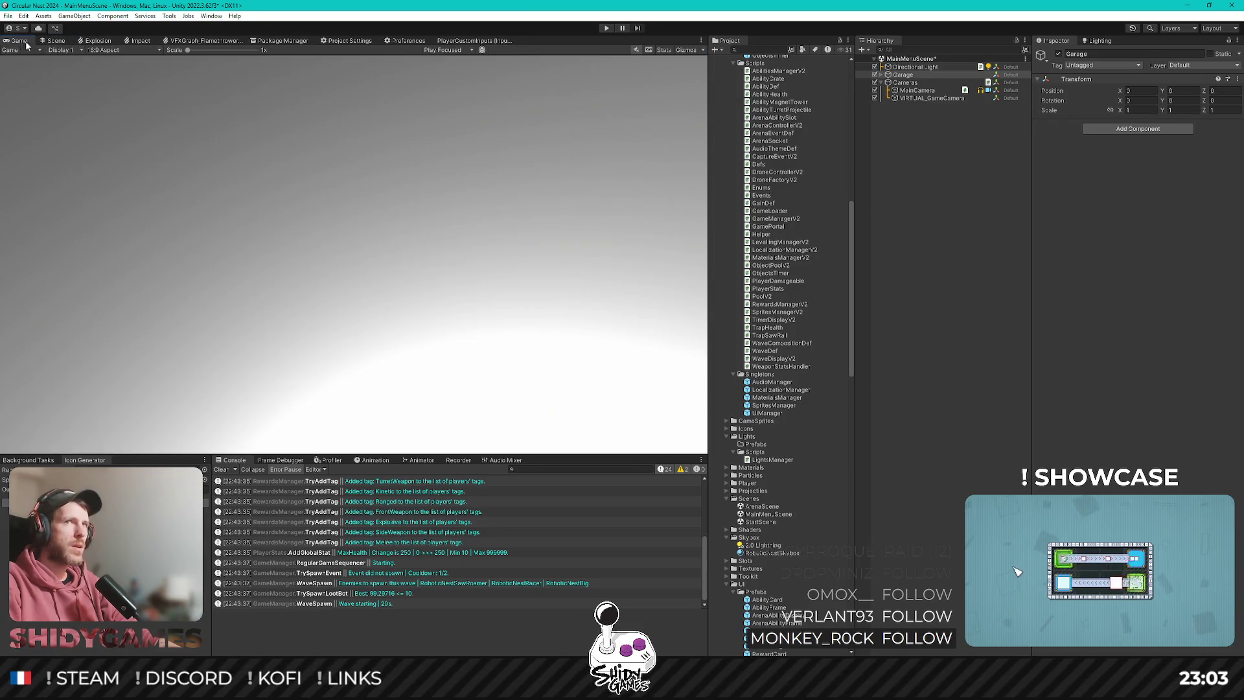
click(913, 91)
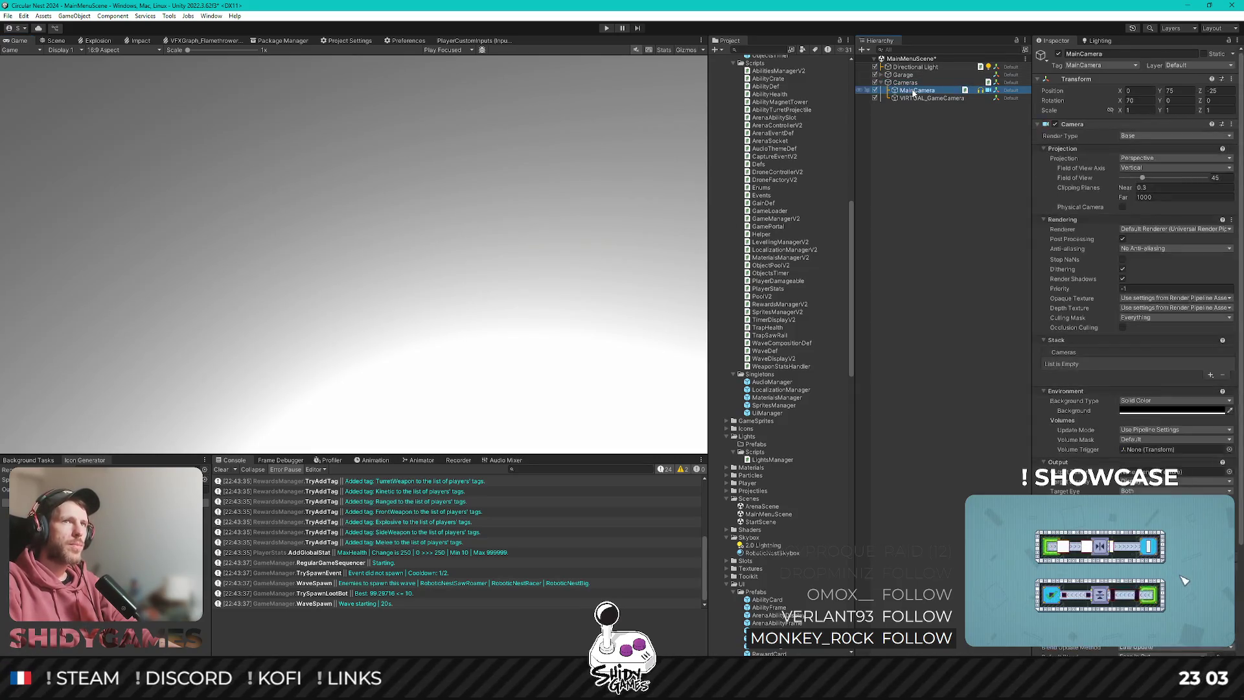
click(923, 99)
click(918, 90)
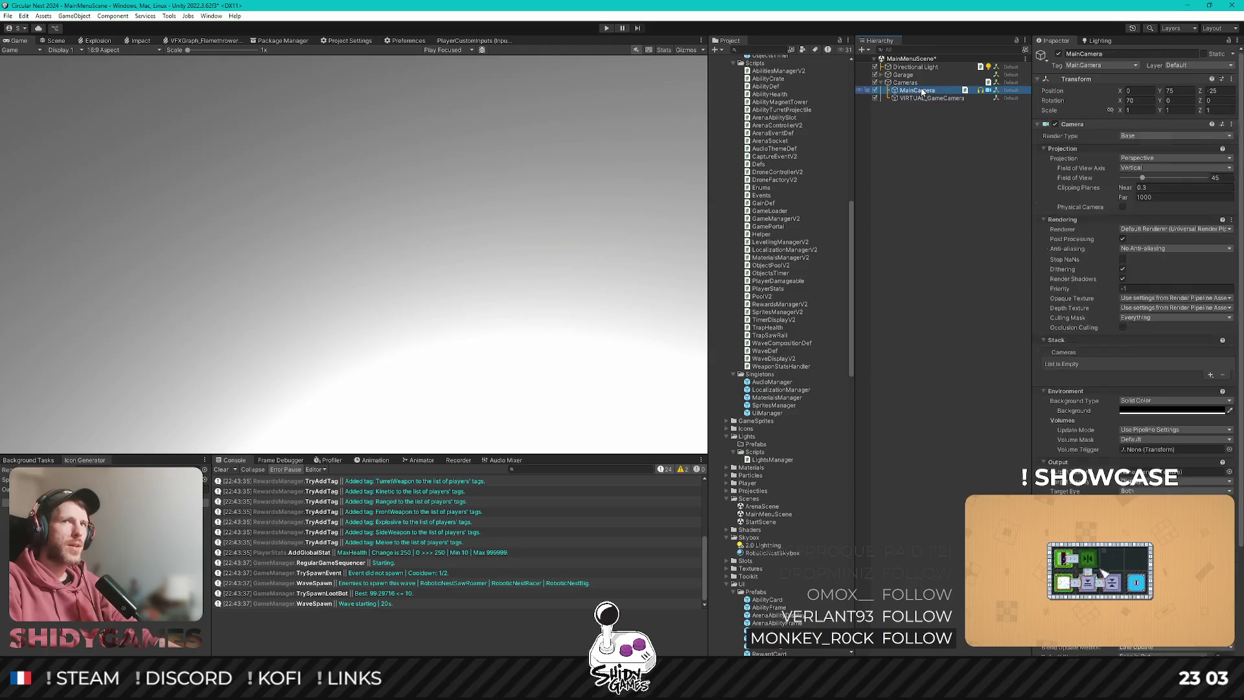
click(915, 83)
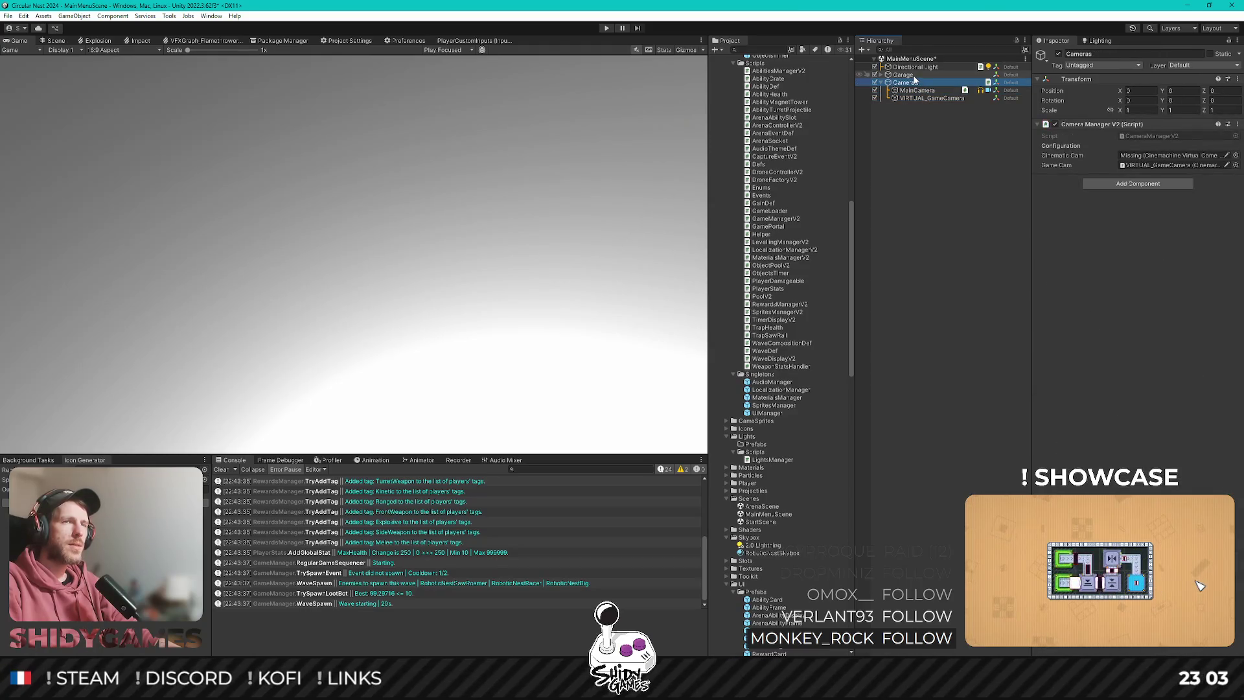
Frame the Cameras rig in a front Scene view, then select Directional Light in Game view.
click(49, 42)
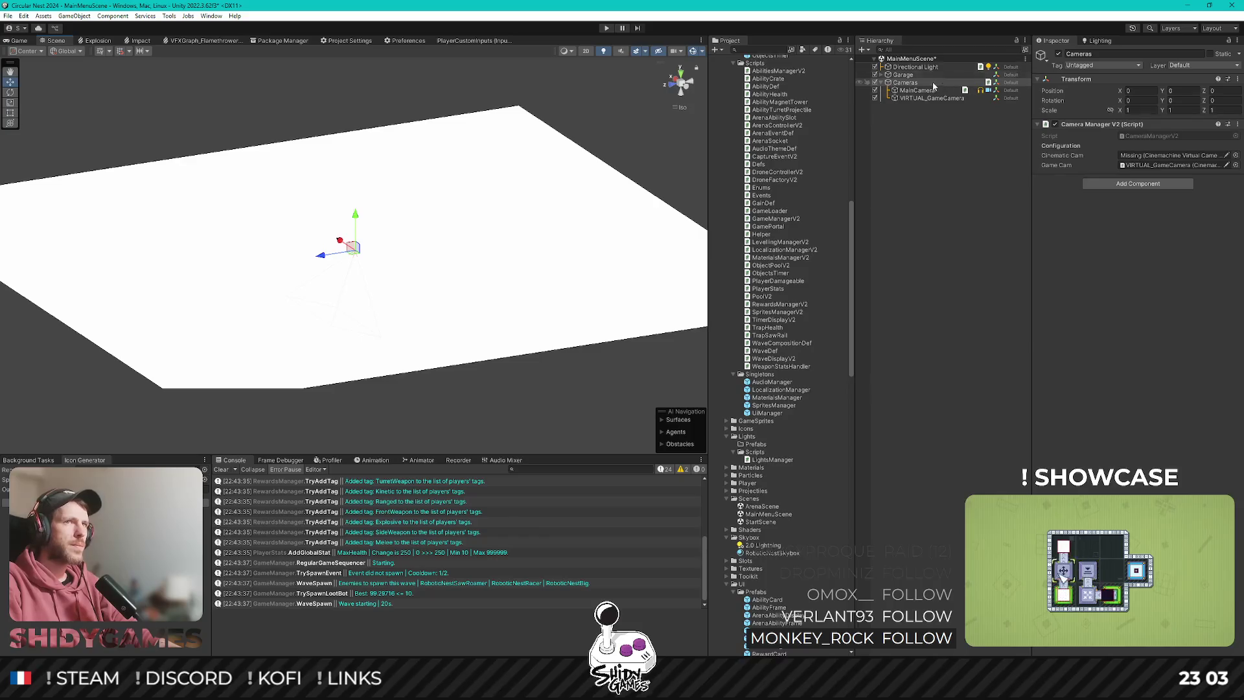
double_click(932, 82)
scroll(383, 318, down, 5)
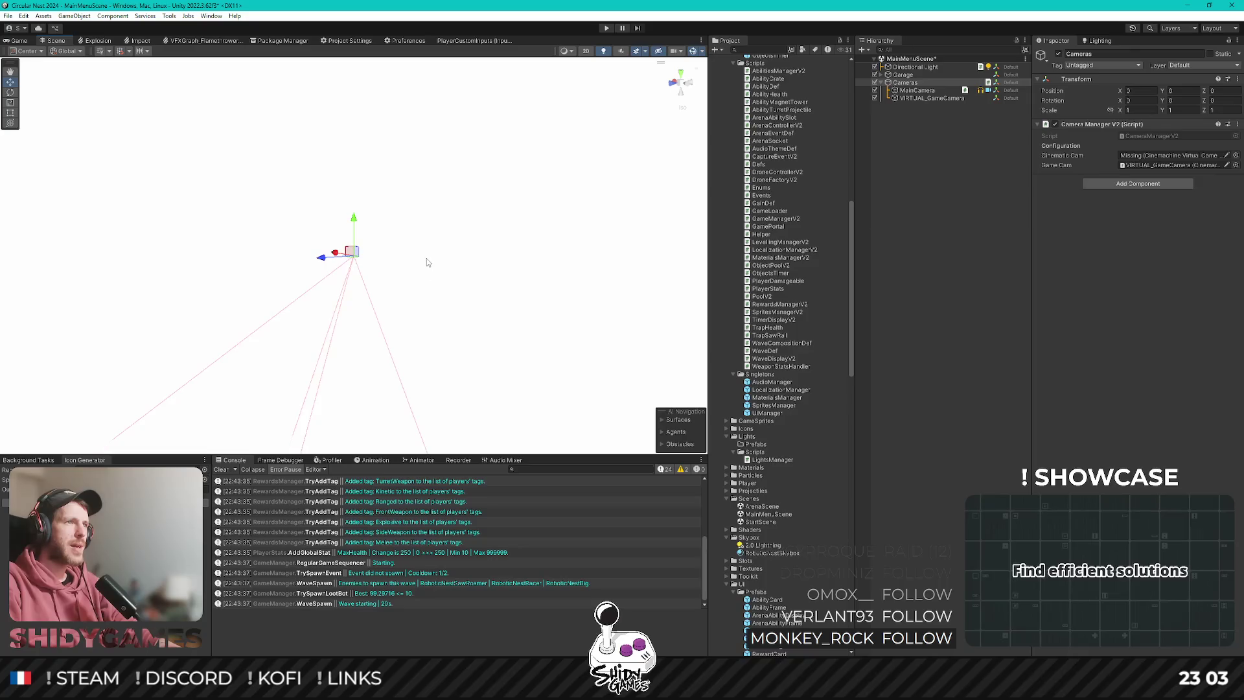
click(669, 89)
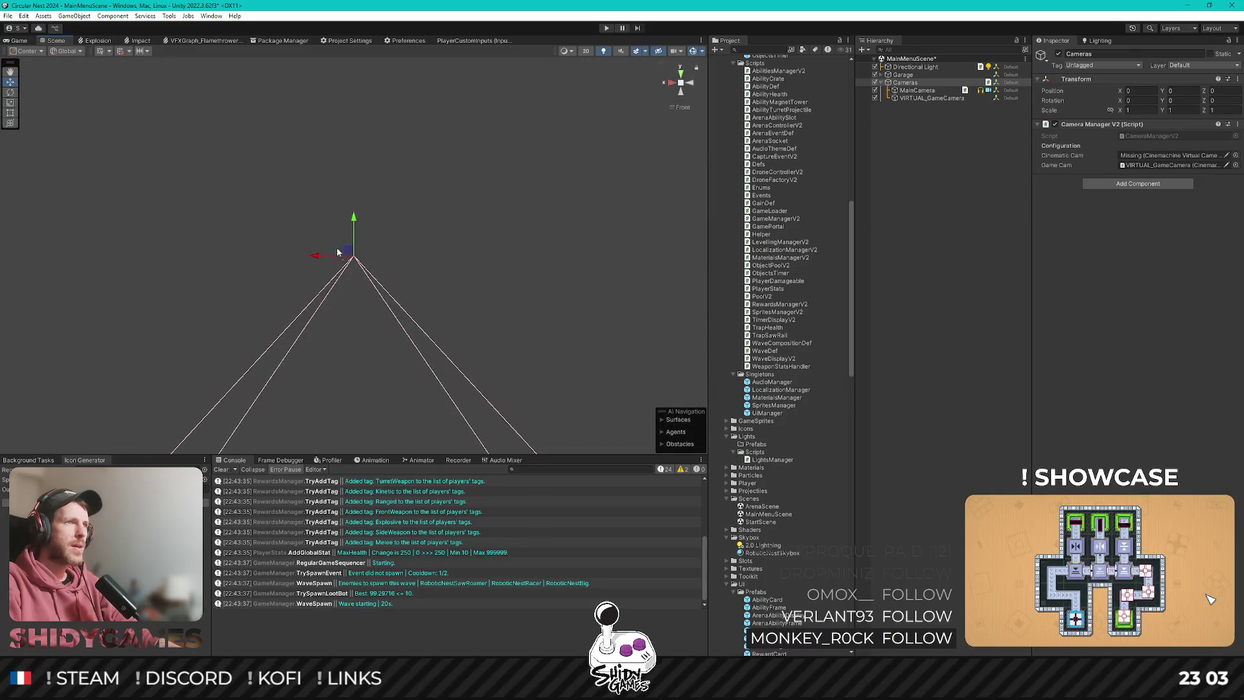
drag(514, 222, 436, 227)
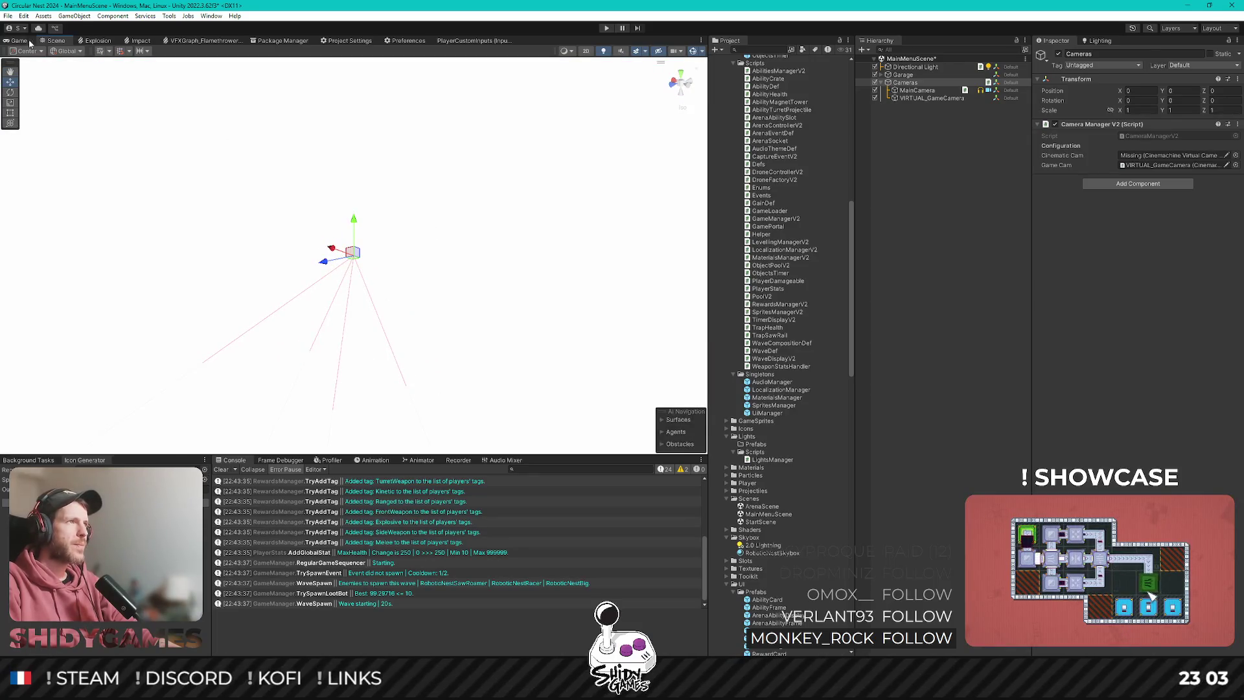
click(20, 40)
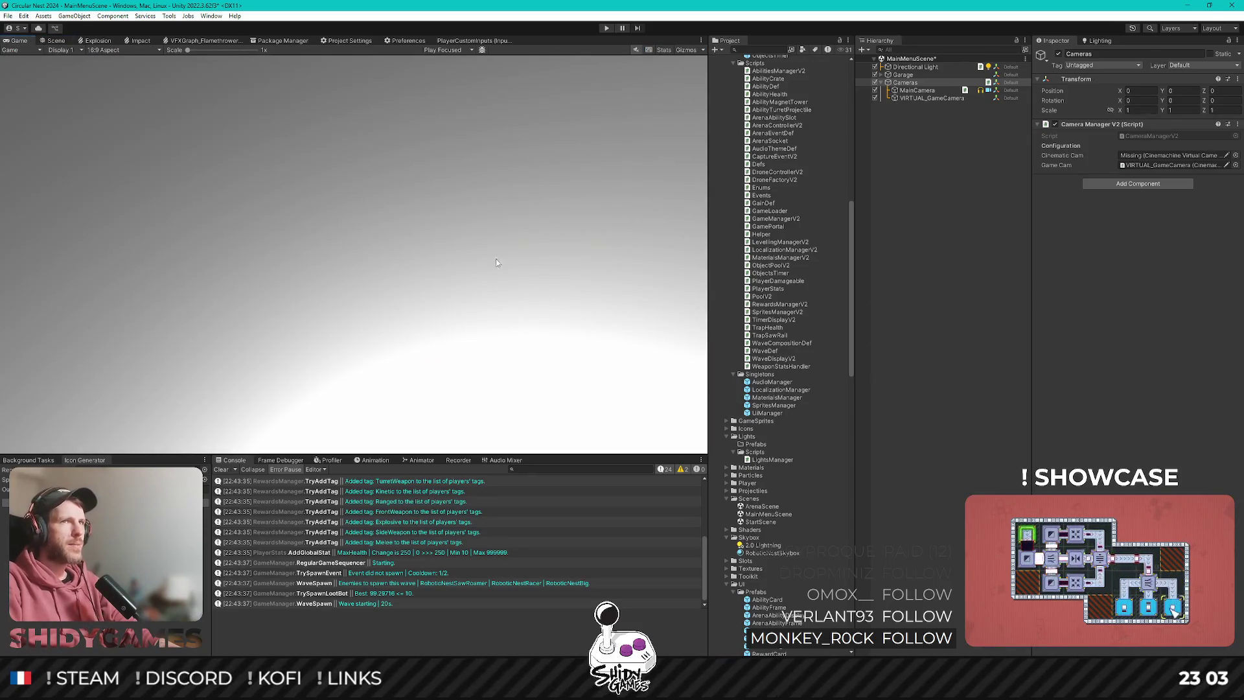
click(916, 67)
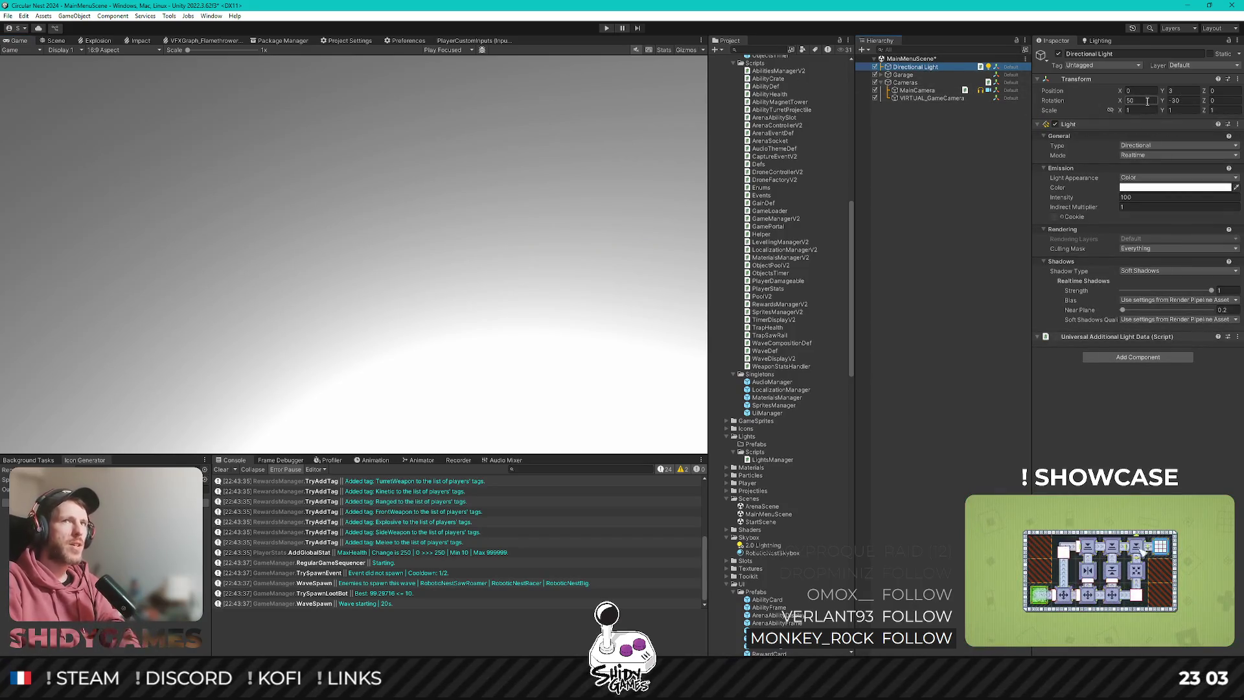
Rotate the Directional Light to X 90, Y 0.
click(1179, 101)
text(0)
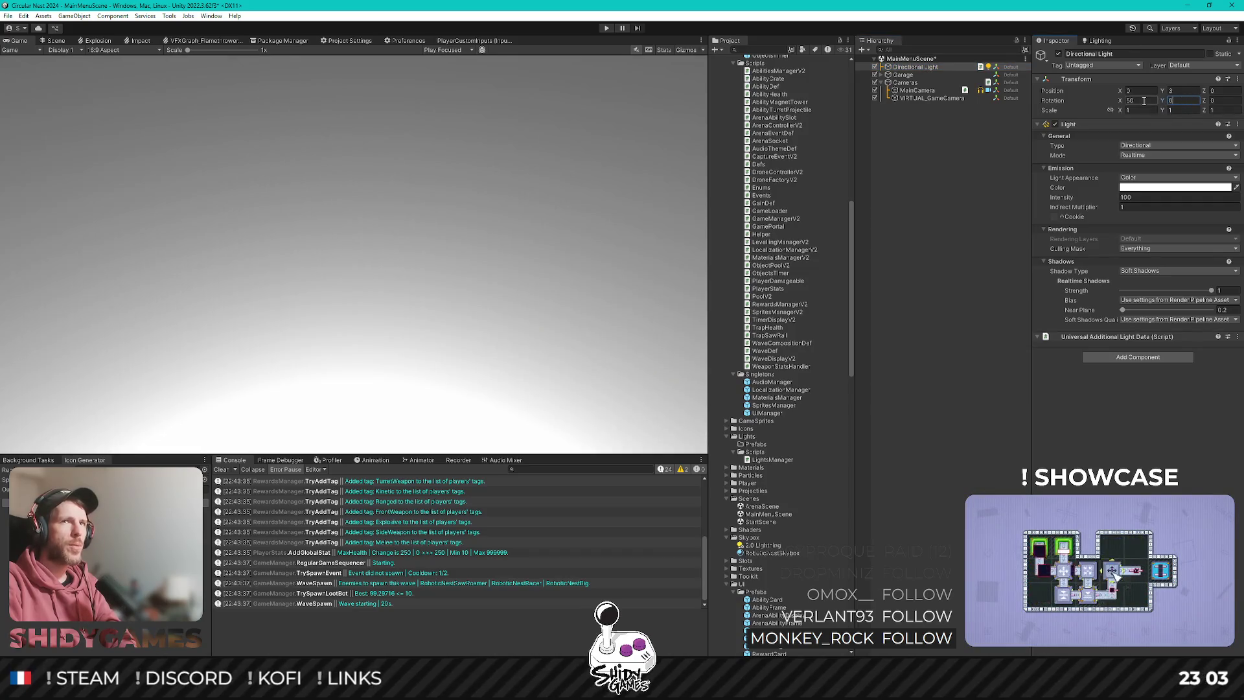
click(1144, 101)
text(0)
mouse_move(1122, 103)
mouse_down()
mouse_move(37, 103)
mouse_move(622, 92)
mouse_move(441, 77)
mouse_up()
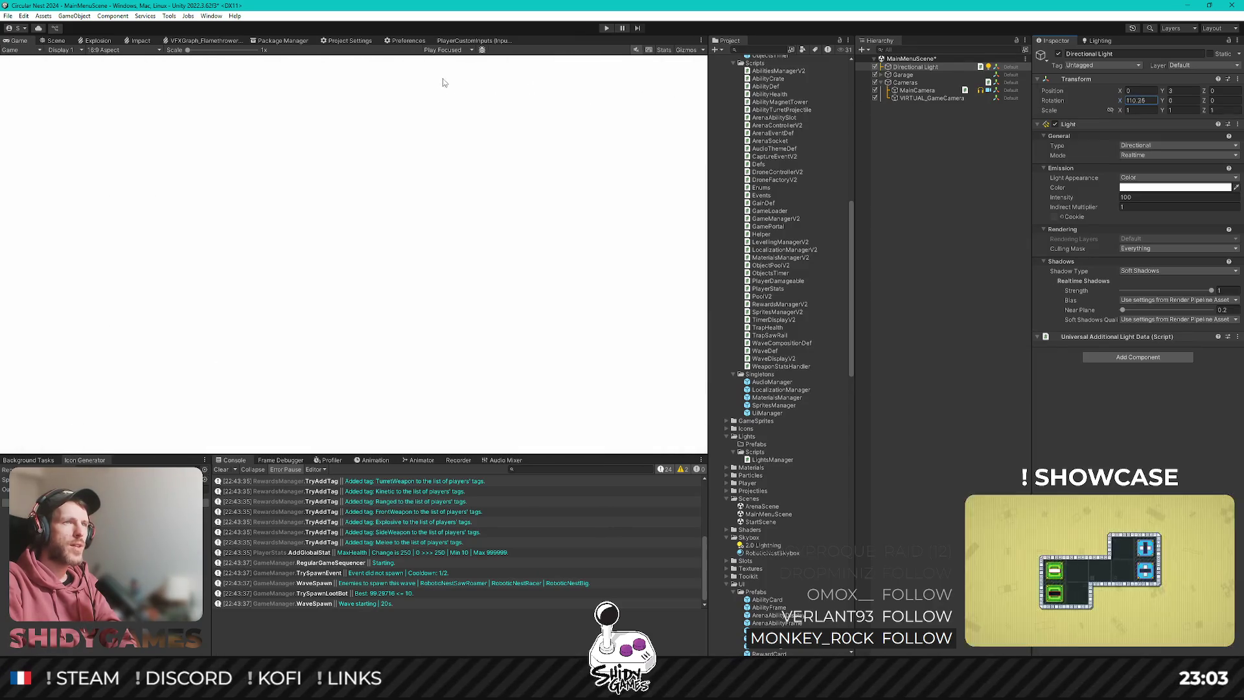
click(1151, 100)
text(90)
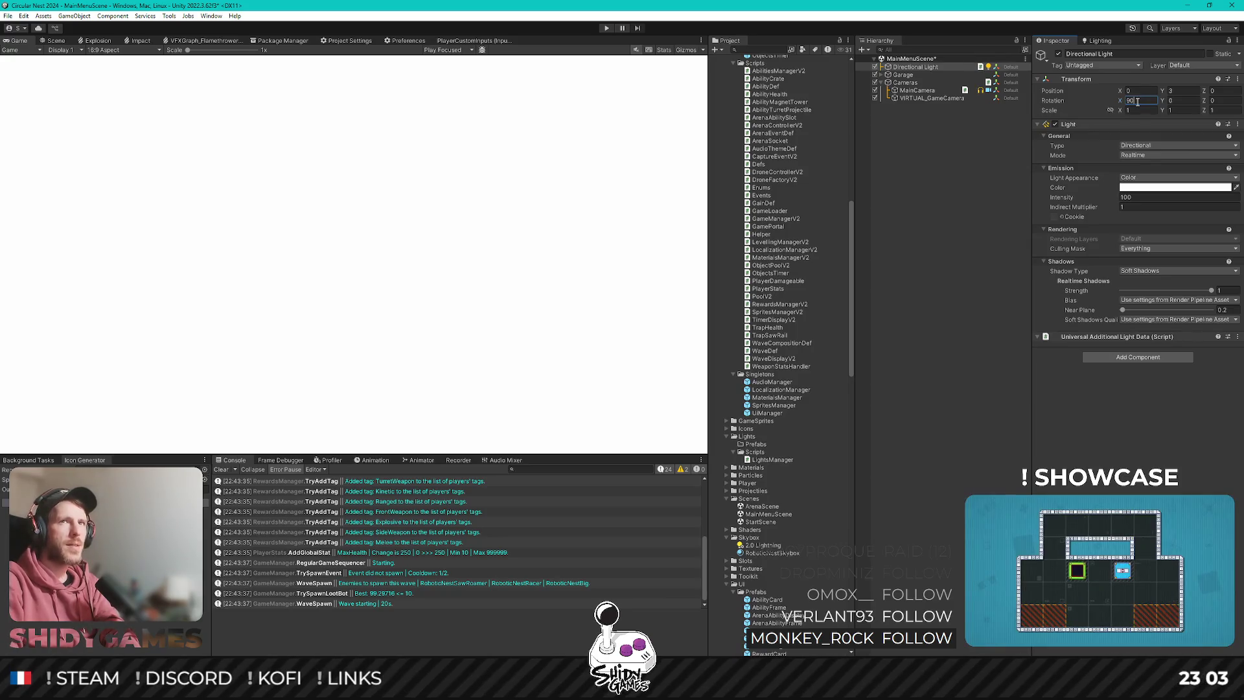
Darken the light colour to grey and settle its intensity at 1.
click(1143, 196)
text(50)
key(BackSpace)
key(BackSpace)
text(10)
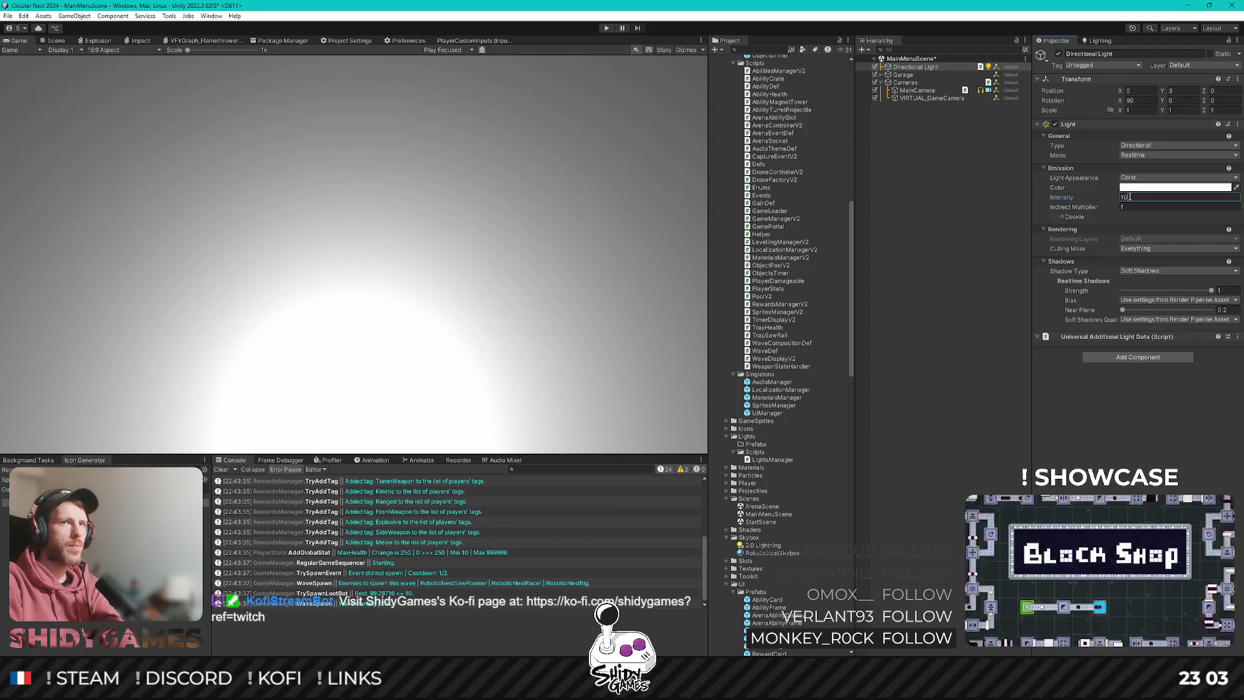
key(BackSpace)
key(BackSpace)
text(25)
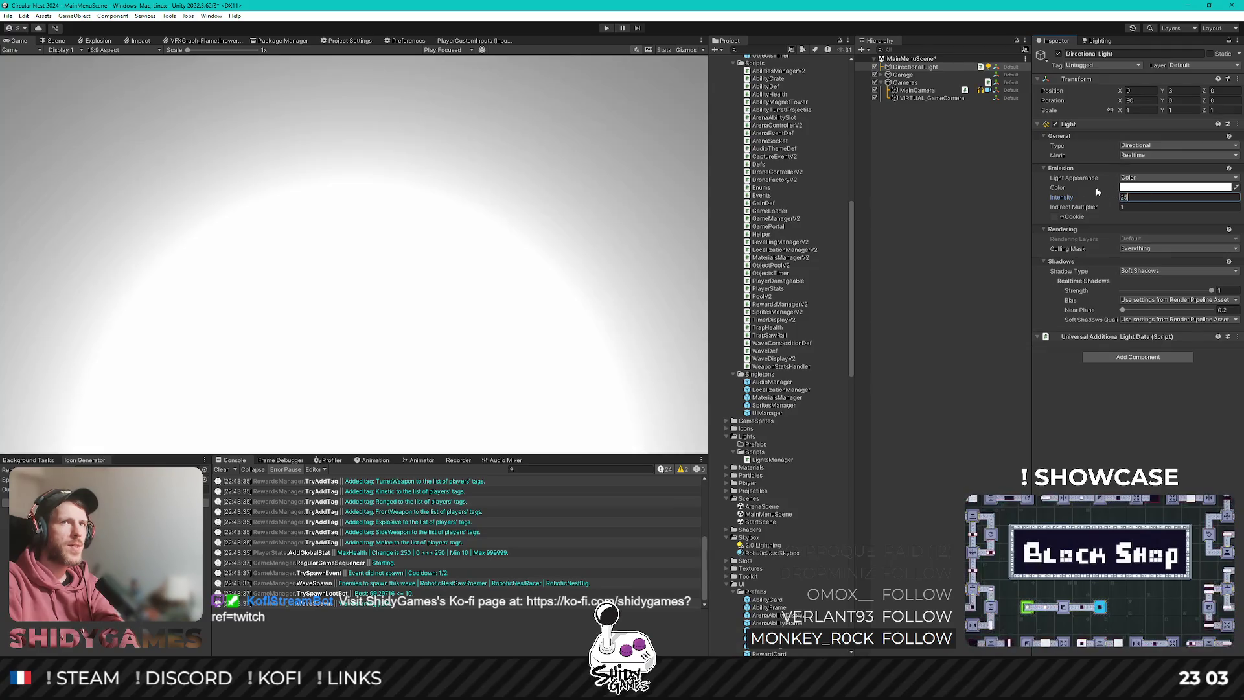
click(1133, 188)
mouse_move(1163, 252)
mouse_down()
mouse_move(1157, 279)
mouse_move(1147, 224)
mouse_up()
drag(1061, 197, 692, 223)
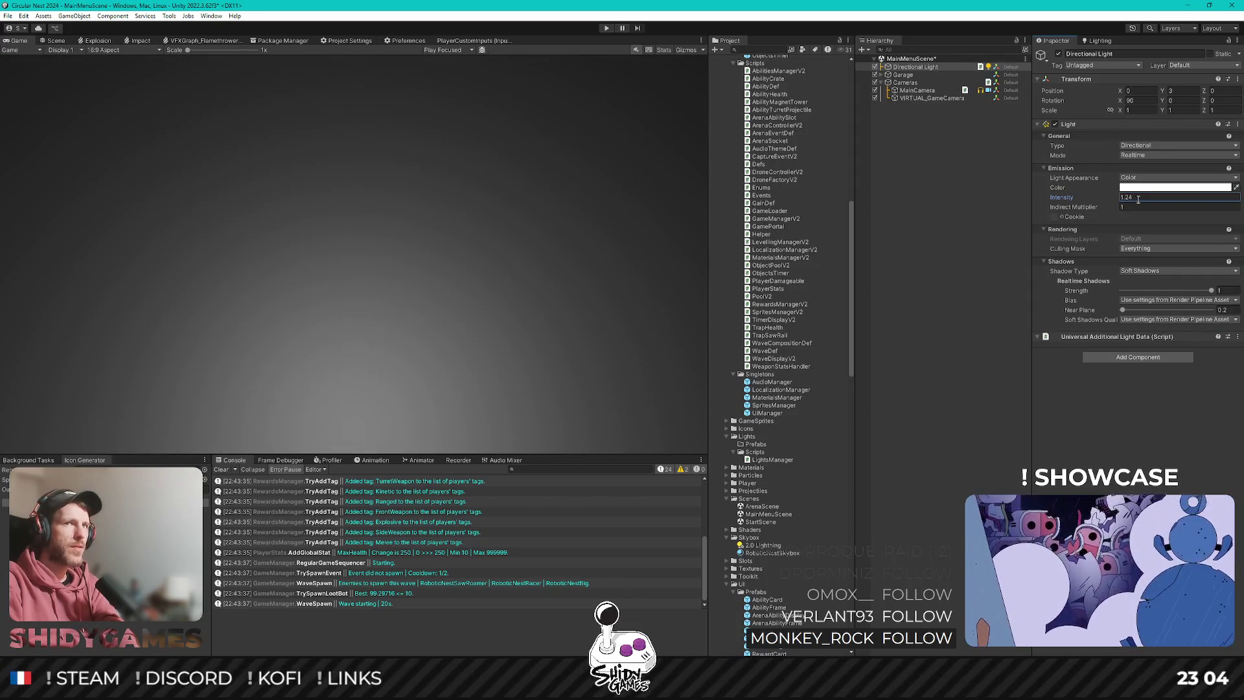
text(1)
click(901, 381)
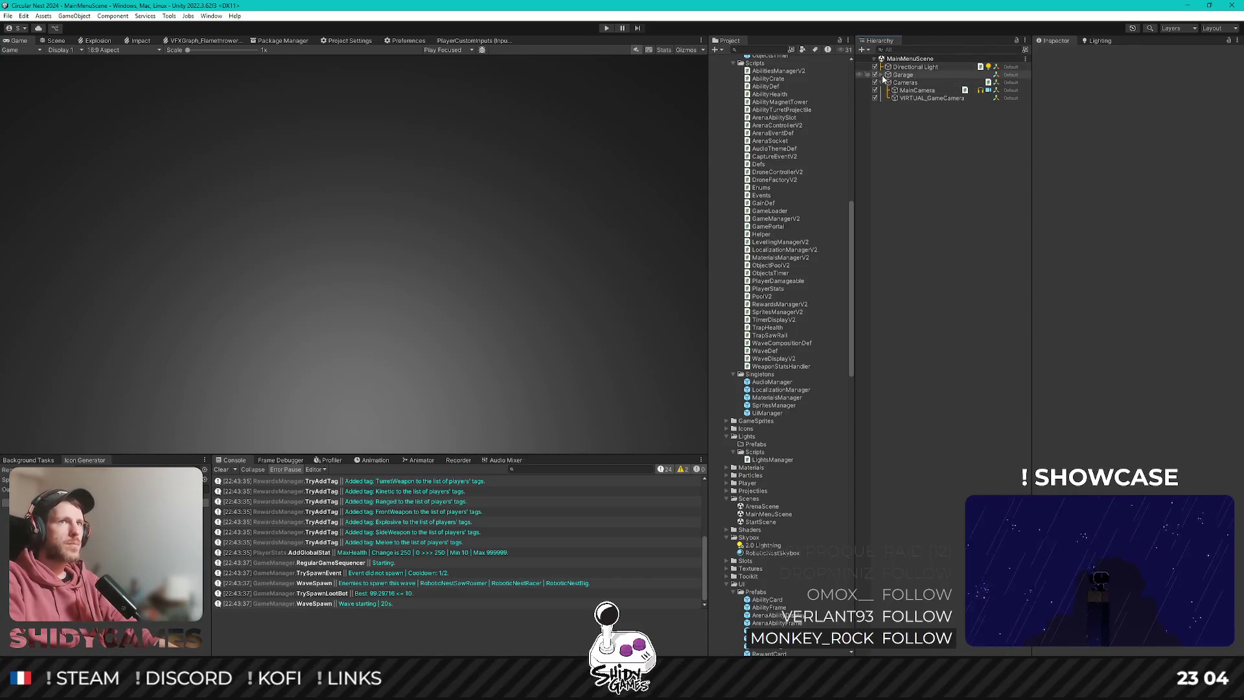
Expand Garage and inspect the Ground object's settings.
click(882, 75)
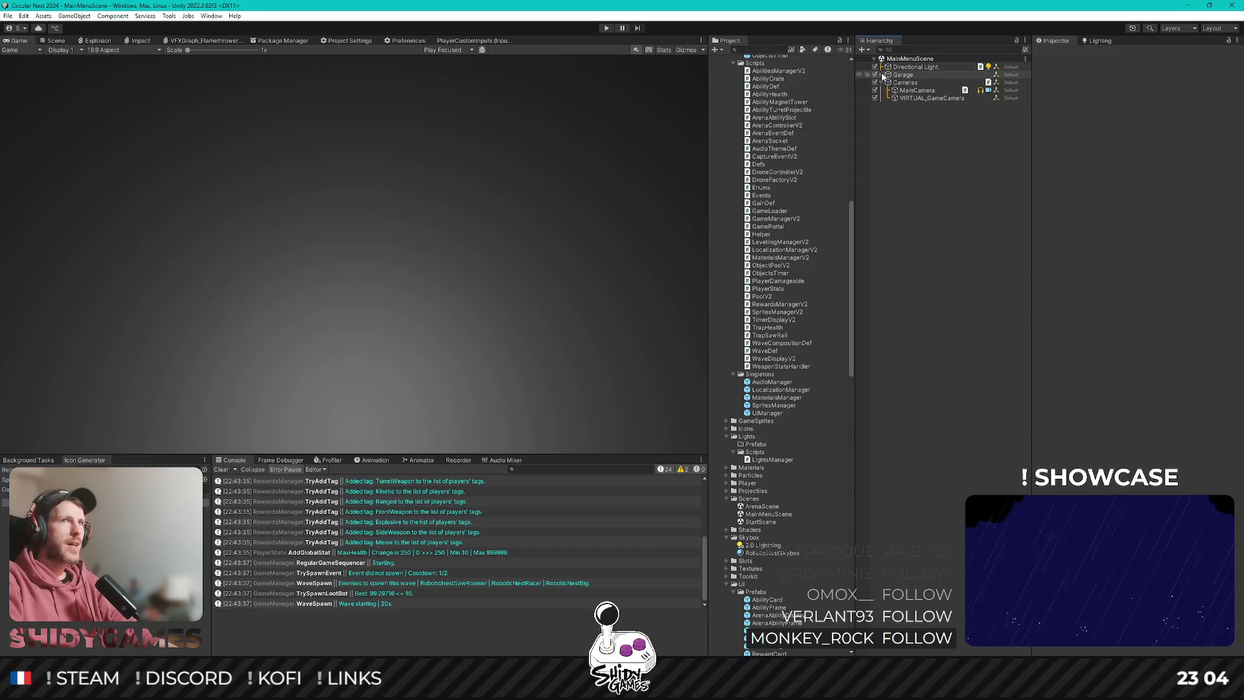
click(995, 84)
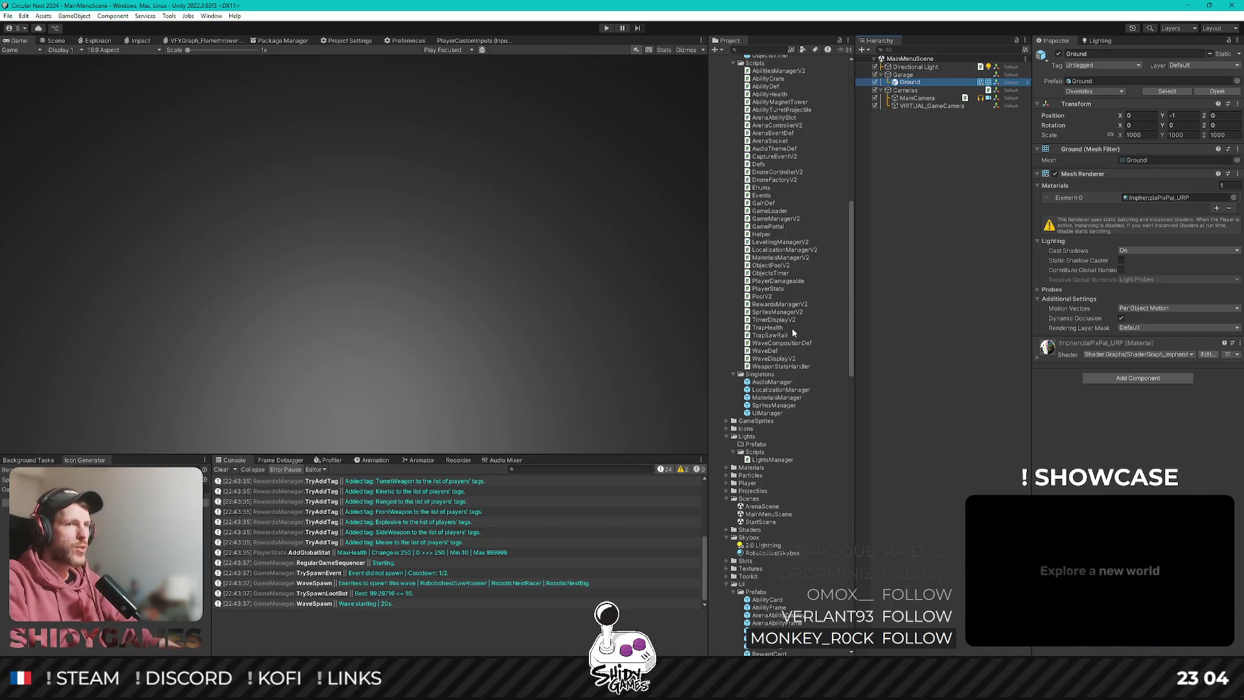
scroll(774, 355, down, 3)
scroll(784, 388, up, 20)
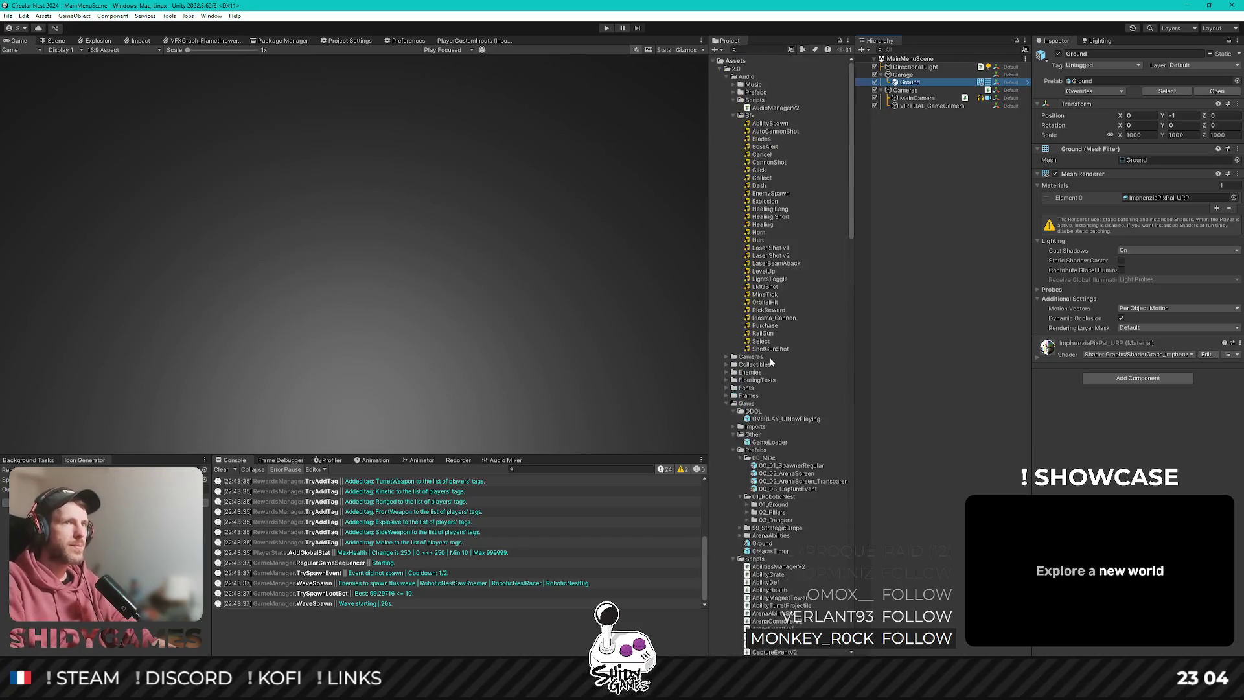
scroll(774, 357, down, 20)
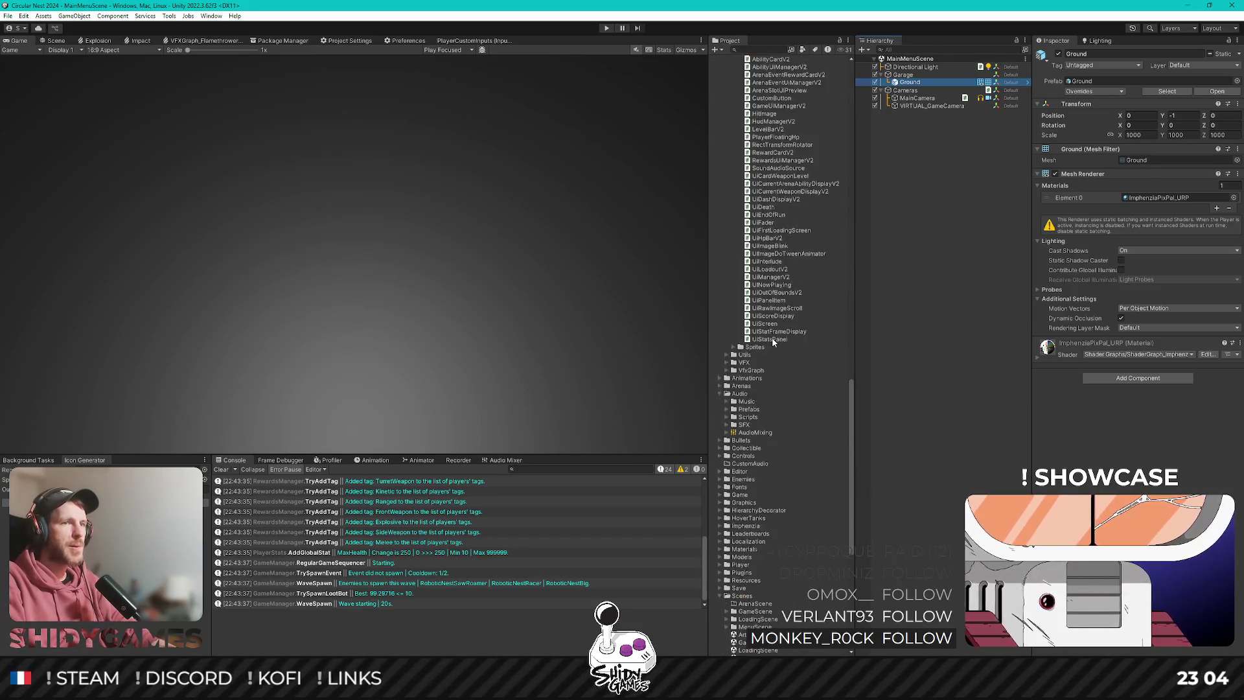
scroll(772, 337, up, 15)
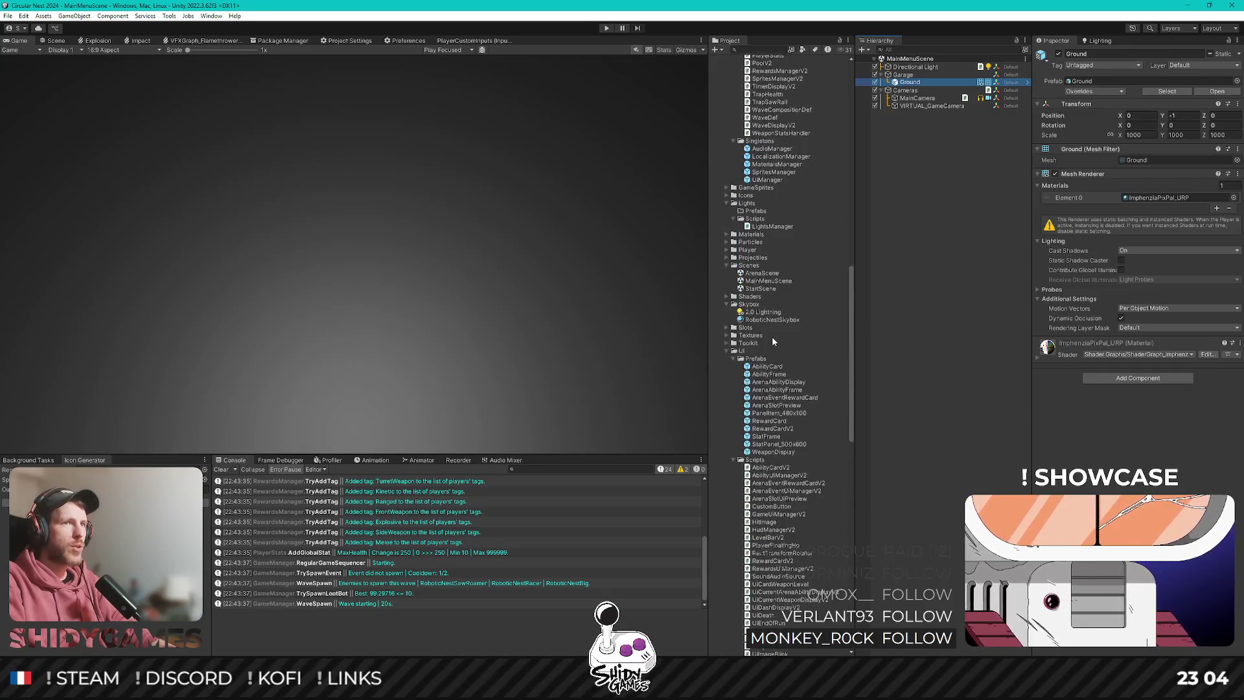
scroll(752, 324, up, 15)
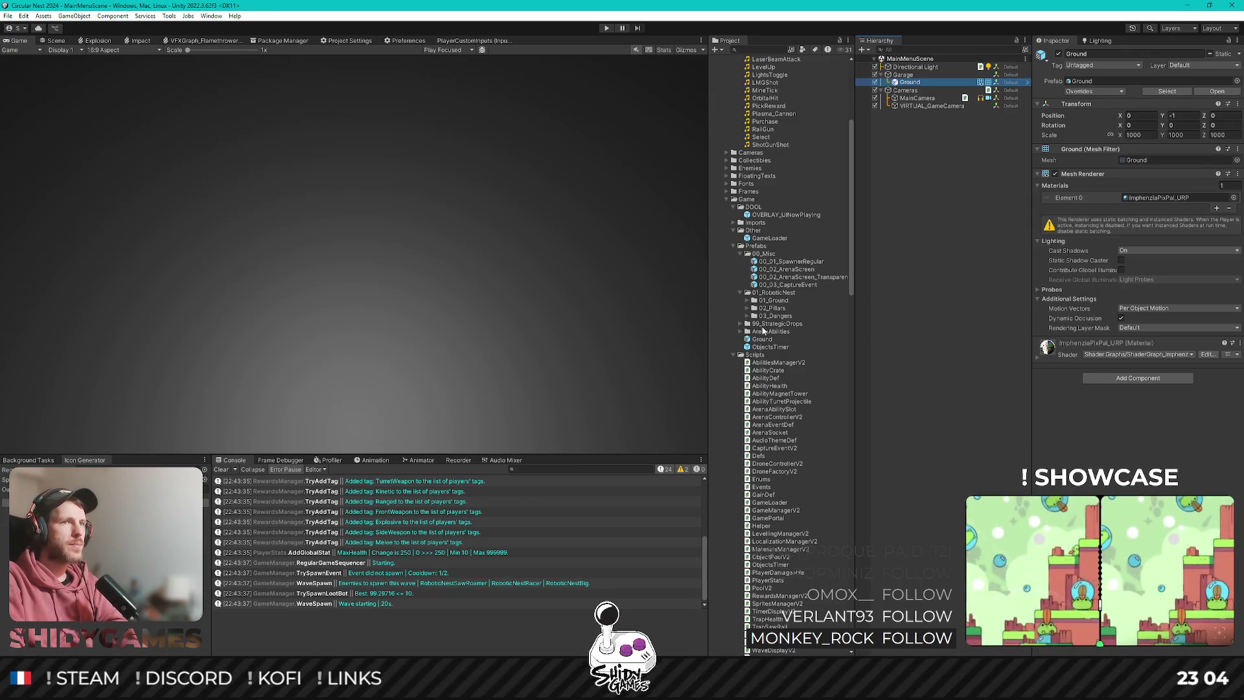
scroll(739, 291, down, 7)
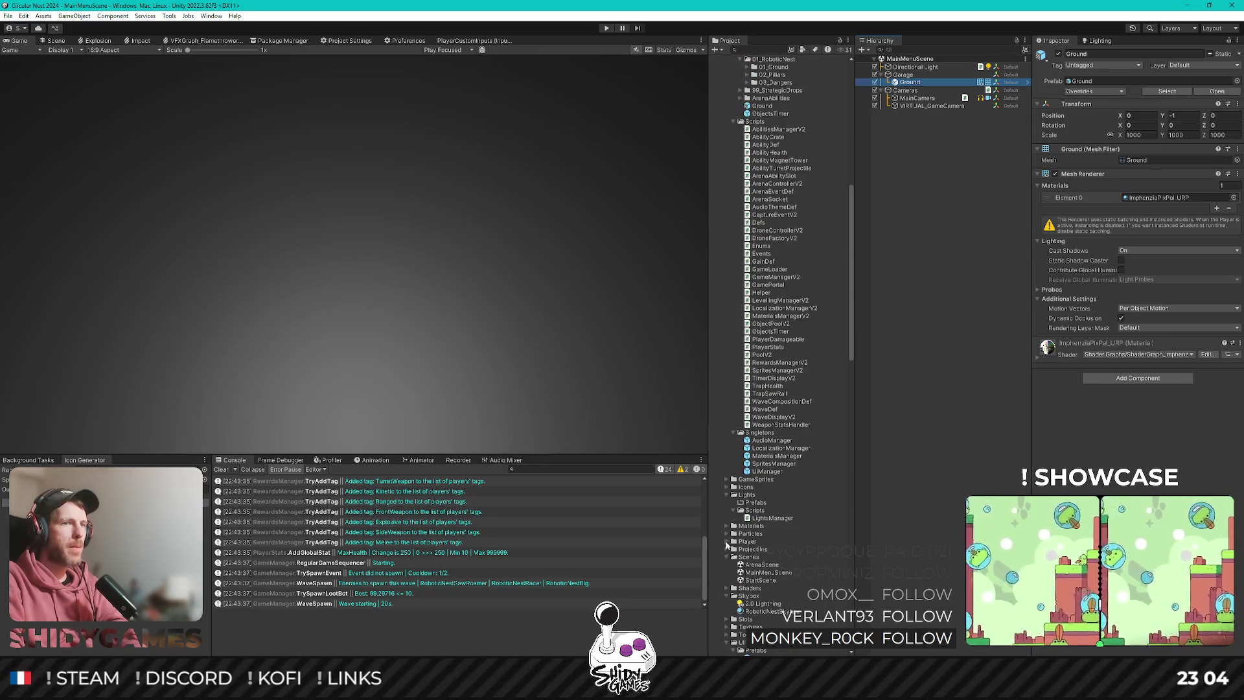
Open Player > Imports > 01_Chassis and pick the HTU_Rampage model.
click(726, 542)
scroll(759, 367, down, 8)
click(733, 286)
click(740, 294)
click(779, 301)
Swap the trial HTU_Scout chassis for HTU_Rampage in the Hierarchy.
drag(781, 312, 922, 248)
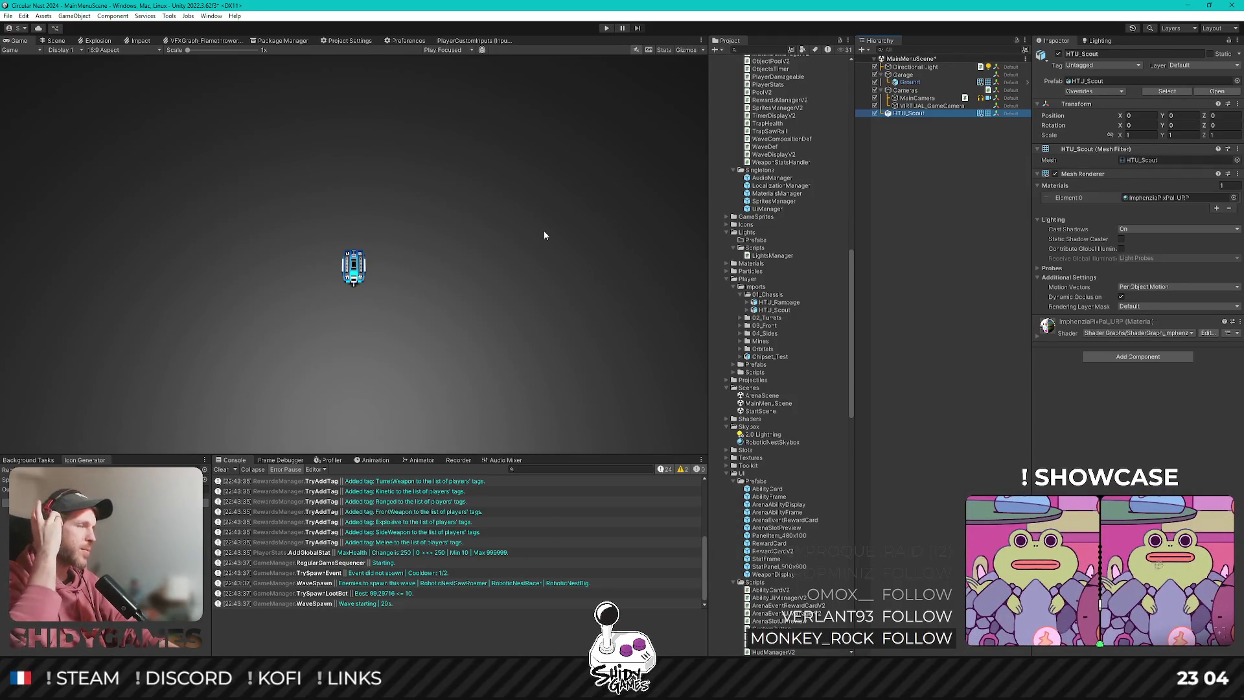
click(907, 112)
key(Delete)
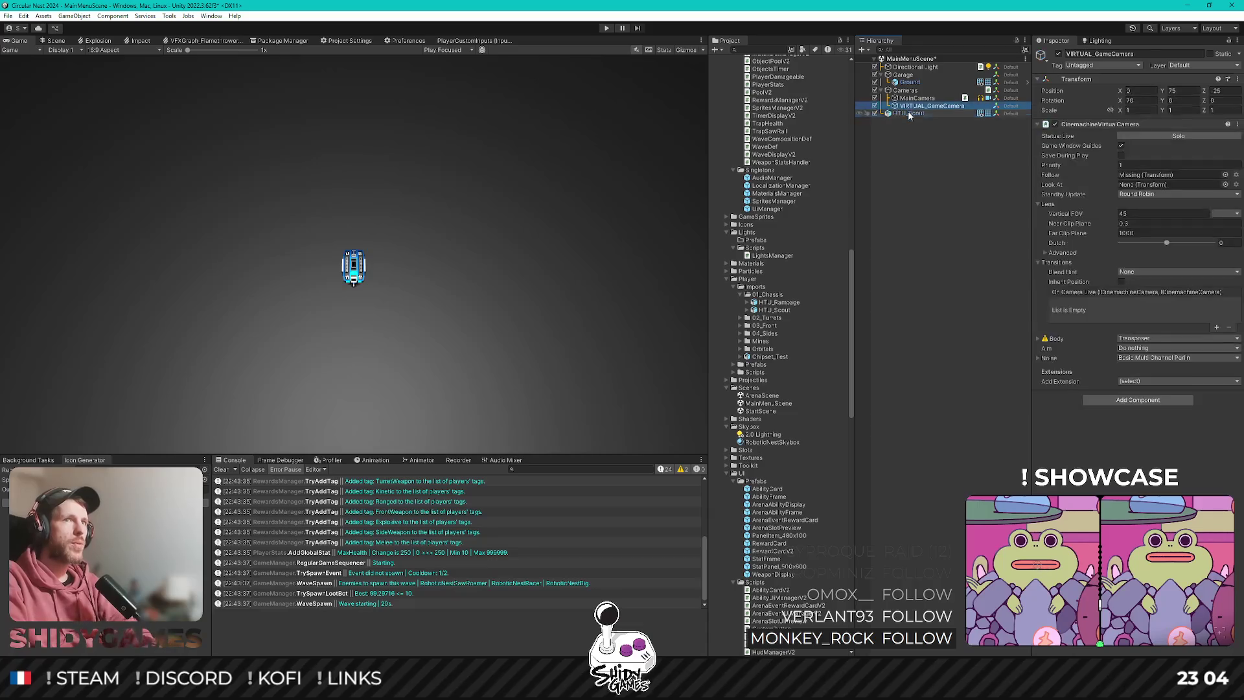
mouse_move(778, 302)
mouse_down()
mouse_move(894, 269)
mouse_move(897, 224)
mouse_up()
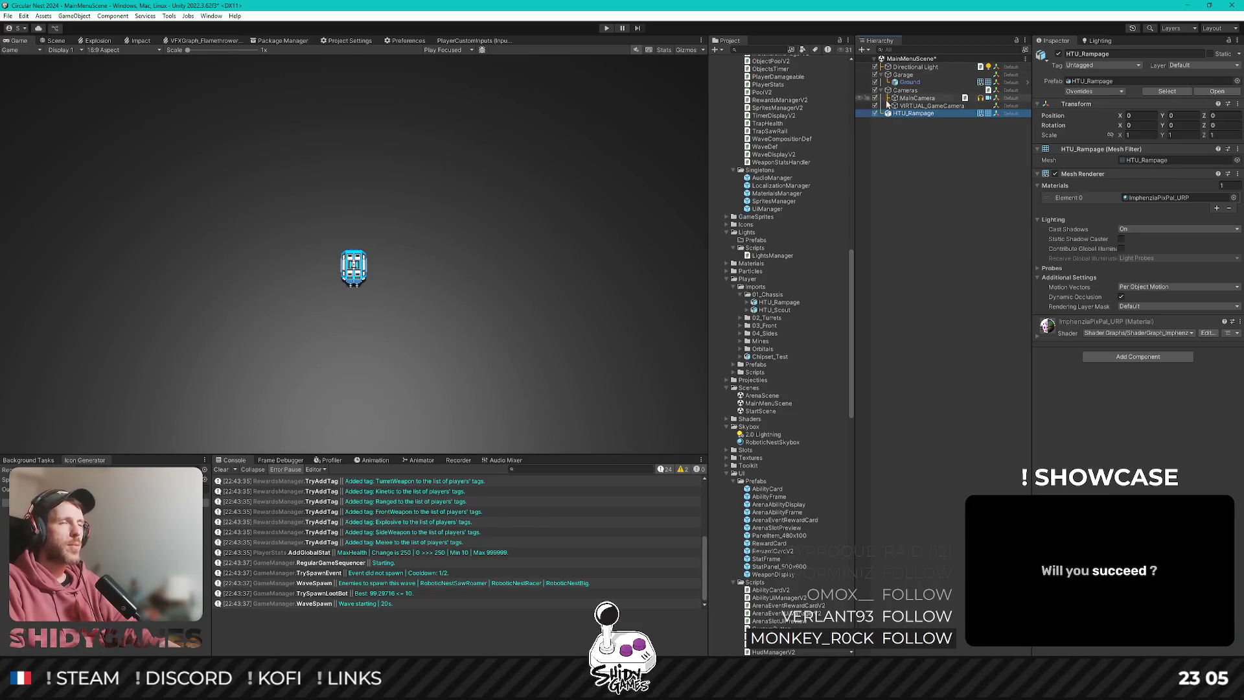
click(927, 105)
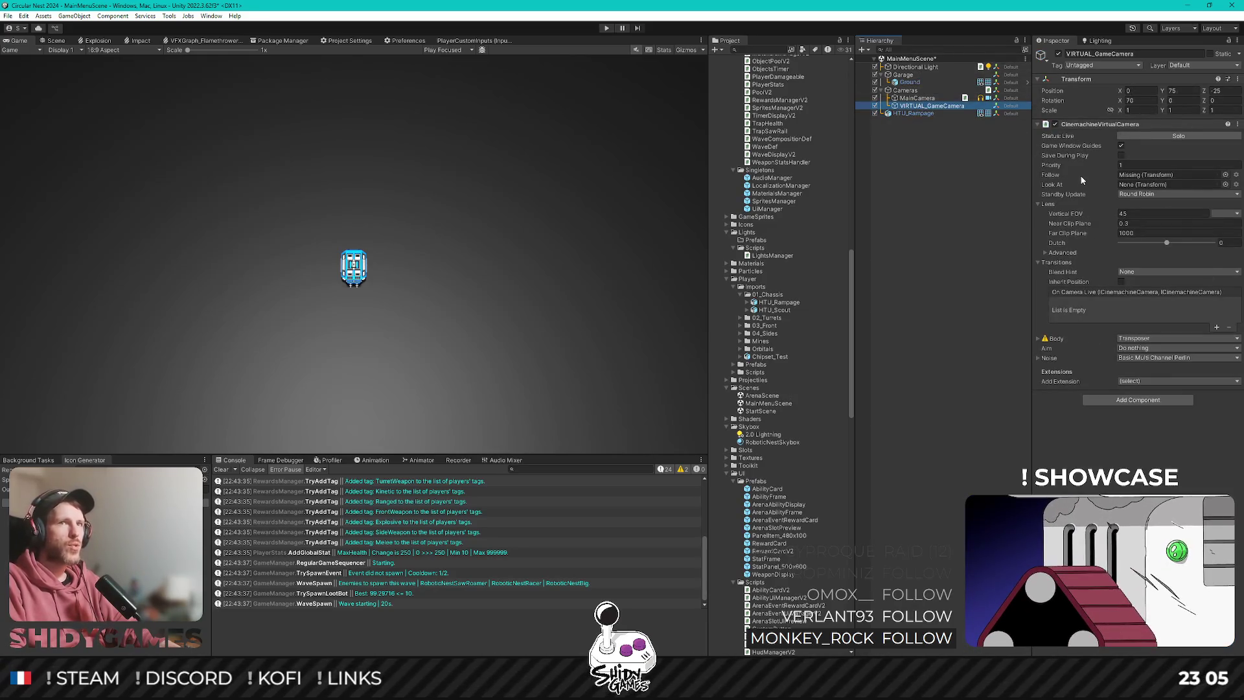
right_click(893, 166)
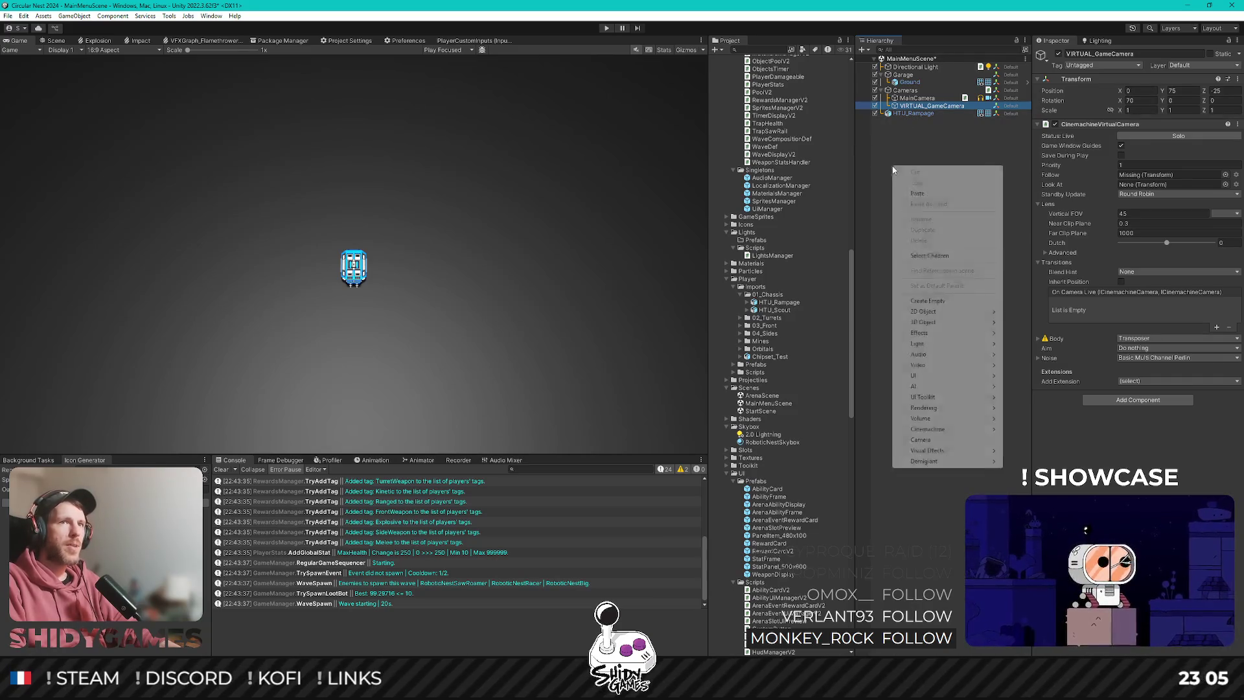
Create an empty 'Tank' object under Garage and parent HTU_Rampage to it.
click(933, 301)
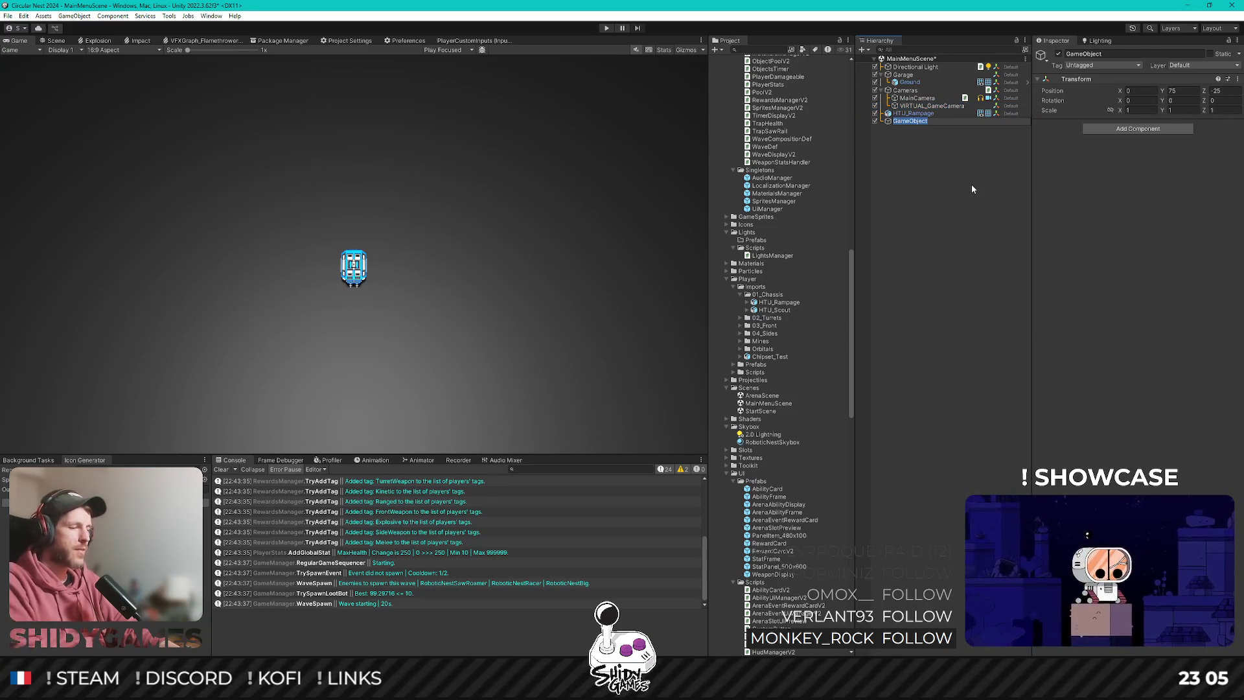
text(Tank)
key(Return)
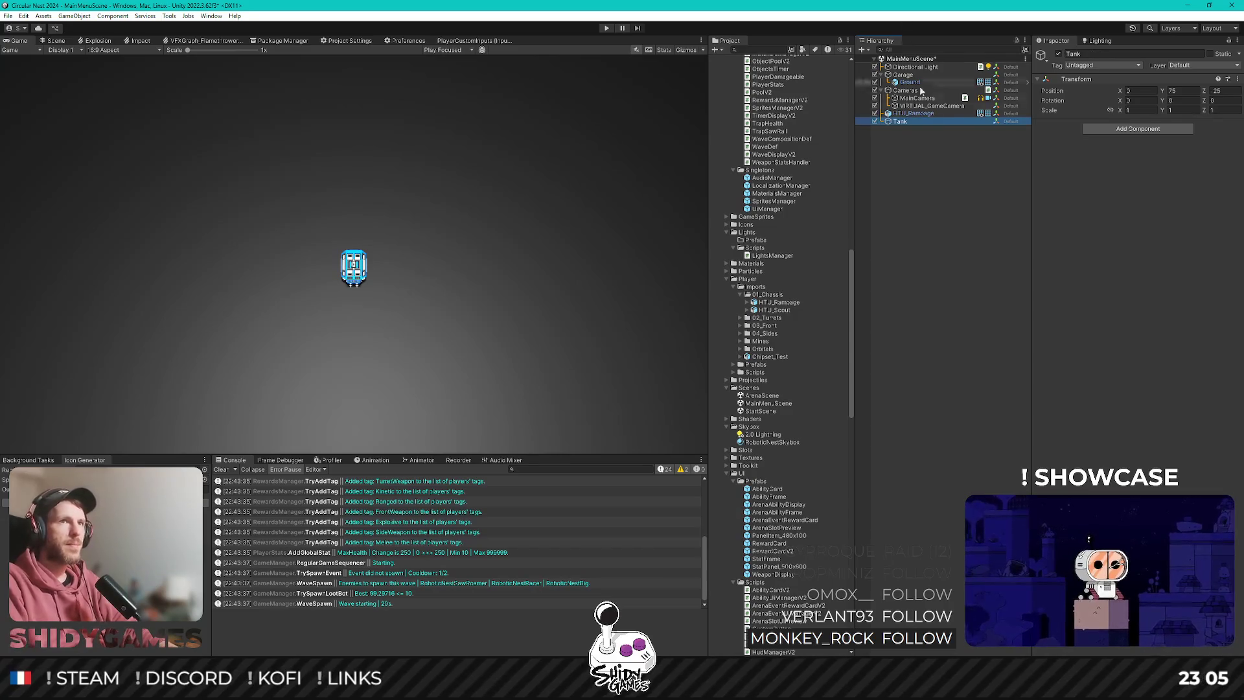
drag(899, 84, 928, 87)
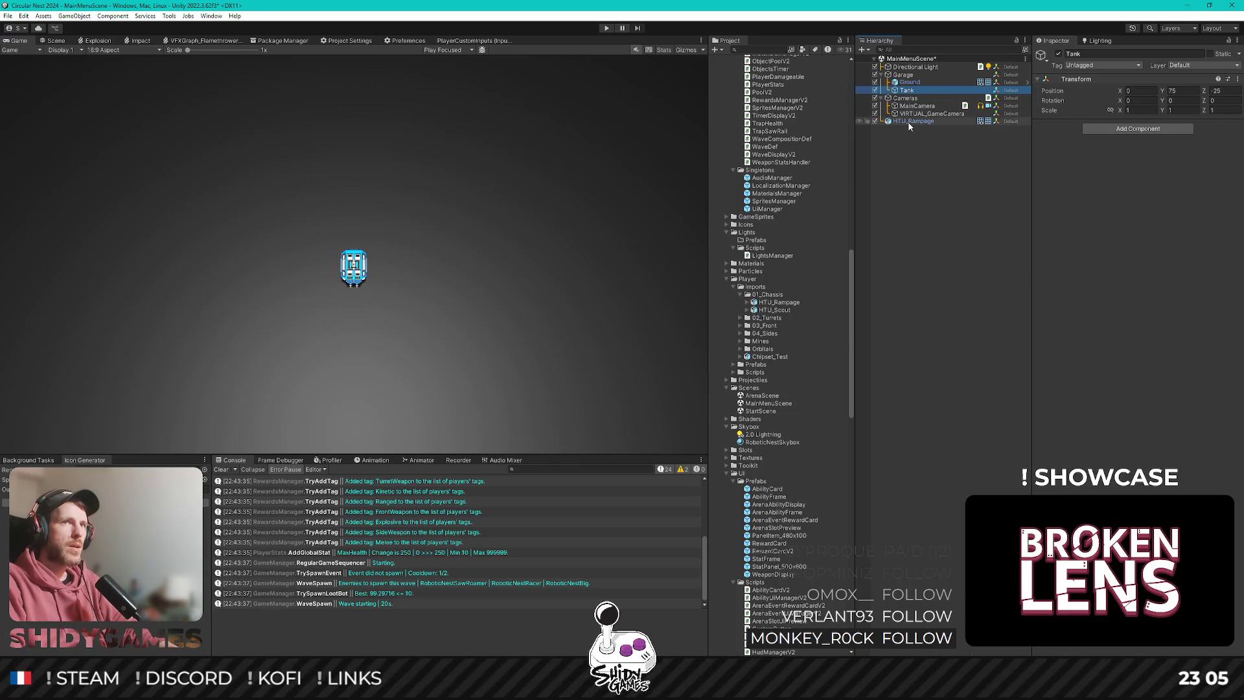
drag(909, 123, 912, 92)
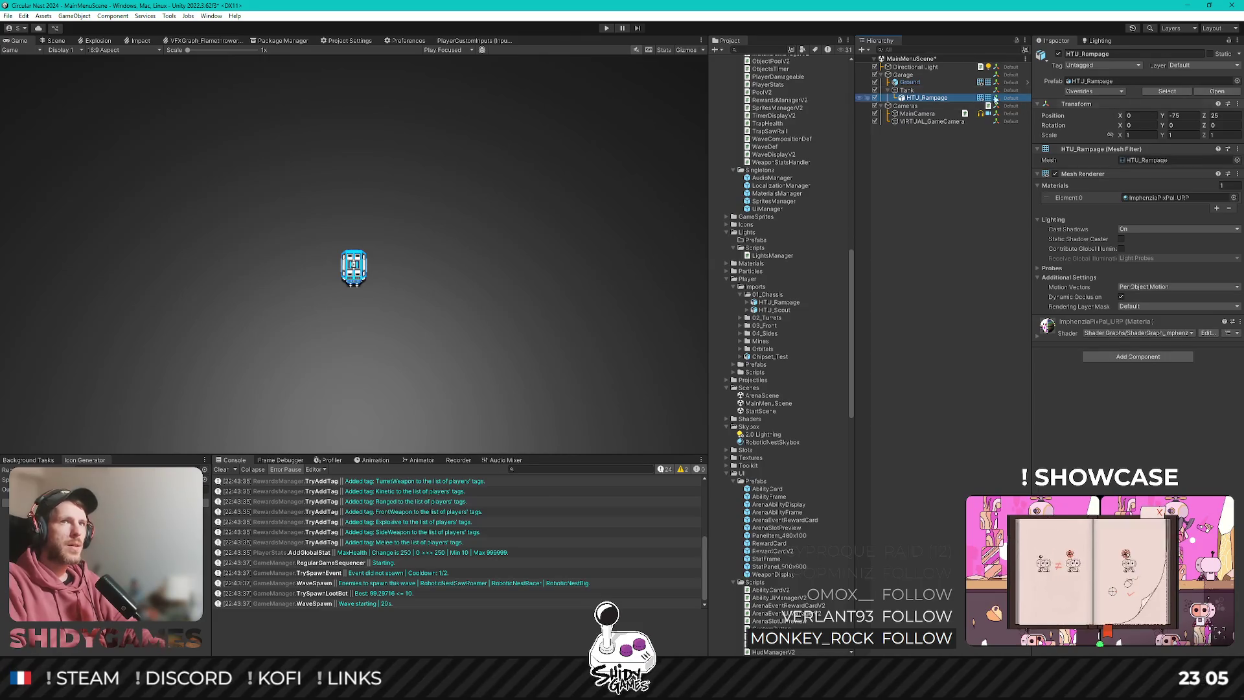
Zero the Tank's Position Y and Z.
click(910, 83)
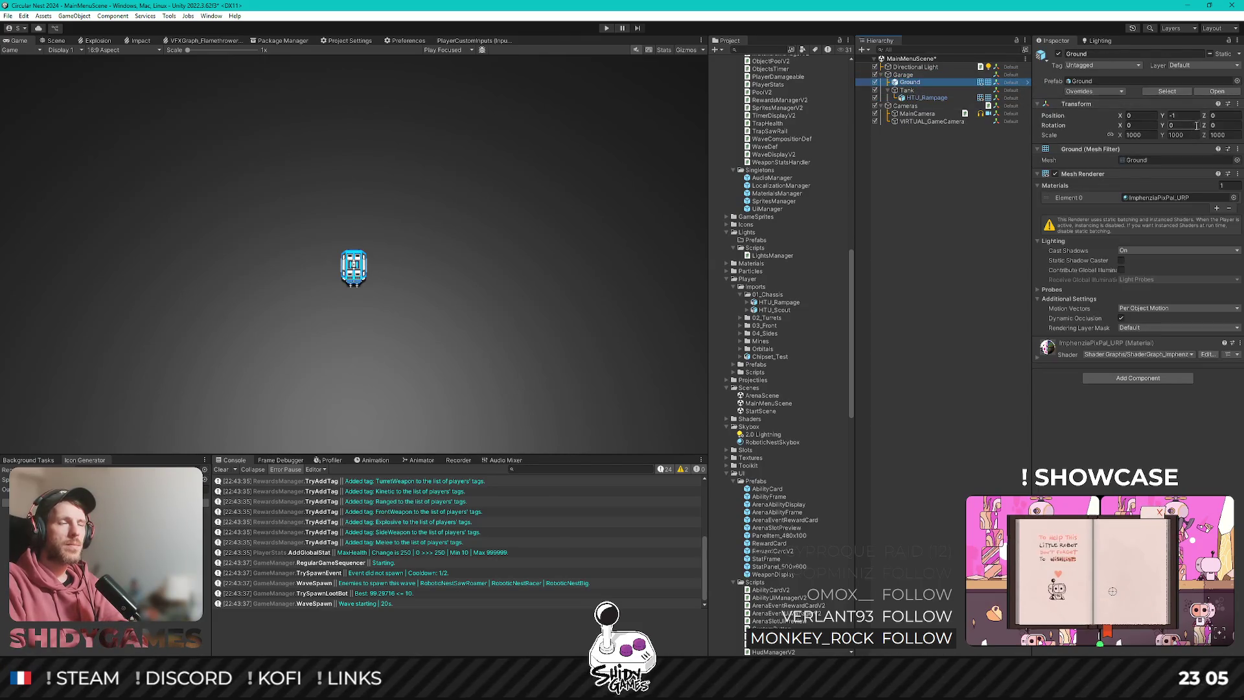
key(Down)
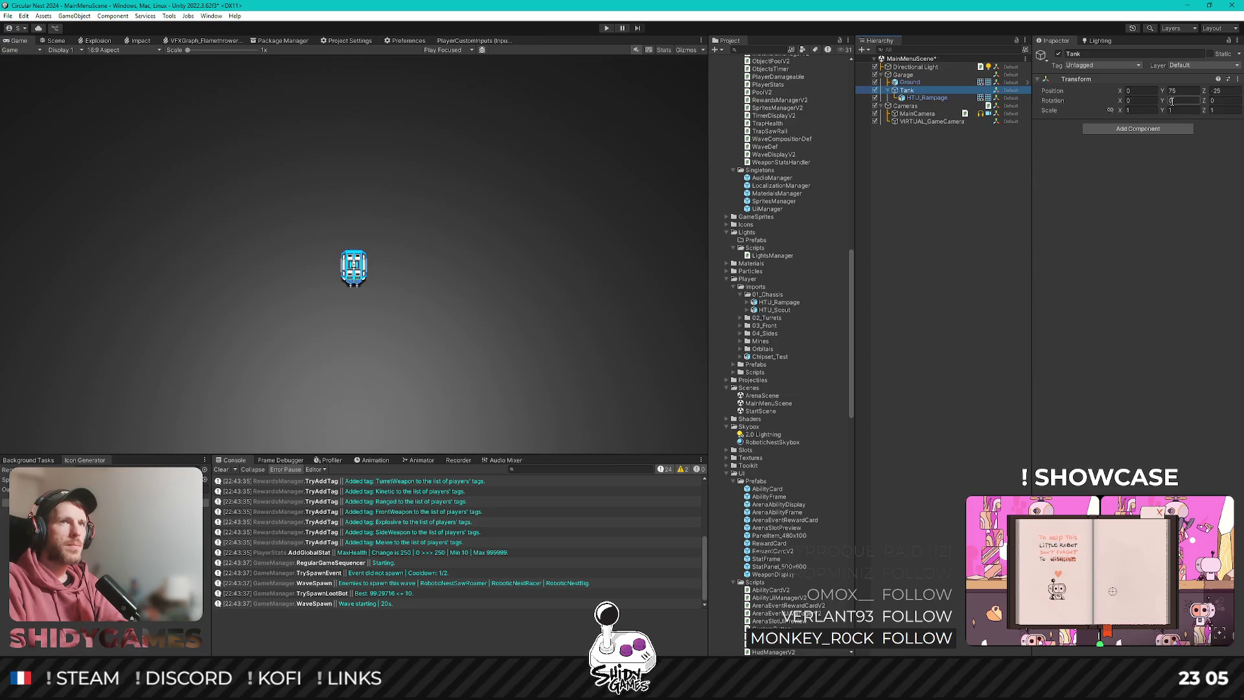
click(1183, 91)
text(0)
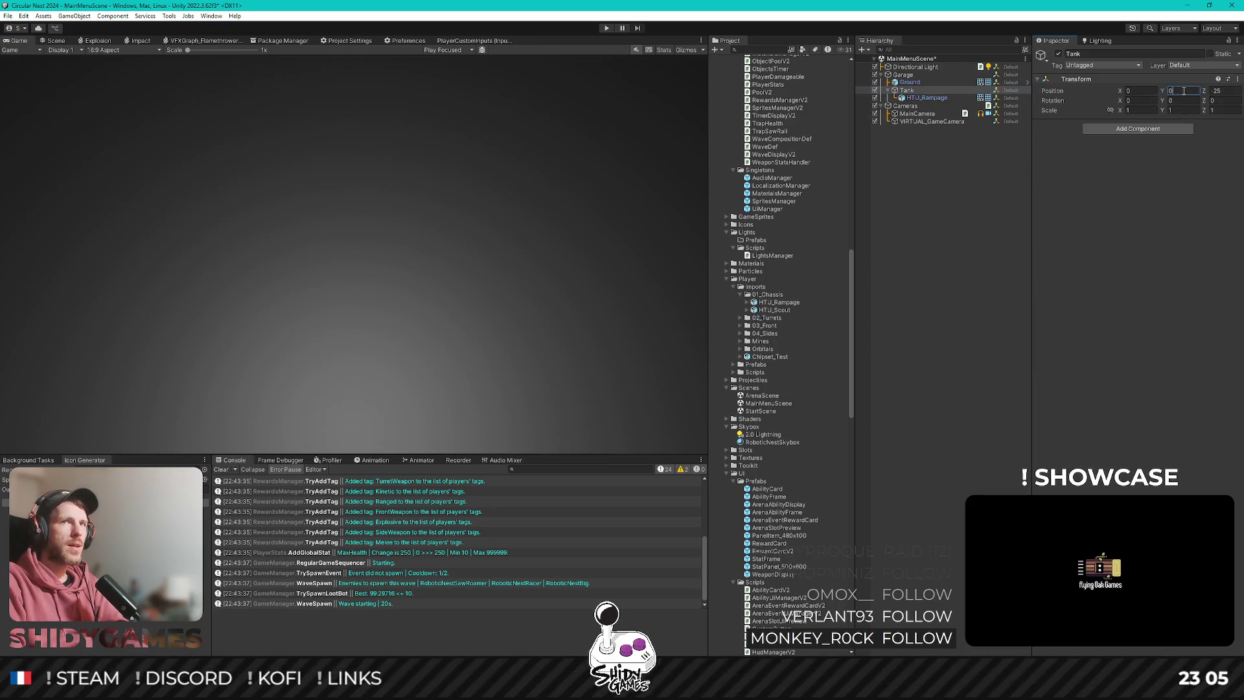
click(1230, 92)
text(0)
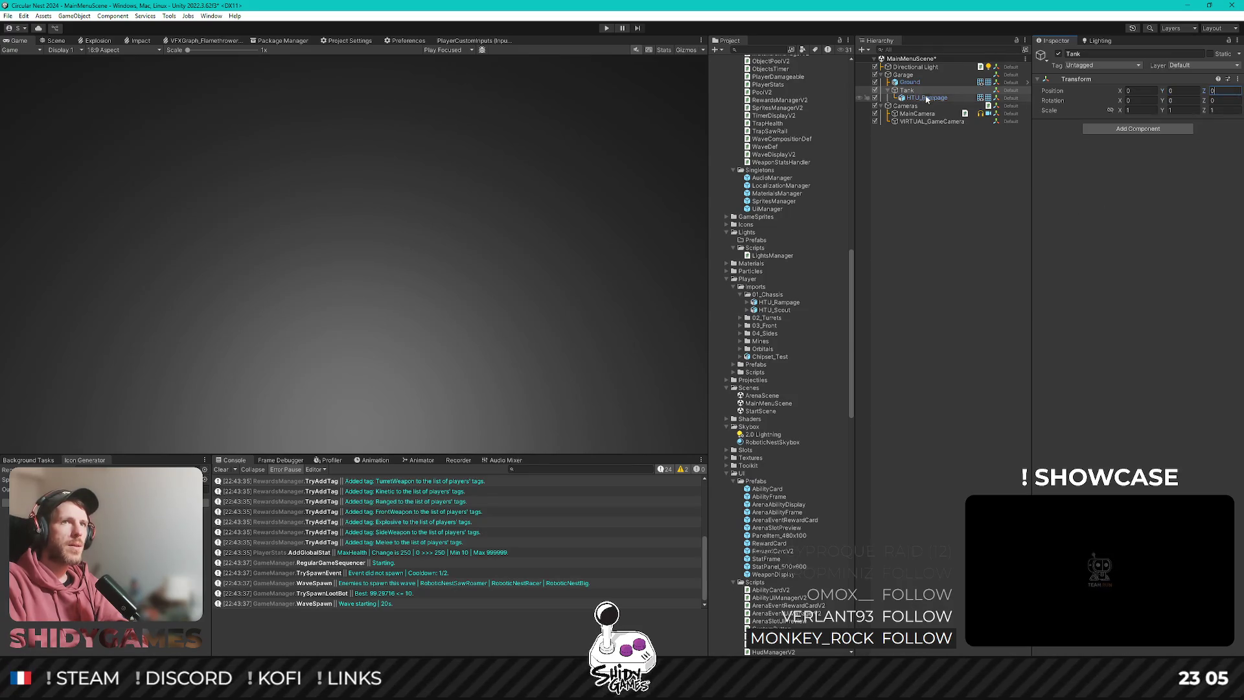
Zero the HTU_Rampage chassis Position Y and Z.
click(915, 97)
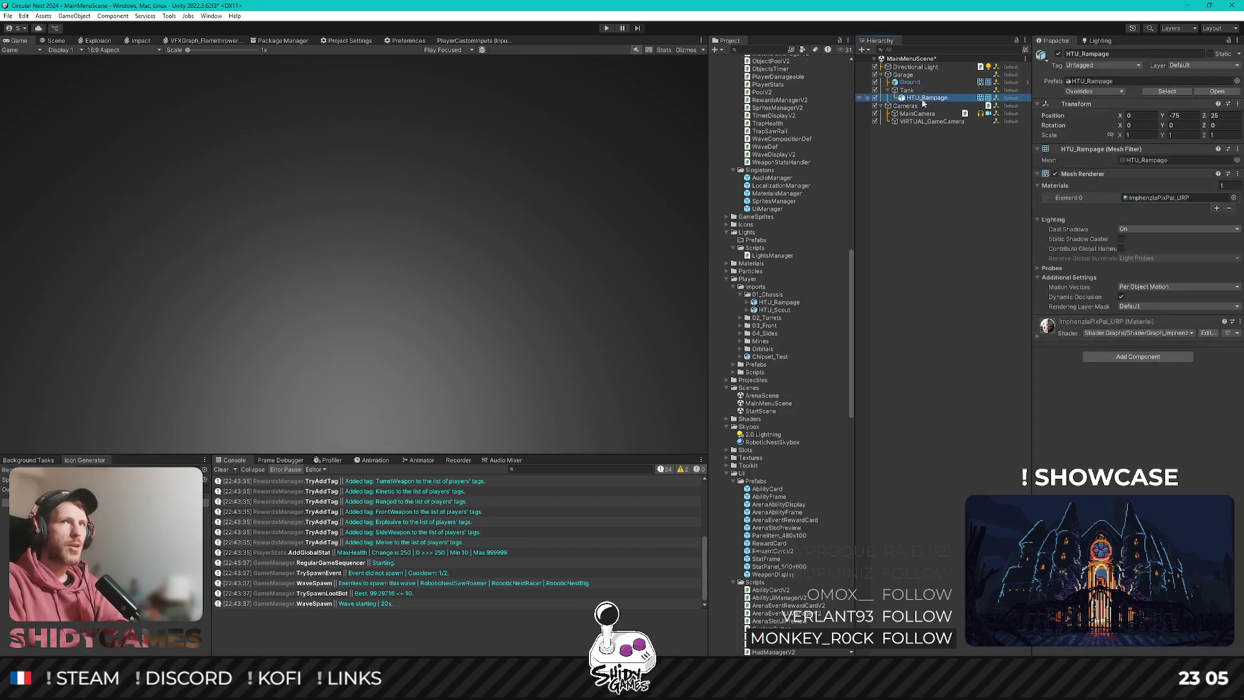
click(1182, 115)
text(0)
key(Tab)
text(0)
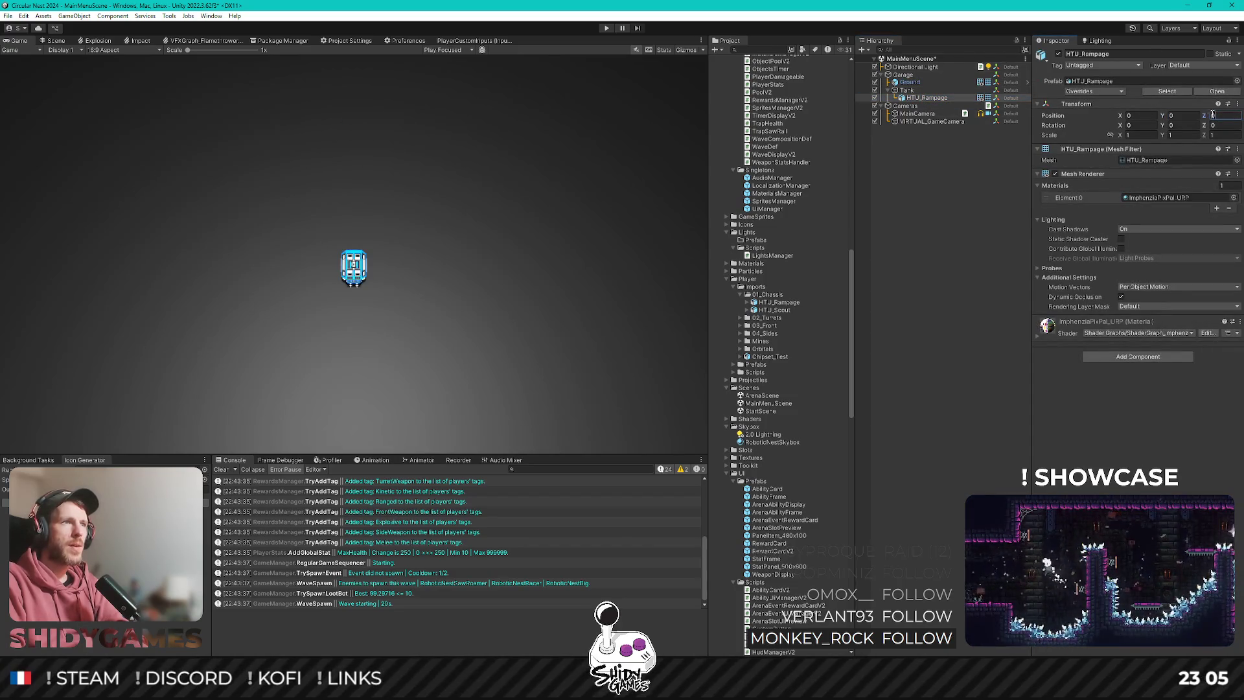
click(910, 93)
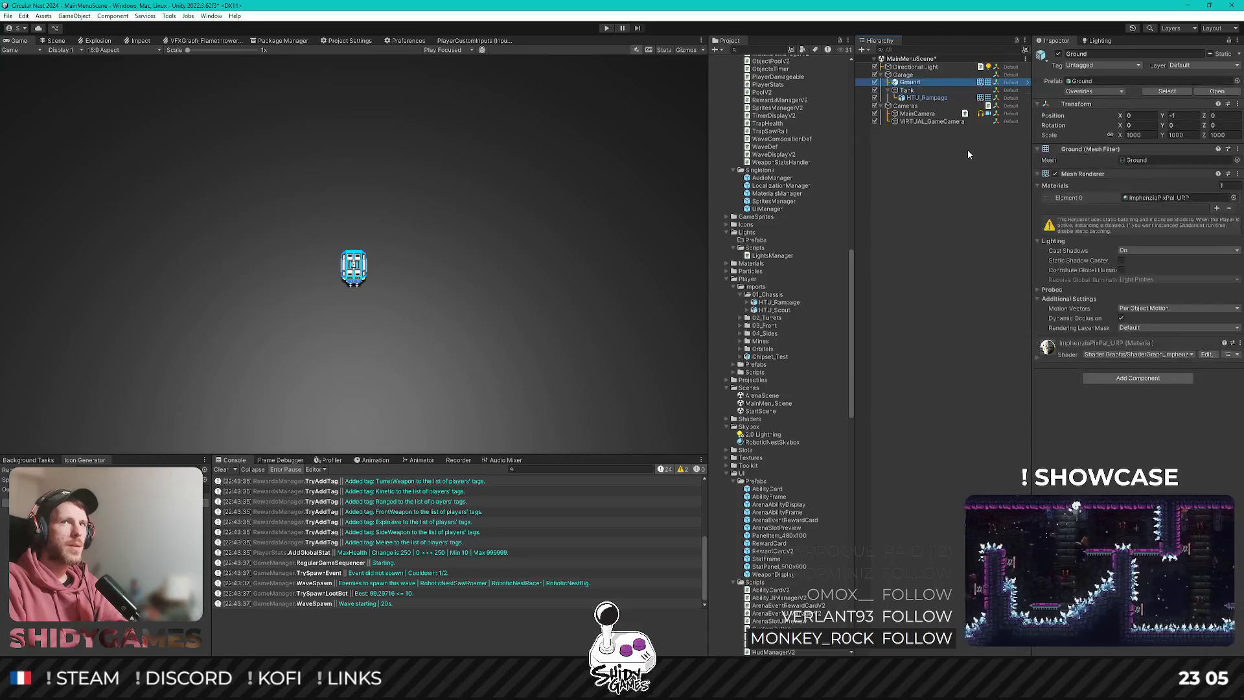
key(Down)
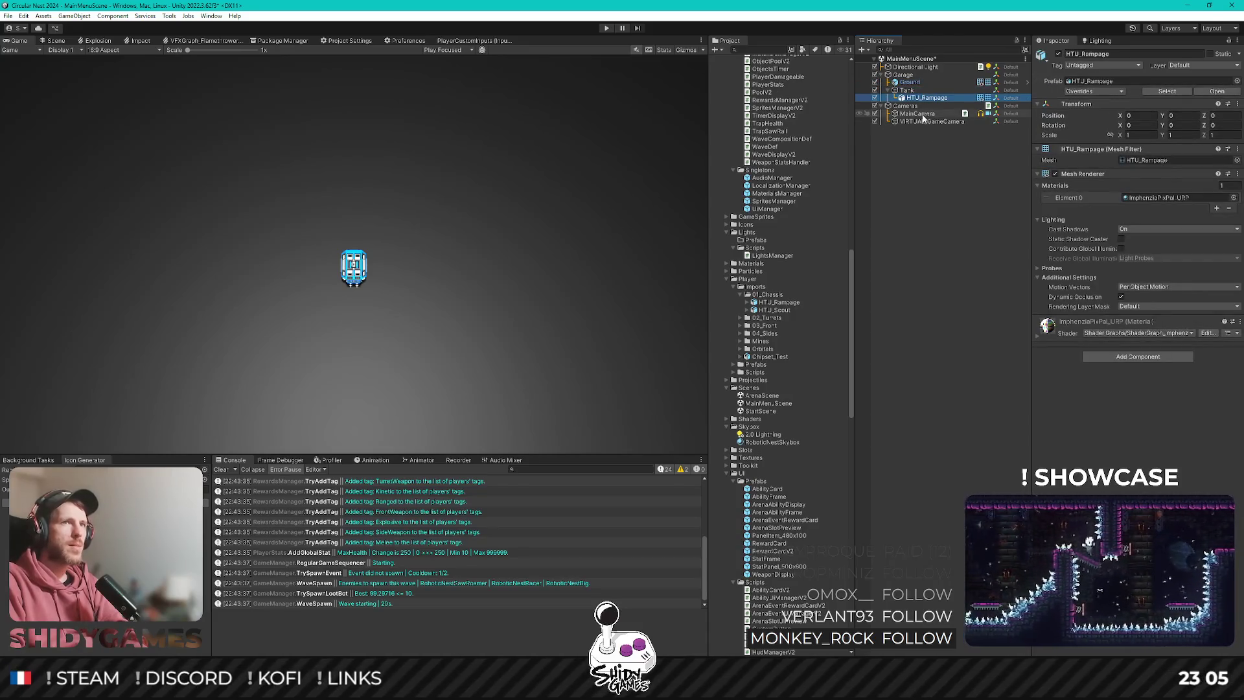
click(923, 122)
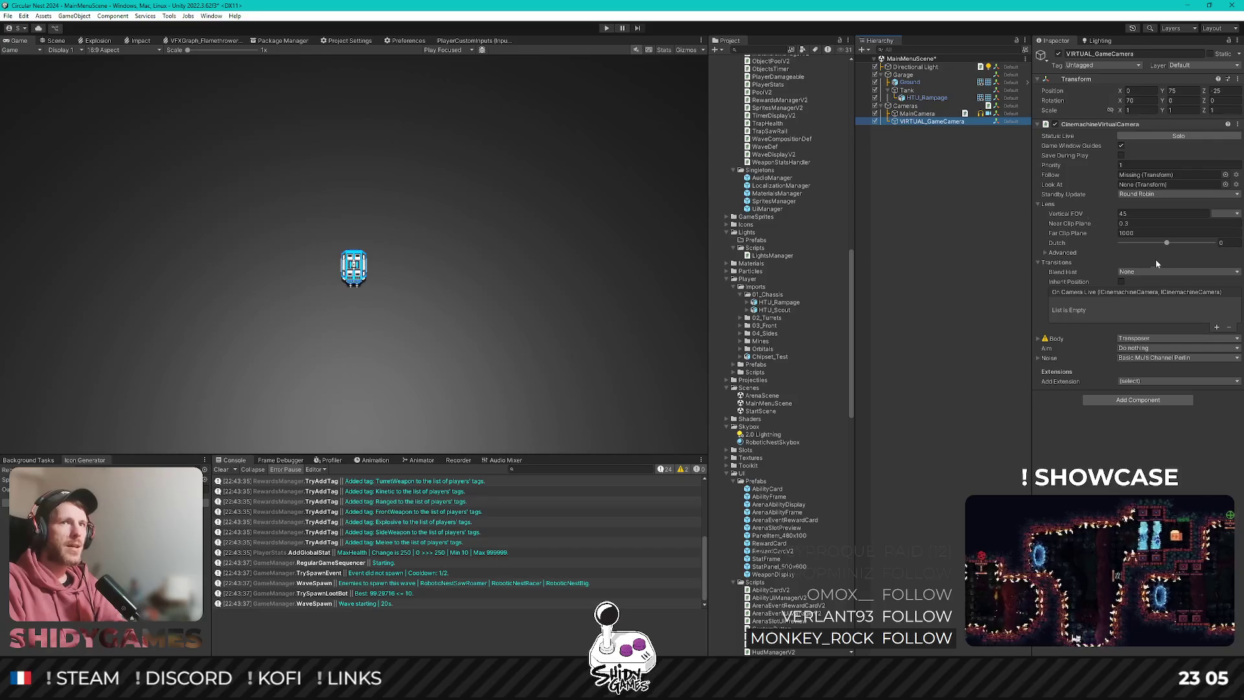
Assign Tank to the virtual camera's Follow and Look At, with Follow Offset Y 34.4.
mouse_move(906, 91)
mouse_down()
mouse_move(1150, 219)
mouse_move(1150, 176)
mouse_up()
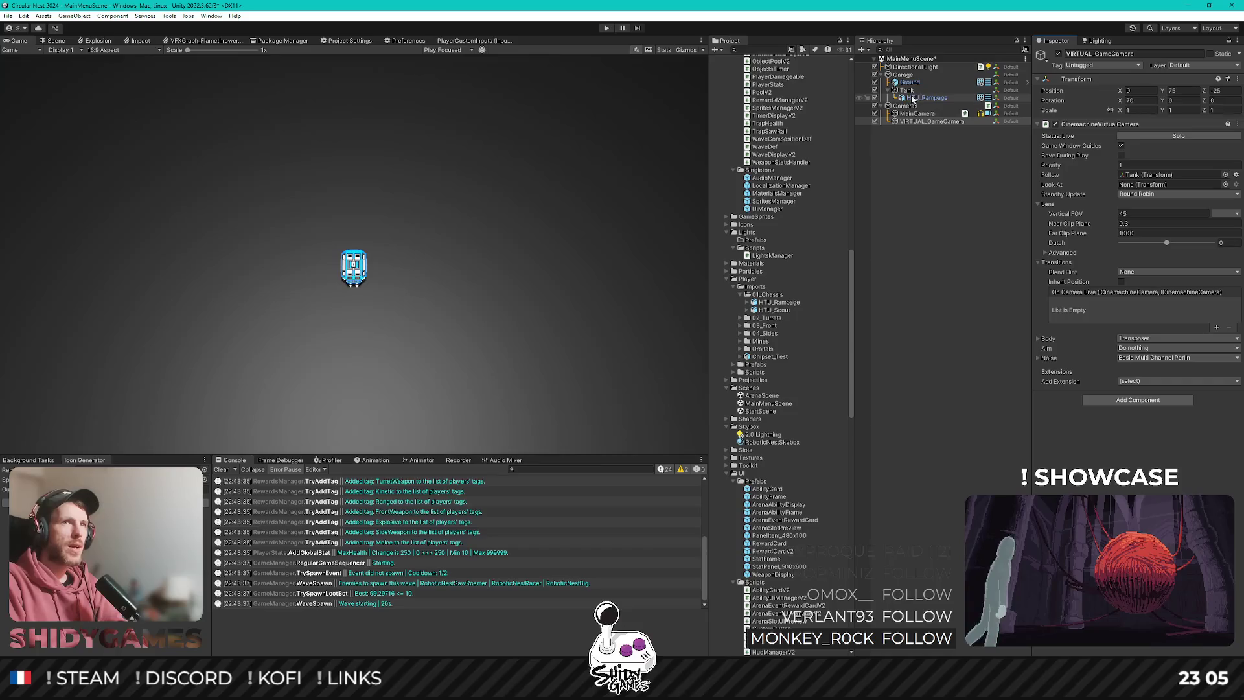
drag(905, 90, 1142, 184)
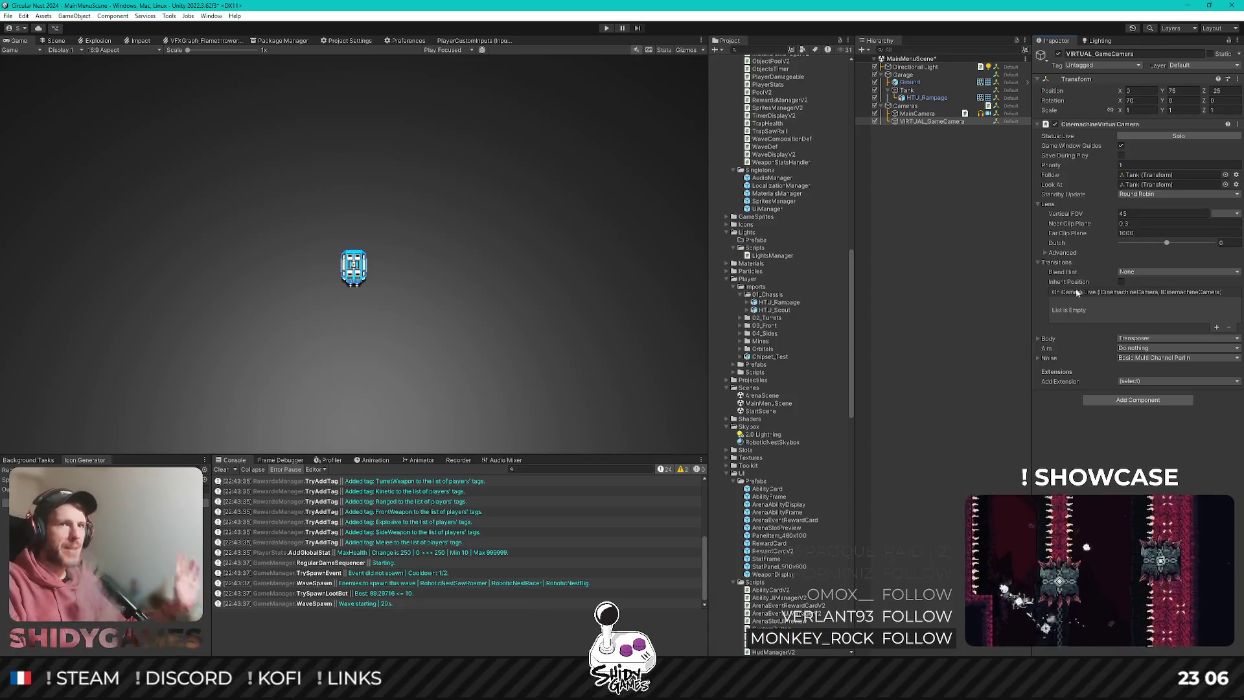
click(1046, 252)
click(1045, 252)
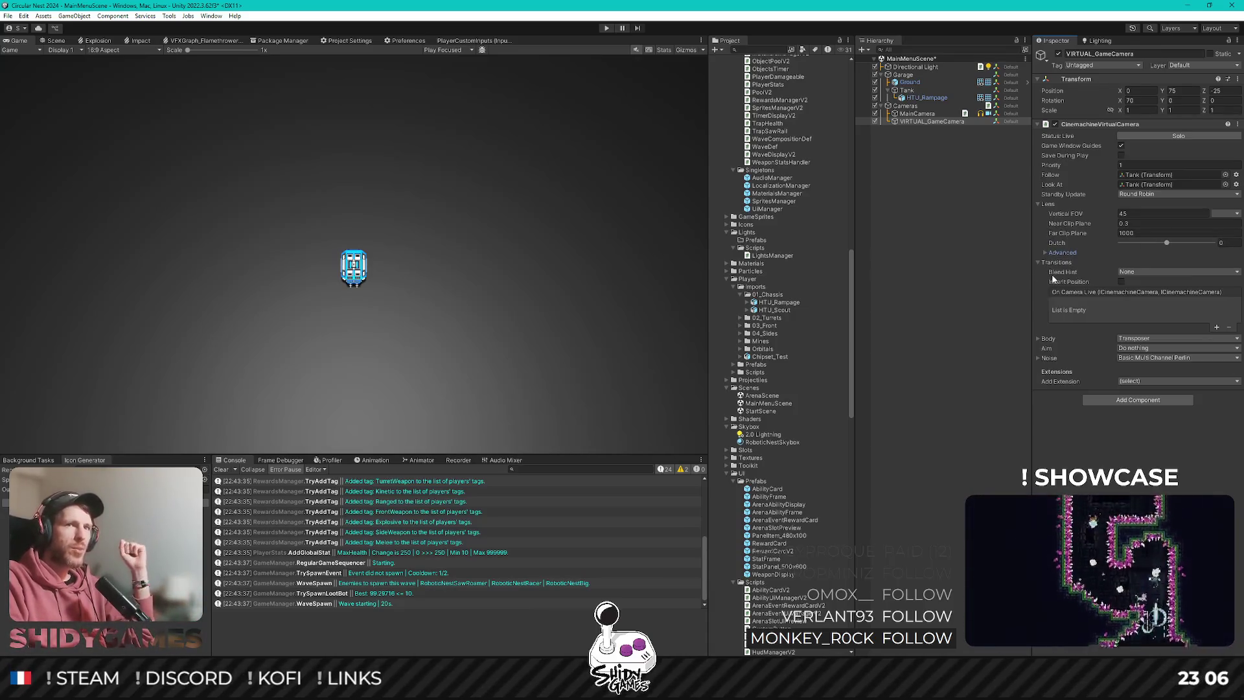
click(1037, 339)
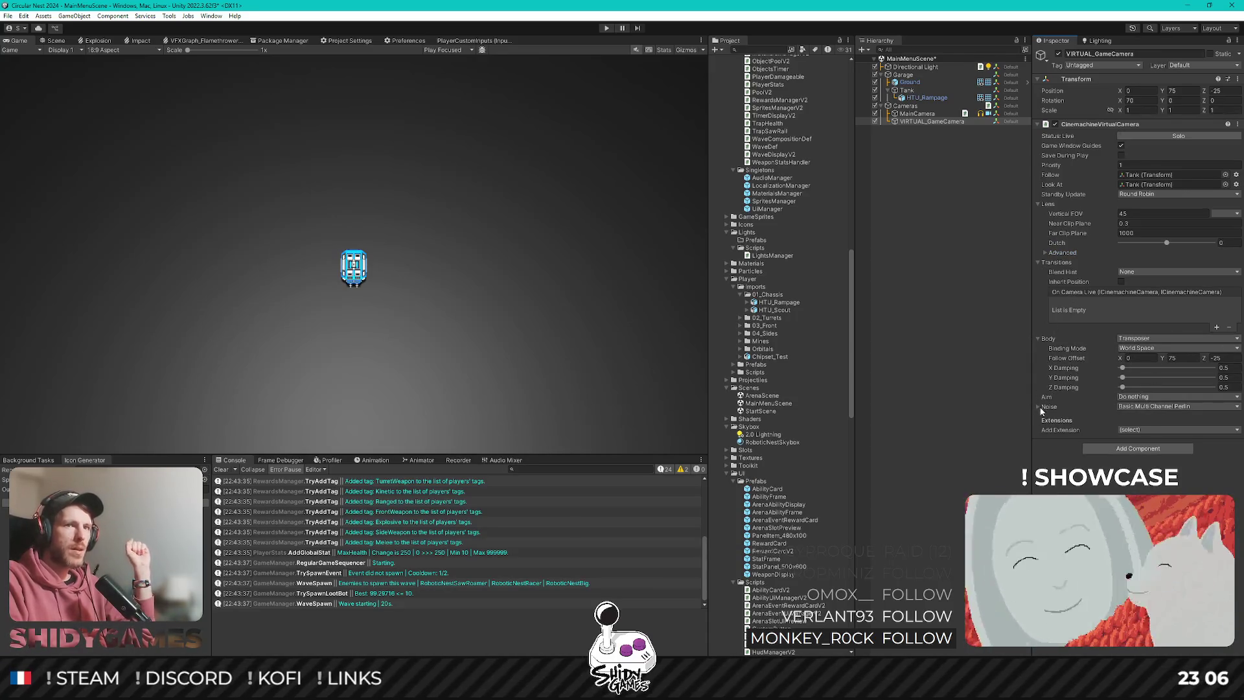
mouse_move(1162, 357)
mouse_down()
mouse_move(1188, 357)
mouse_move(1032, 353)
mouse_up()
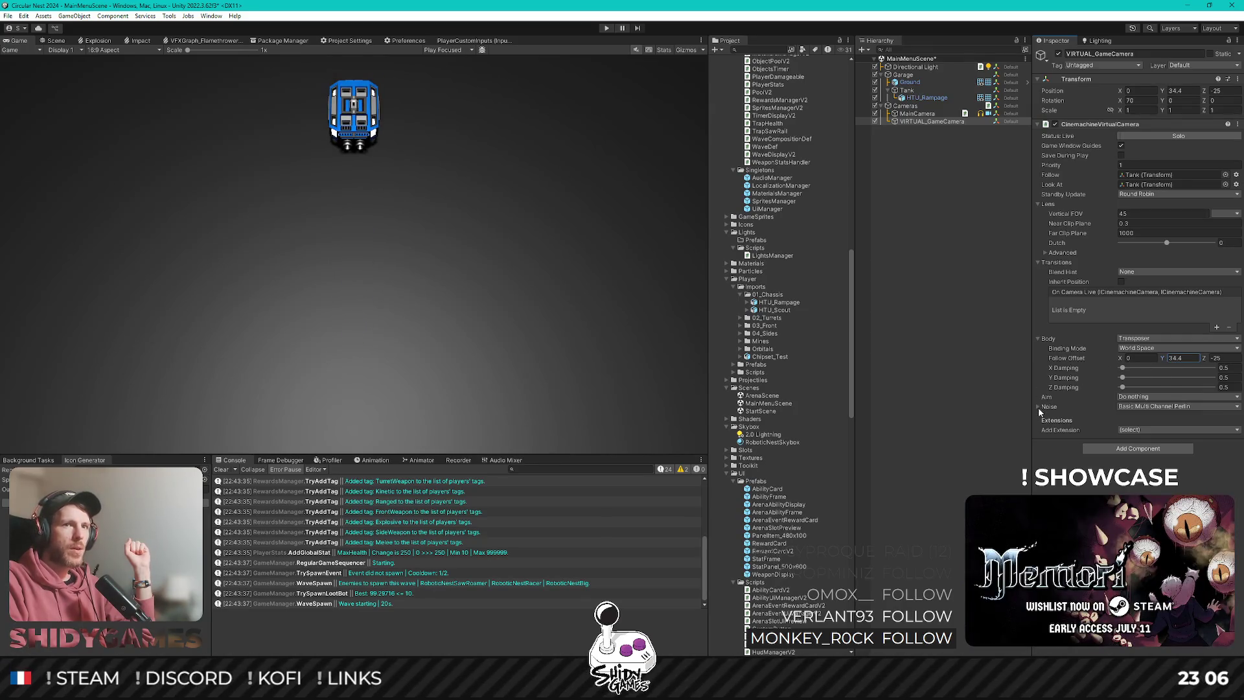
drag(1121, 387, 1150, 392)
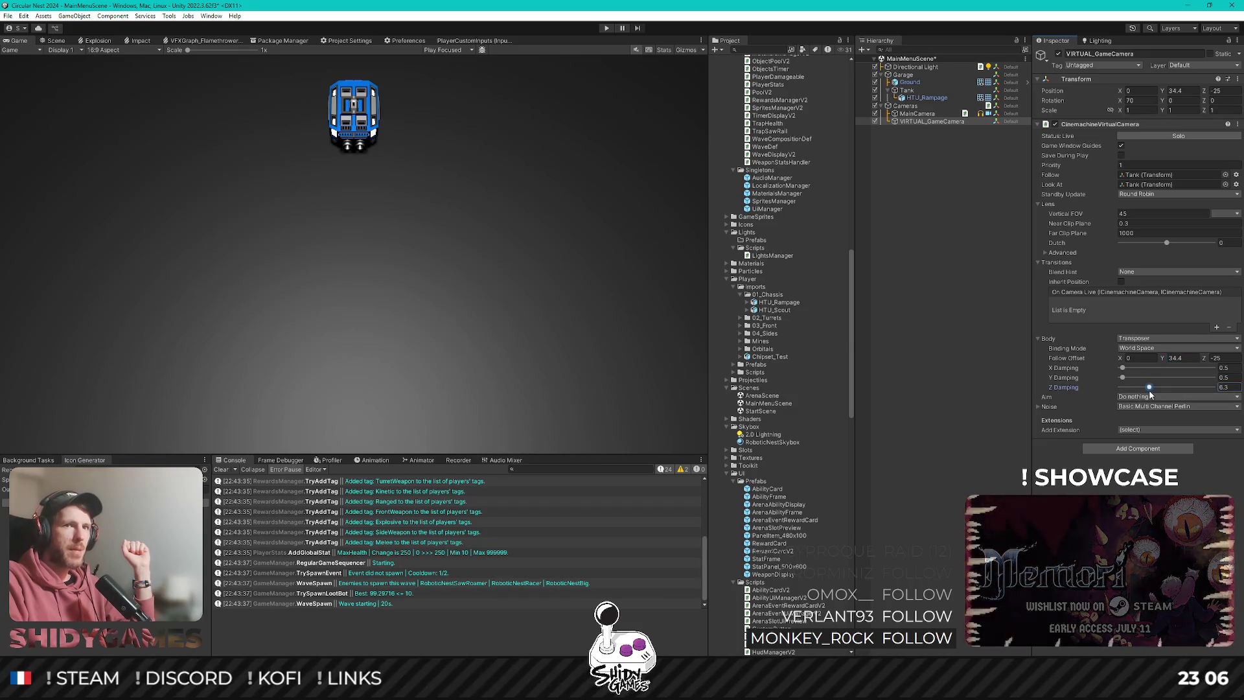
key(ctrl+z)
click(1152, 396)
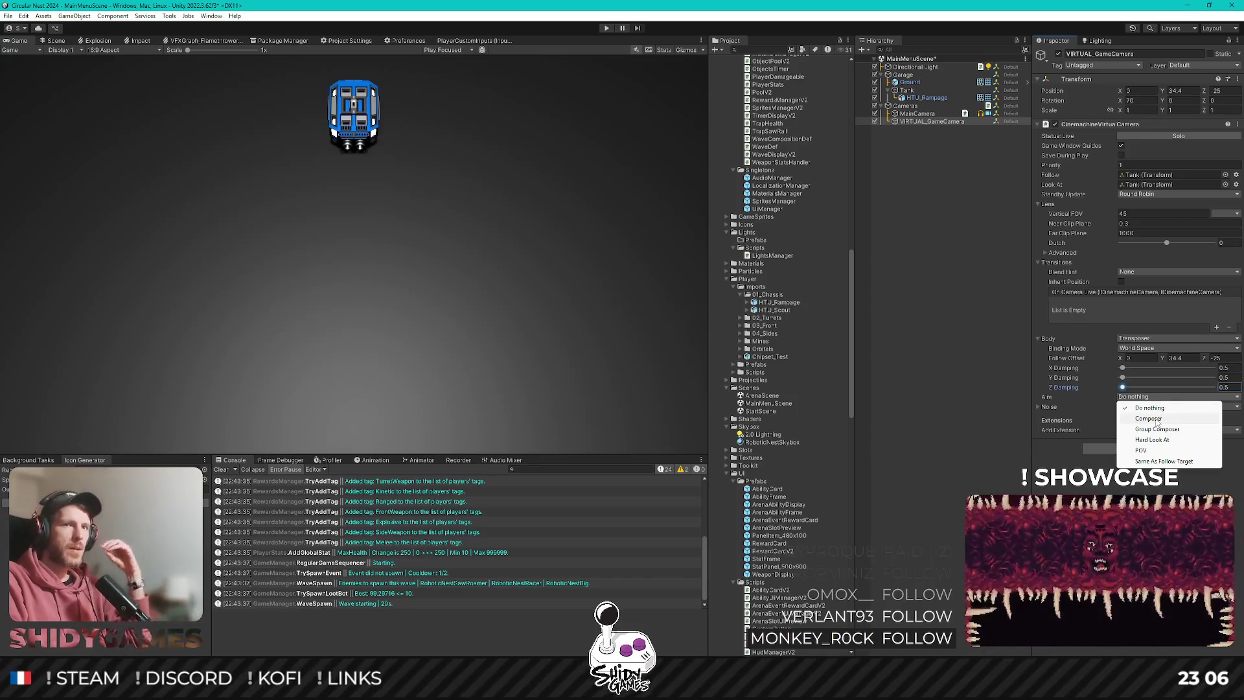
Switch Aim to Hard Look At and trial follow offset Z values up to 26.4.
click(1160, 439)
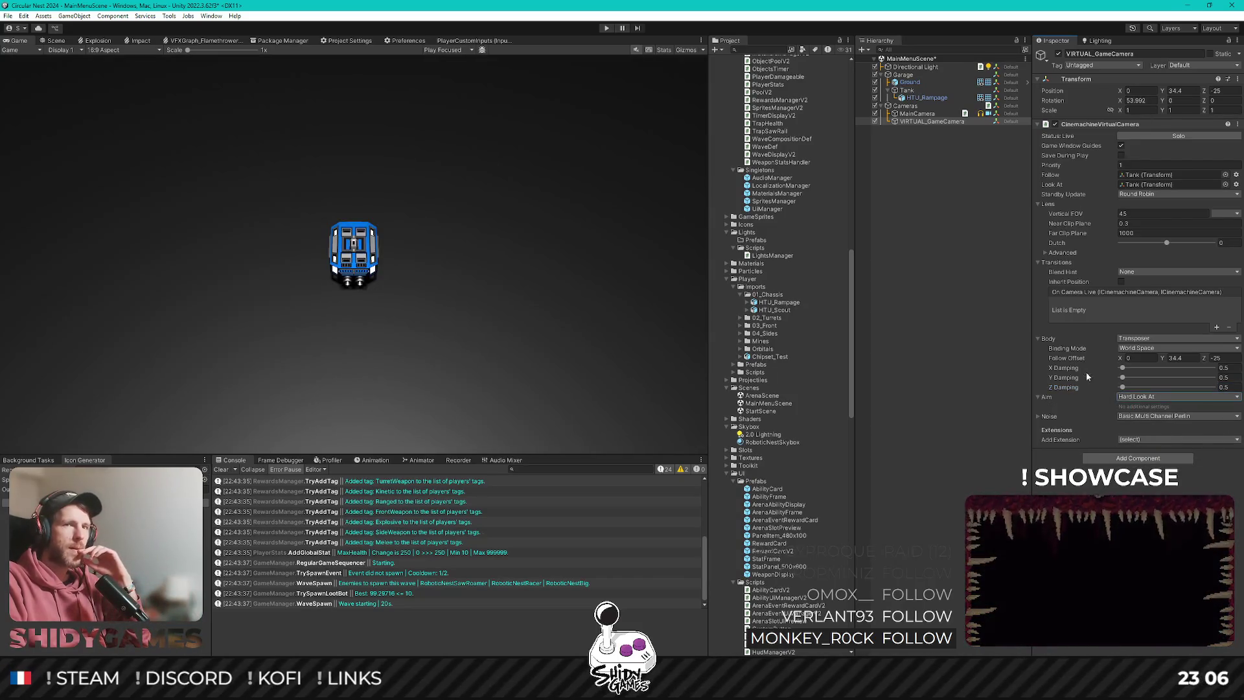
mouse_move(1164, 363)
mouse_down()
mouse_move(1182, 359)
mouse_move(1157, 364)
mouse_up()
key(Tab)
text(-5)
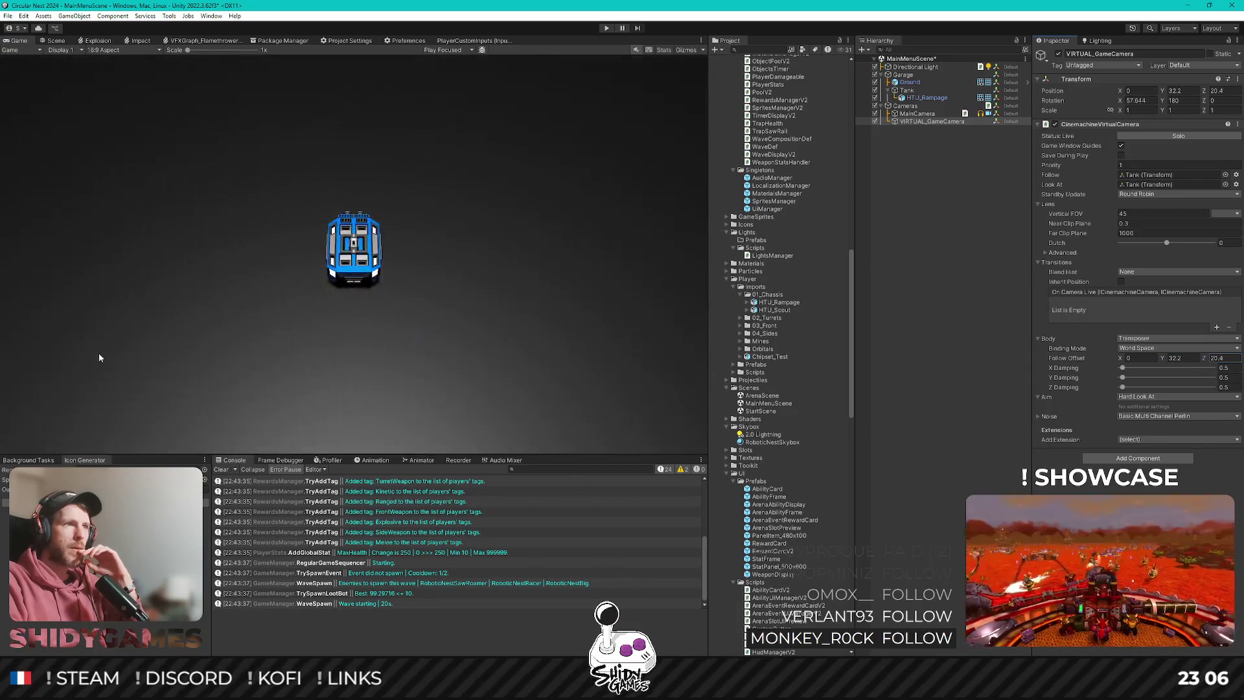
key(BackSpace)
key(BackSpace)
text(18.5)
key(BackSpace)
key(BackSpace)
key(BackSpace)
text(26.4)
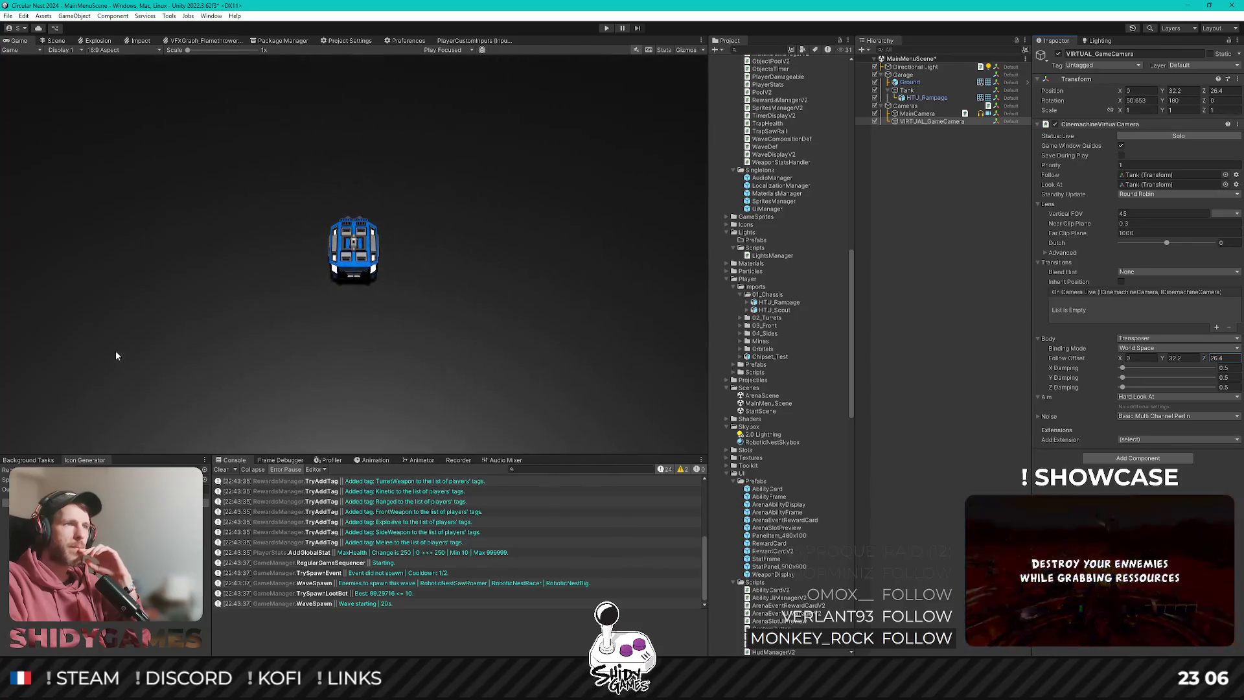
Angle the camera sideways, trying follow offset Z 1 and Y 16.2.
drag(1120, 361, 1049, 350)
mouse_move(1162, 358)
mouse_down()
mouse_move(845, 354)
mouse_move(945, 346)
mouse_up()
key(Tab)
text(1)
click(1179, 358)
text(23)
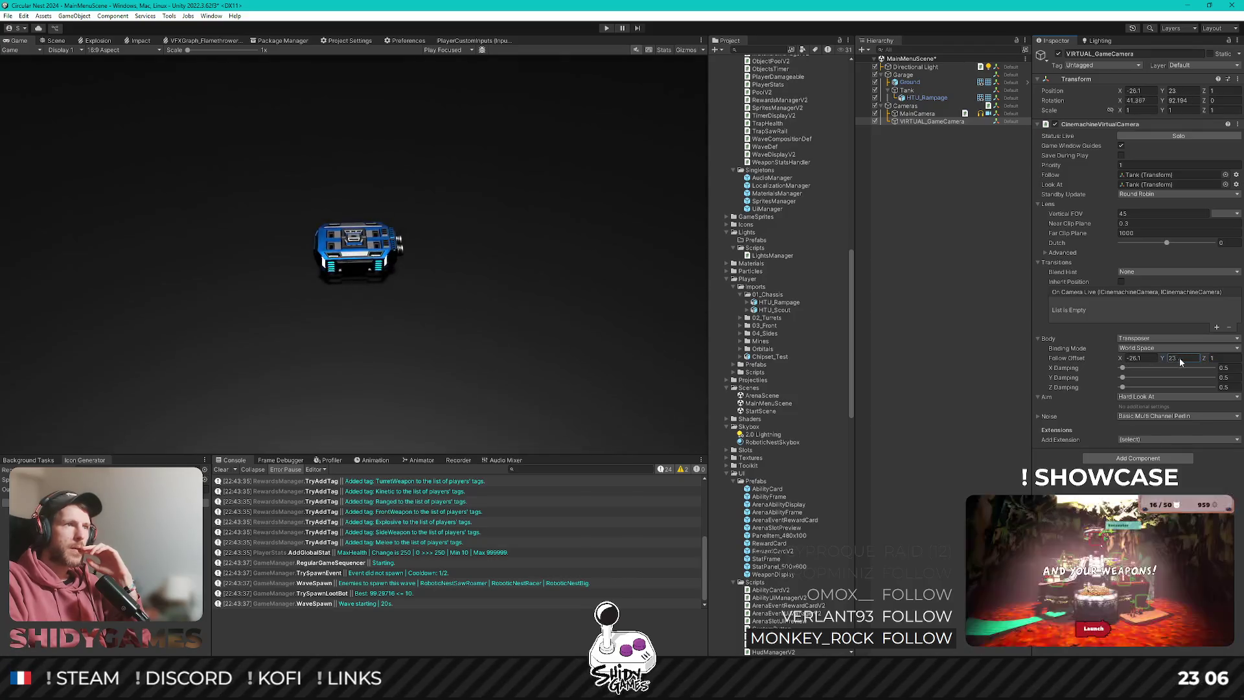
key(BackSpace)
key(BackSpace)
text(16.2)
Settle the follow offset at X -10, Y 8.7, Z 10, then try a Dutch angle.
click(1134, 358)
text(-29)
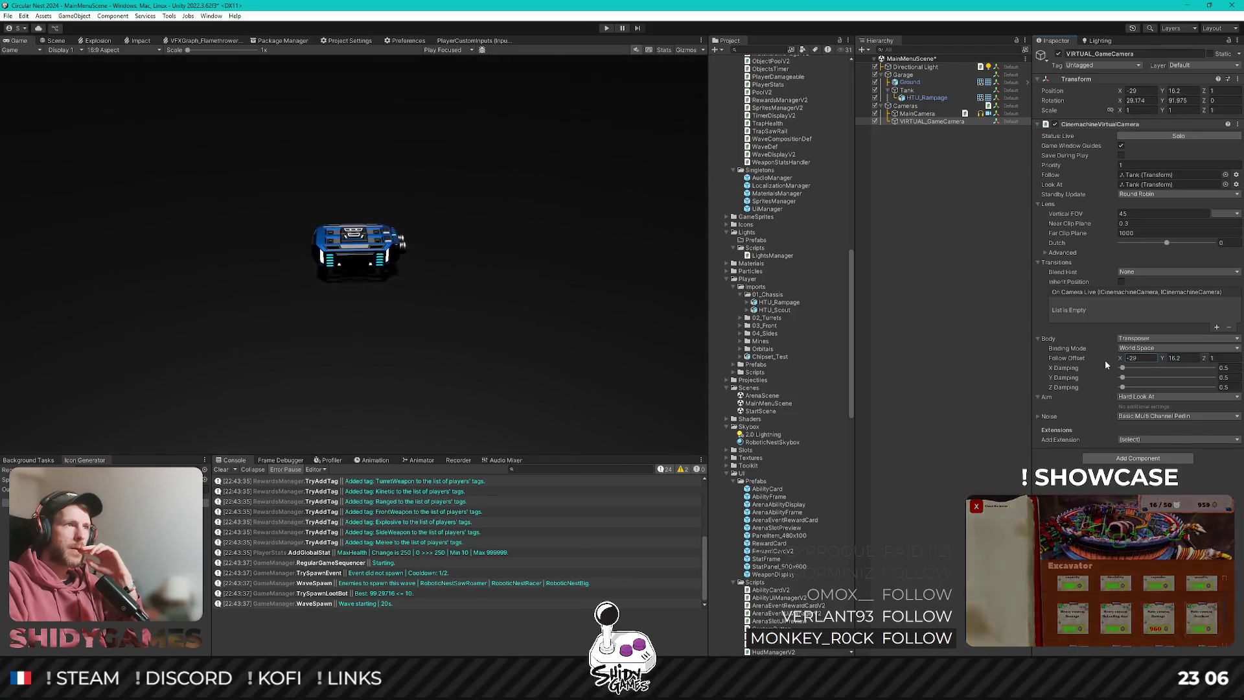
key(BackSpace)
key(BackSpace)
text(10)
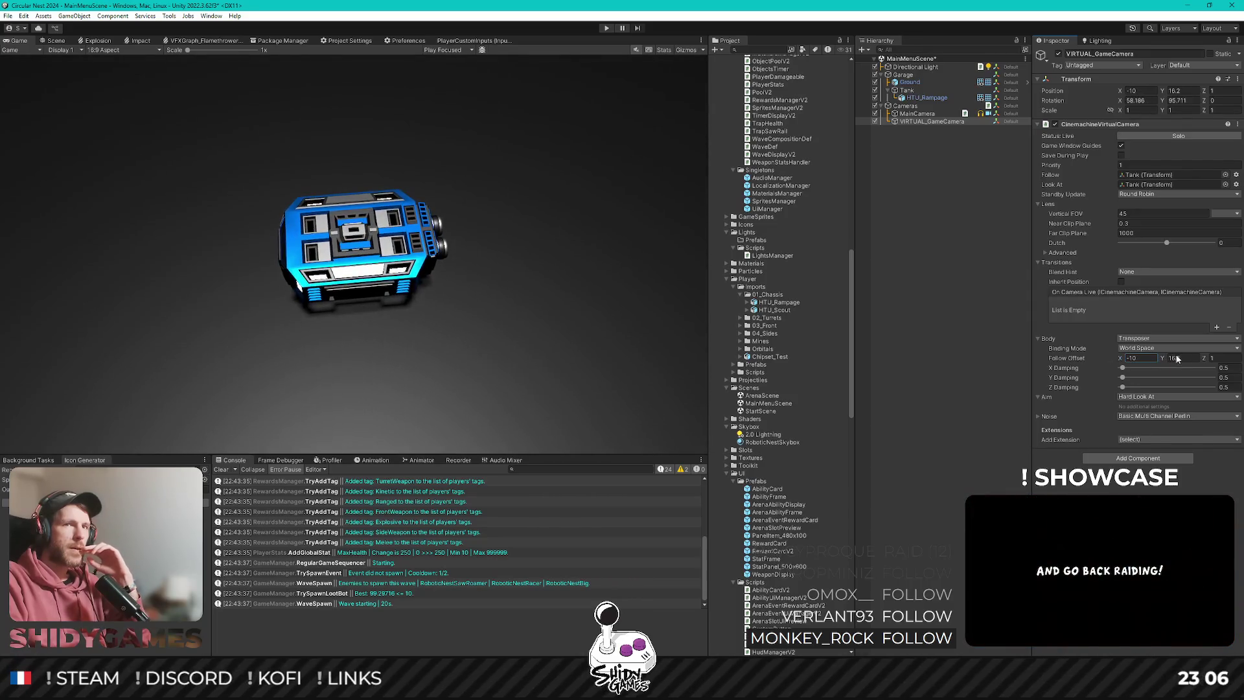
click(1169, 358)
text(8.7)
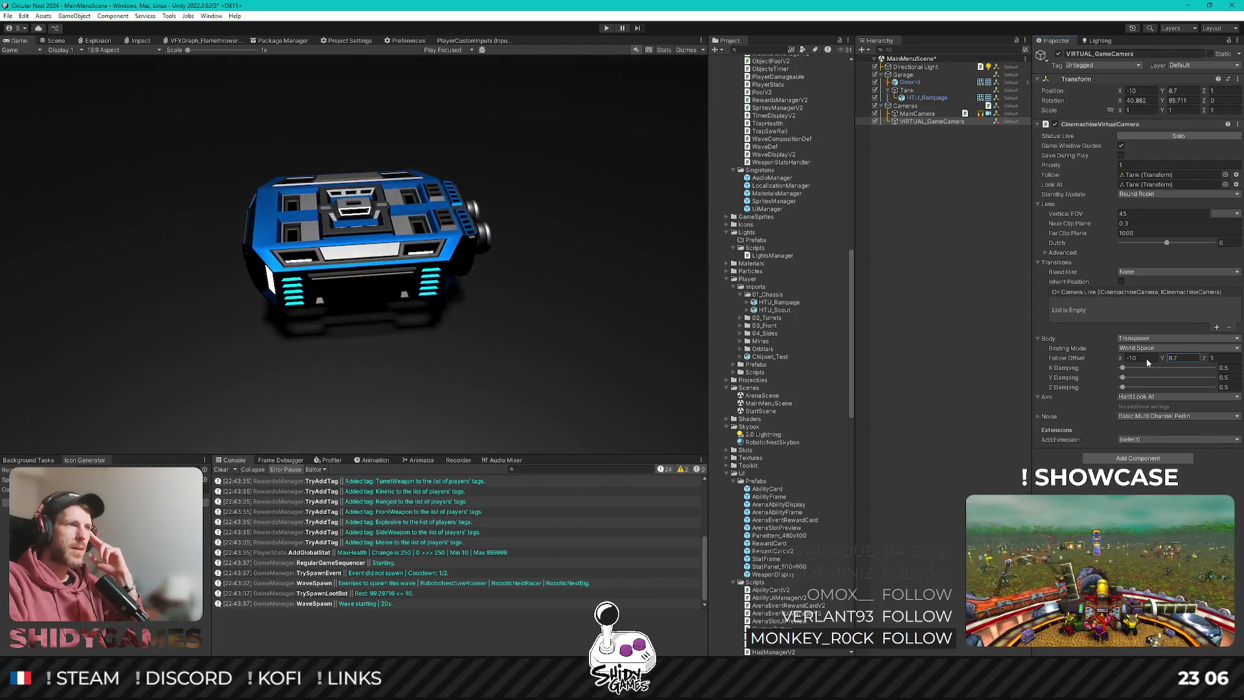
click(1216, 358)
text(5.6)
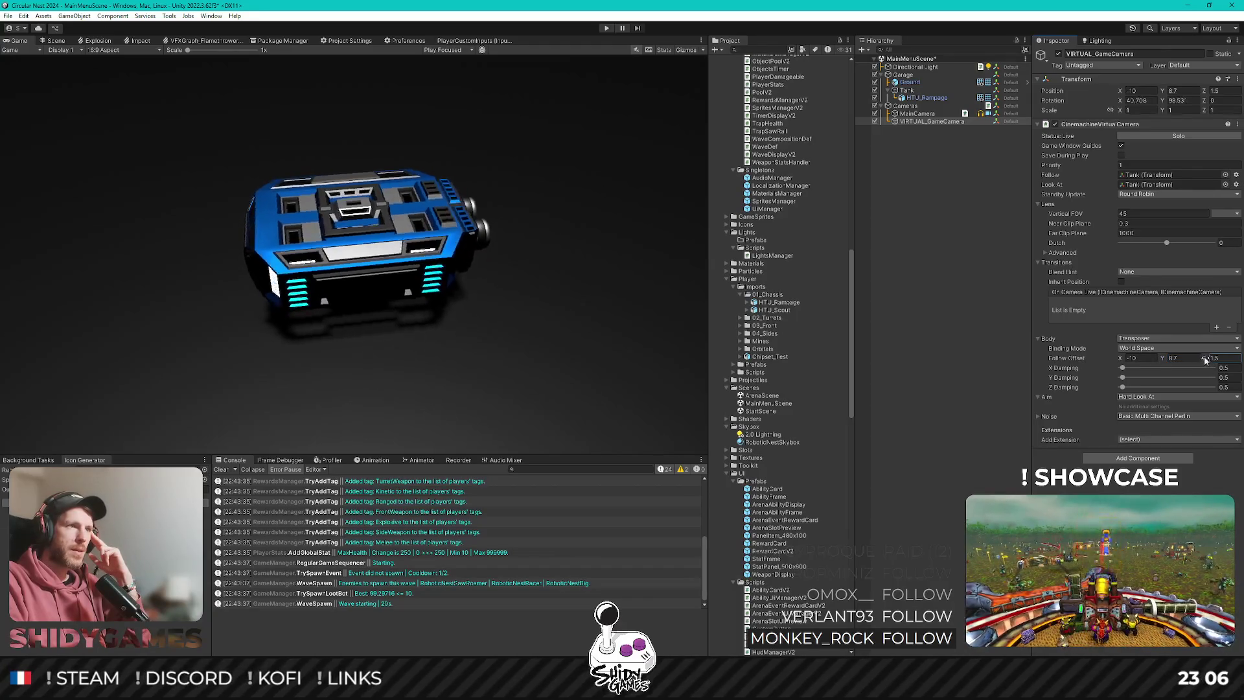
key(BackSpace)
key(BackSpace)
key(BackSpace)
text(8.6)
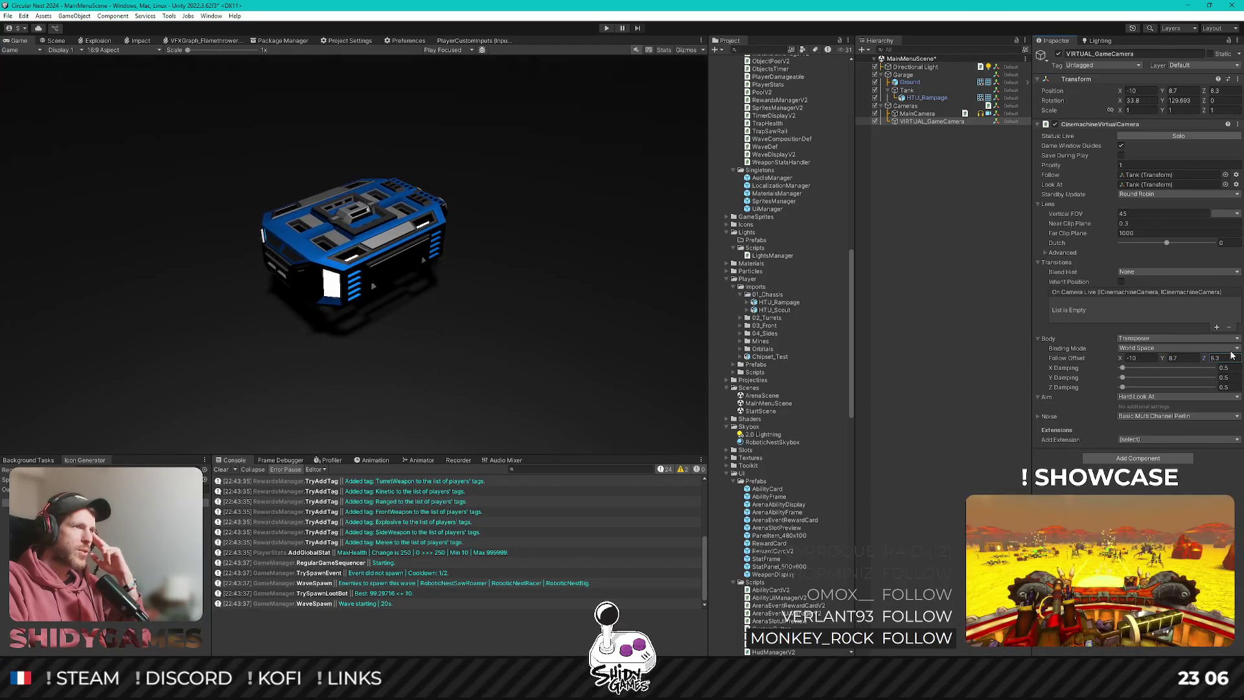
key(BackSpace)
key(BackSpace)
key(BackSpace)
text(10)
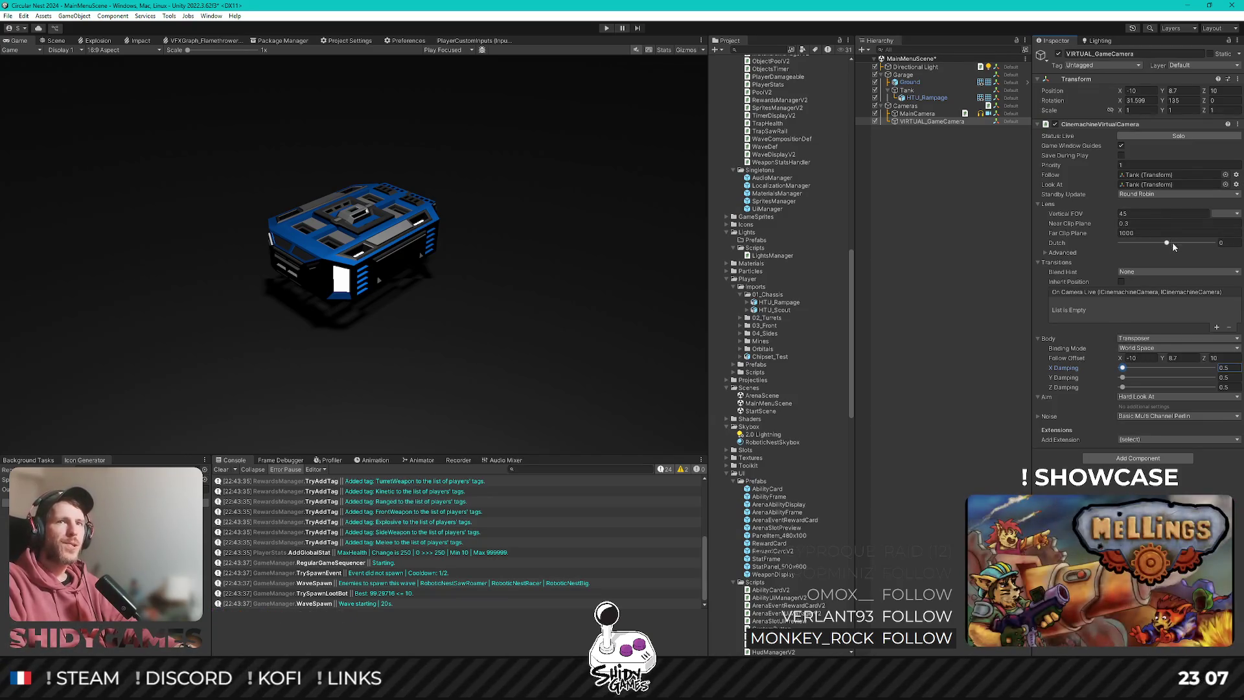
mouse_move(1167, 244)
mouse_down()
mouse_move(1111, 247)
mouse_move(1216, 247)
mouse_move(1140, 245)
mouse_move(1195, 237)
mouse_move(1166, 244)
mouse_up()
click(1044, 252)
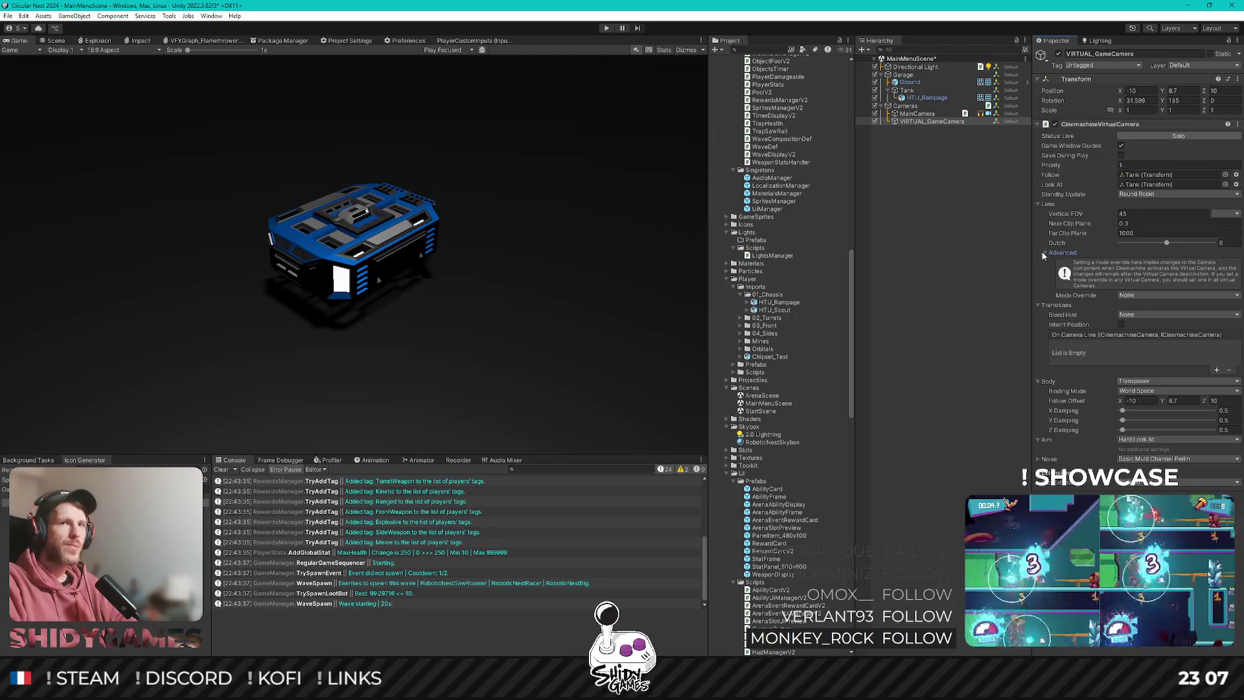
click(1137, 295)
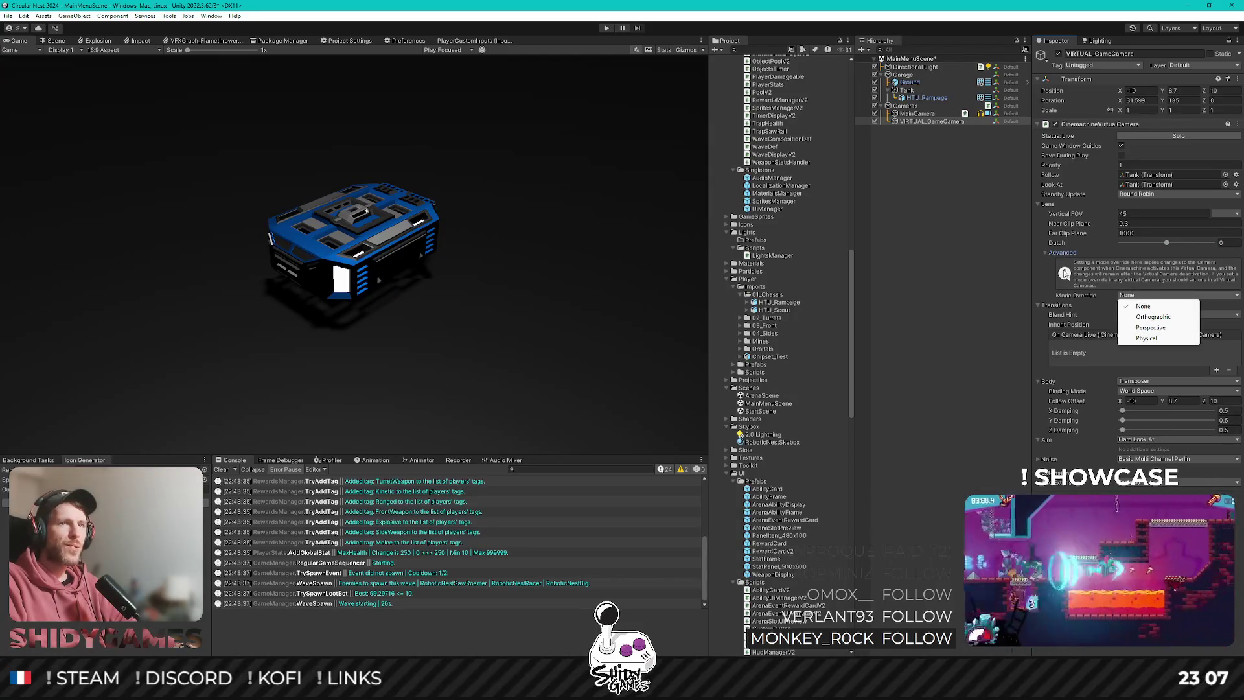
click(1047, 253)
click(1047, 253)
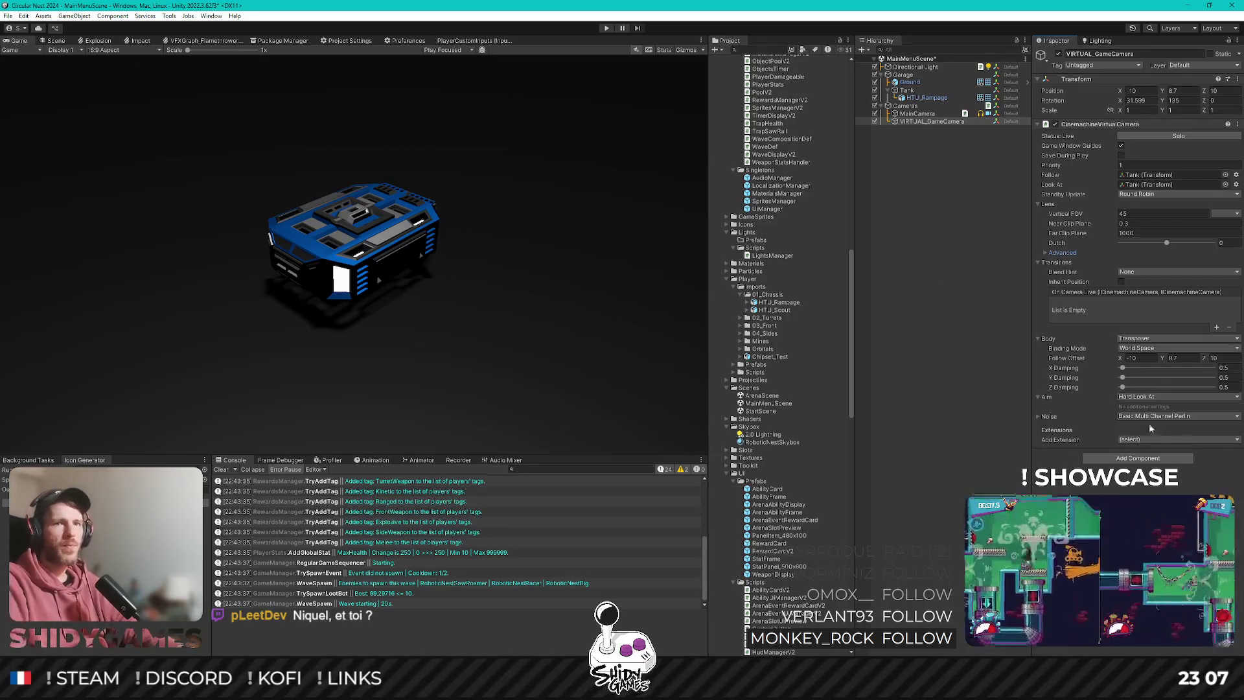
click(1152, 397)
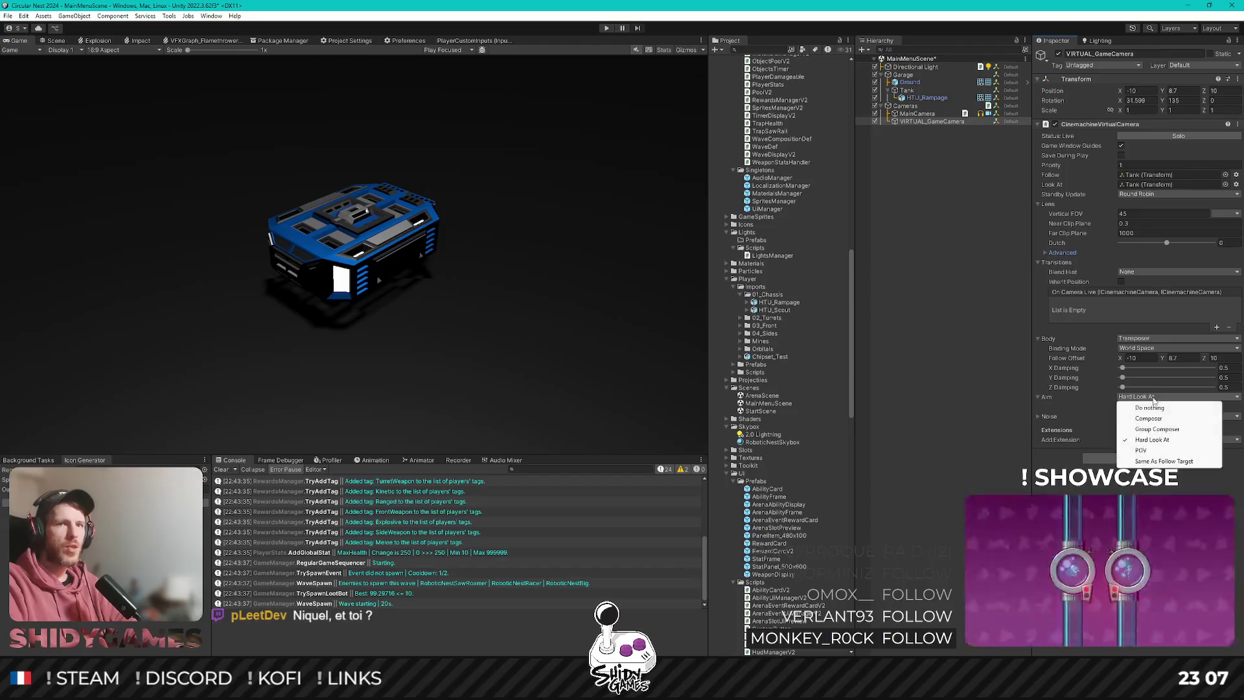
click(1153, 397)
click(1153, 397)
click(1154, 398)
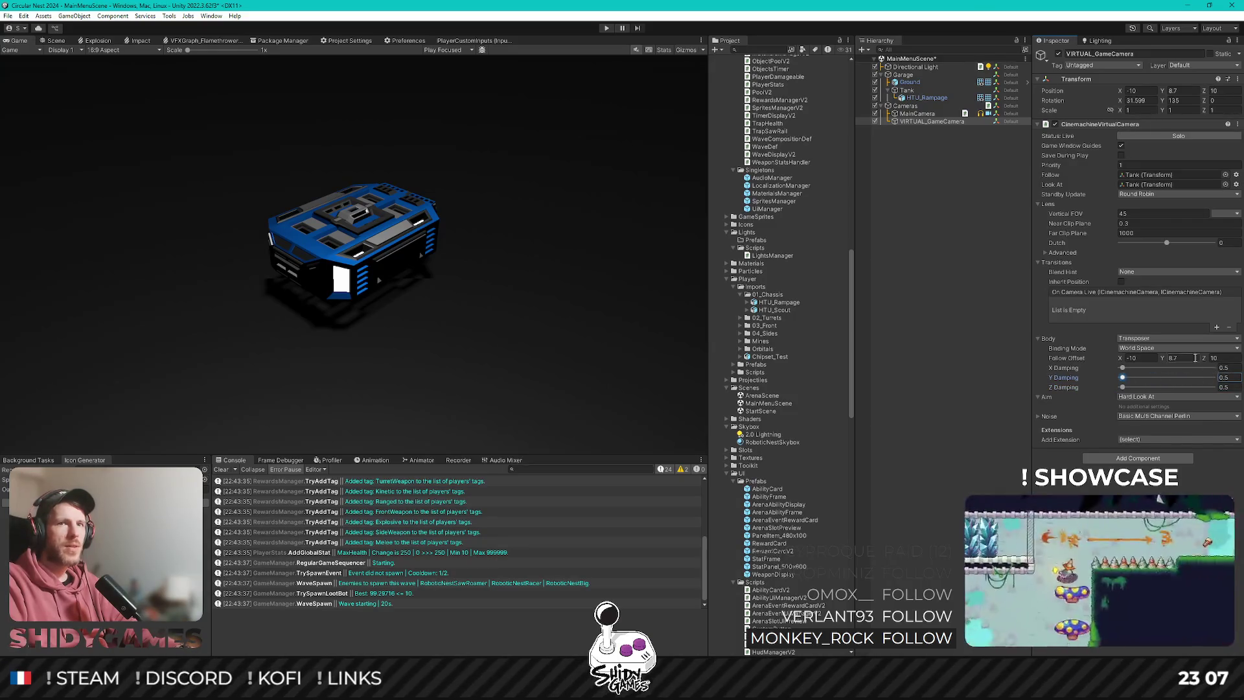
Adjust the Follow Offset by scrubbing X and Z and entering 8.4 for Y, giving about -10.06, 8.4, 10.82.
drag(1122, 361, 1120, 361)
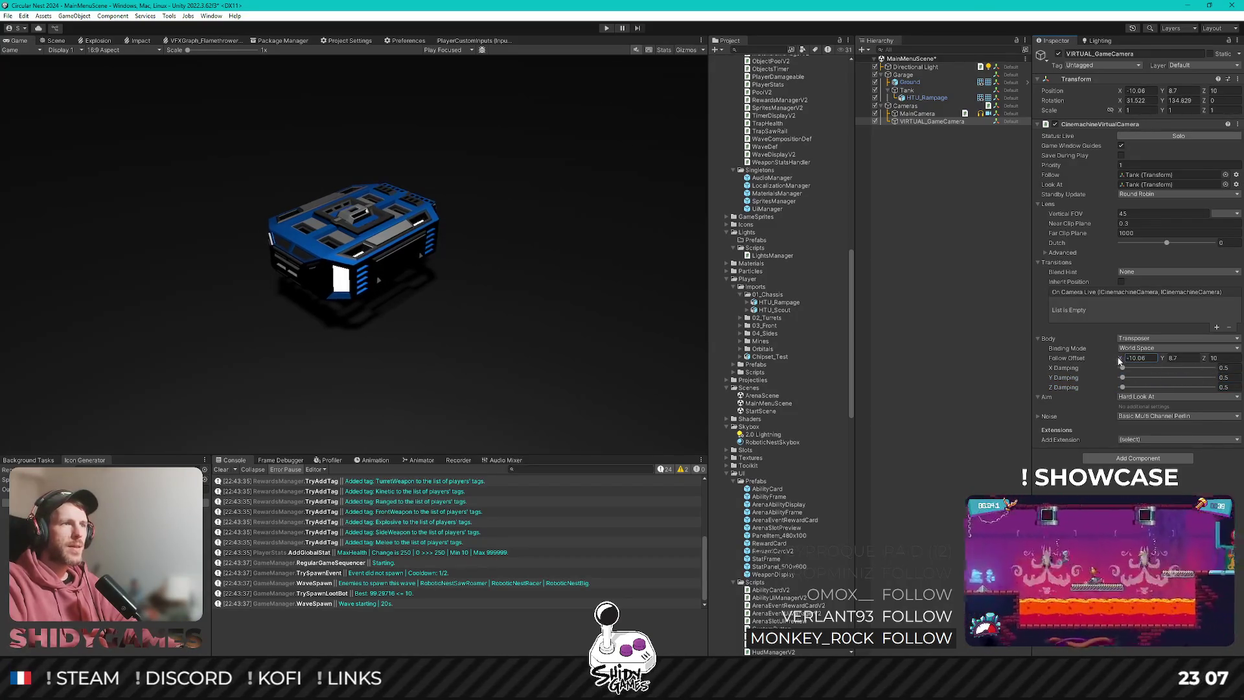
text(8.4)
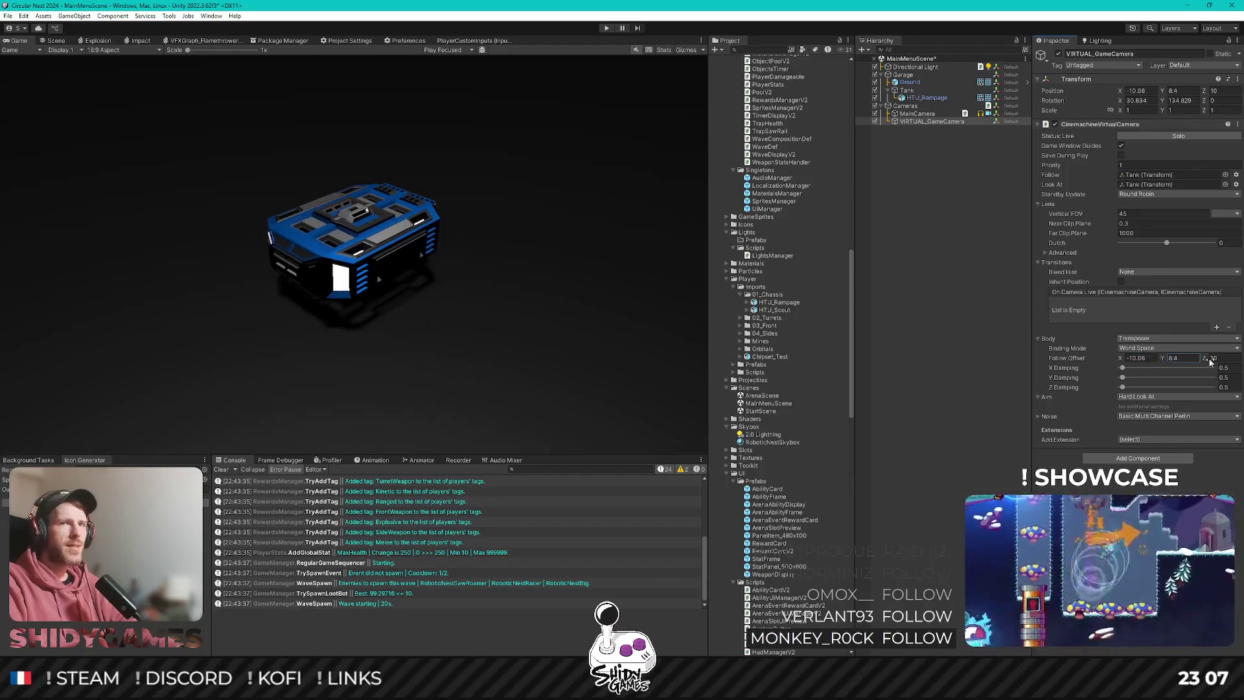
drag(1200, 362, 1205, 361)
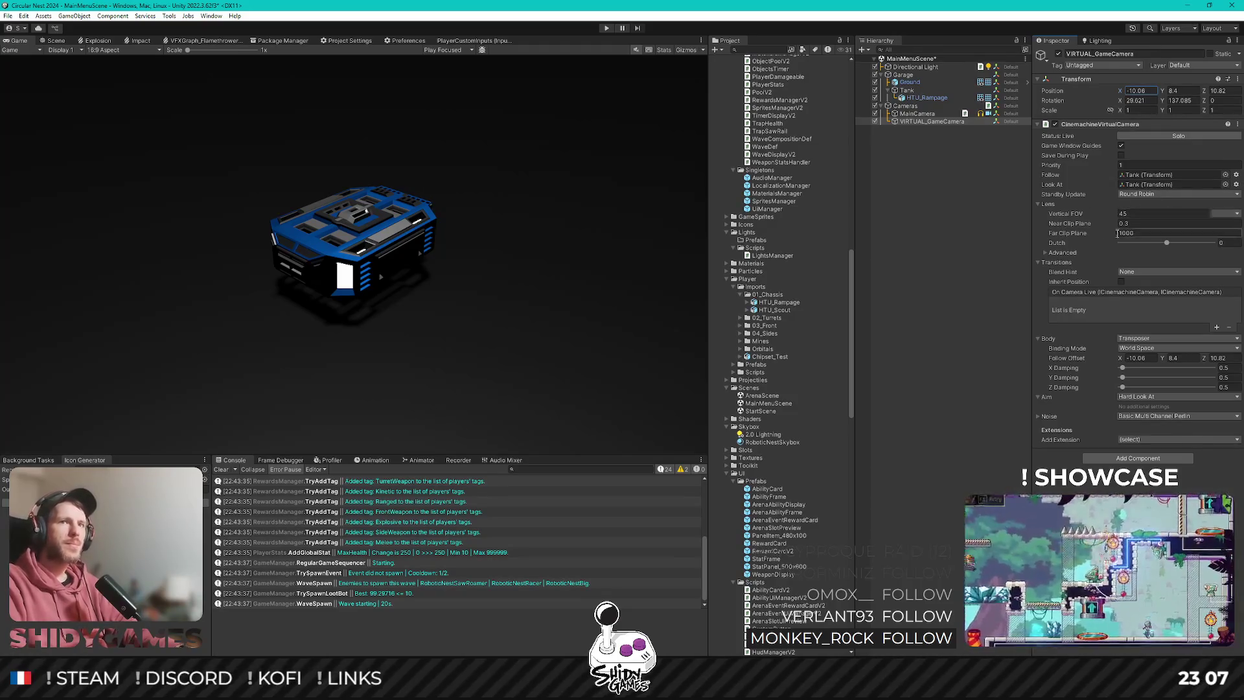
click(1044, 252)
click(1044, 253)
click(1161, 339)
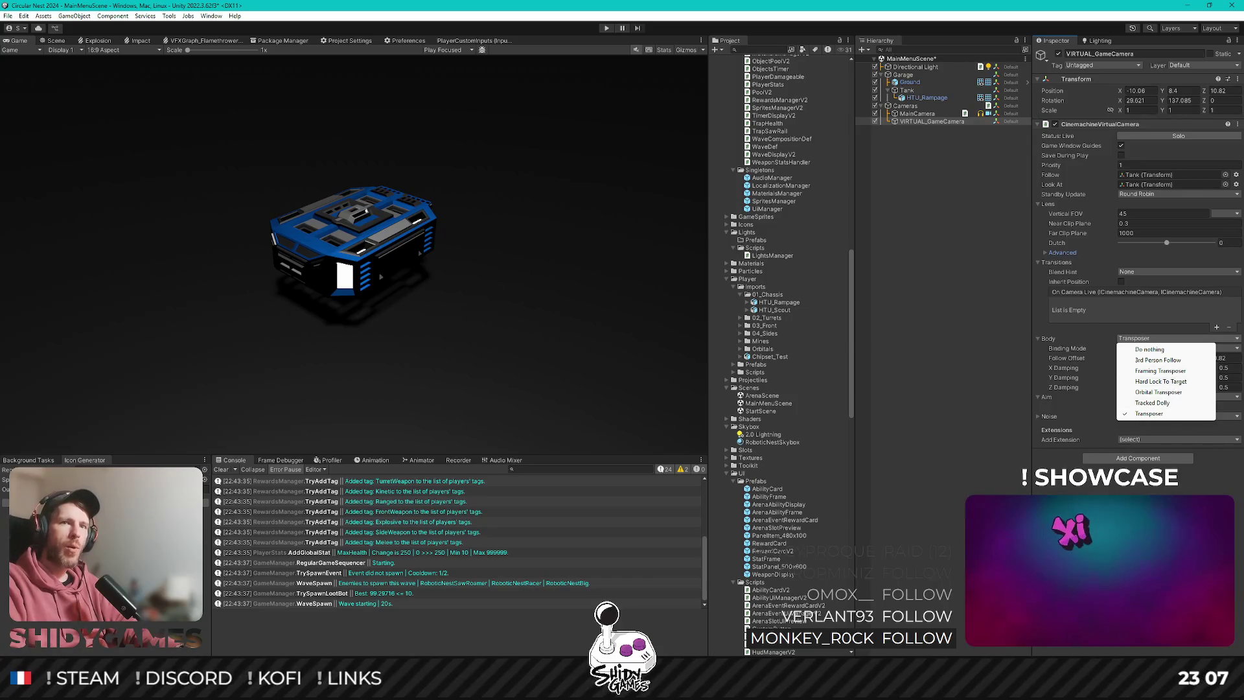
Try Hard Lock To Target as the body, undo back to Transposer, and set Aim to Composer.
key(Escape)
click(1156, 339)
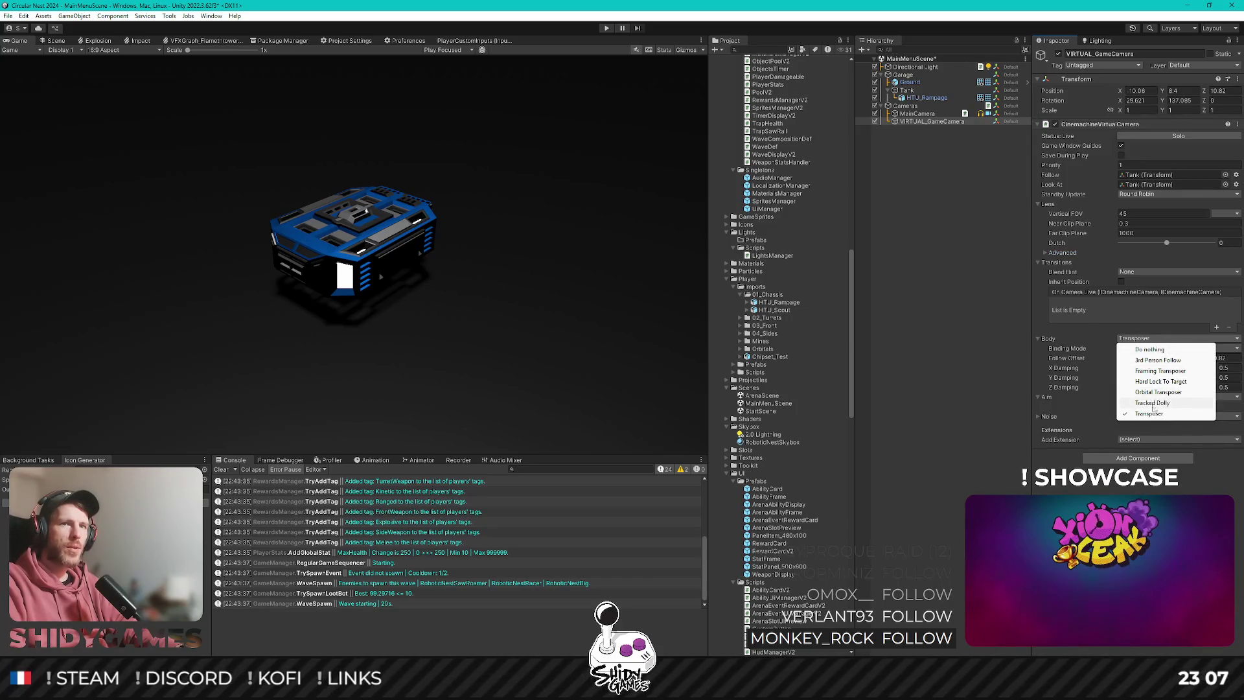
click(1161, 382)
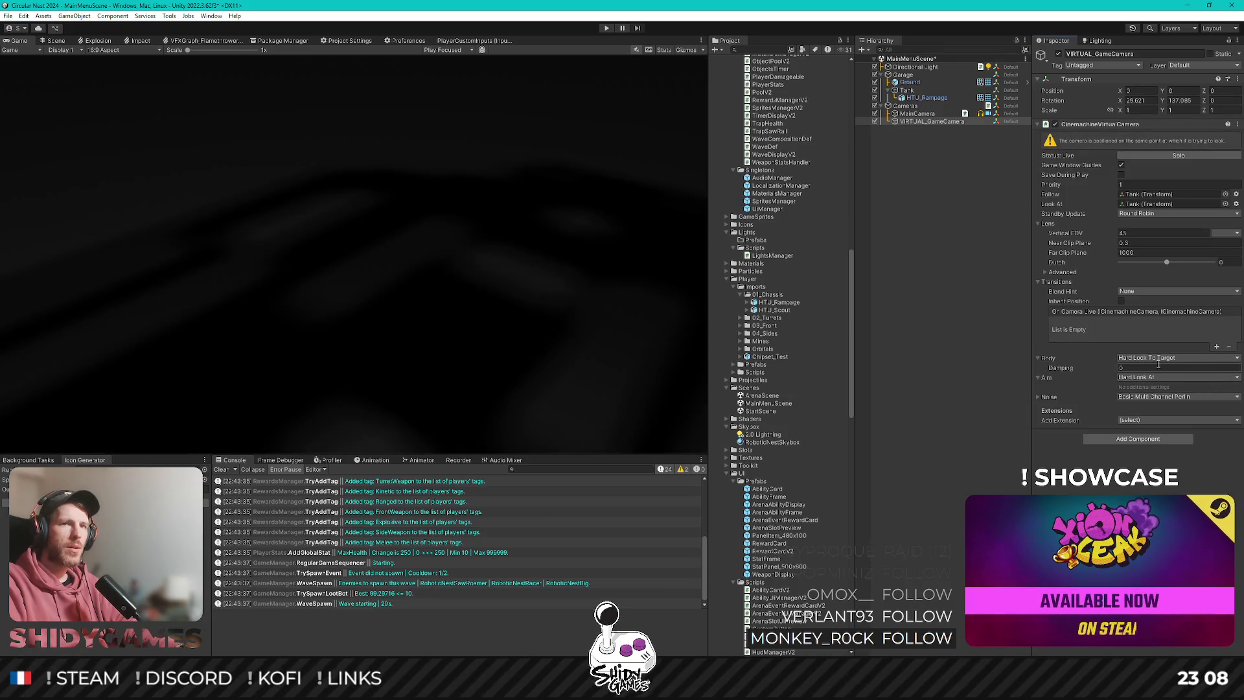
key(ctrl+z)
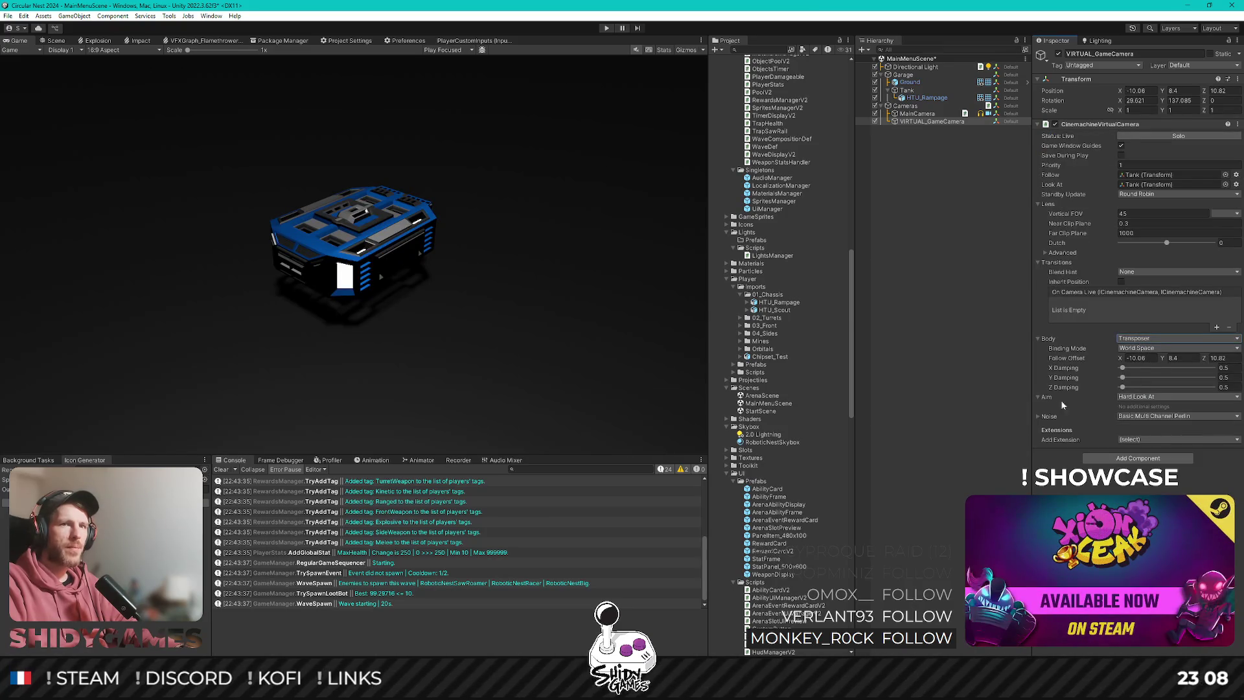
click(1147, 396)
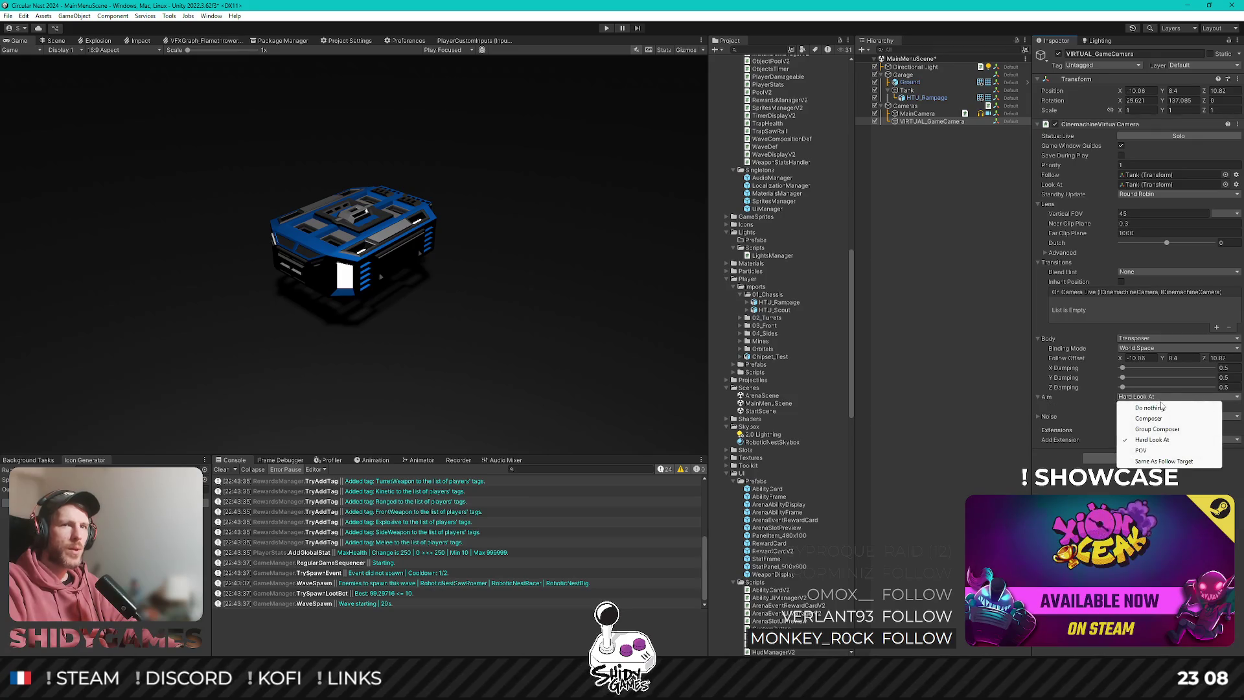
click(1149, 419)
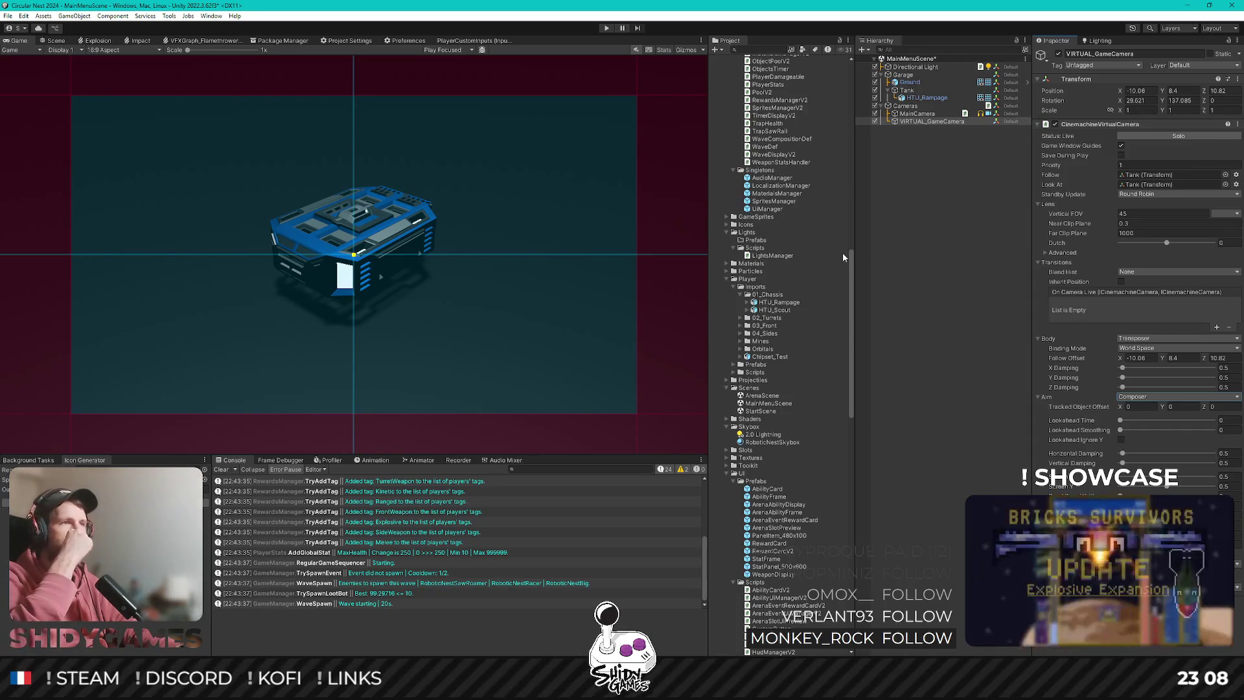
Preview at 16:10, shift Tracked Object Offset X to about 5.17, and apply a -6 Dutch tilt.
click(130, 50)
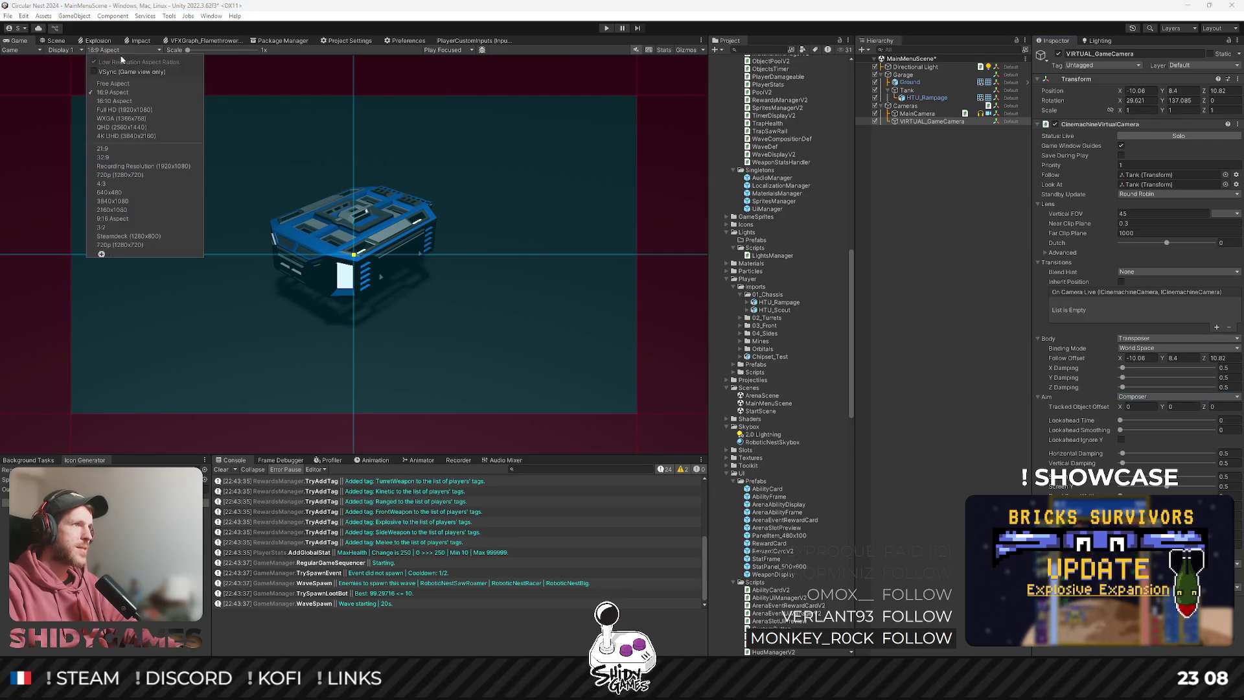
click(137, 101)
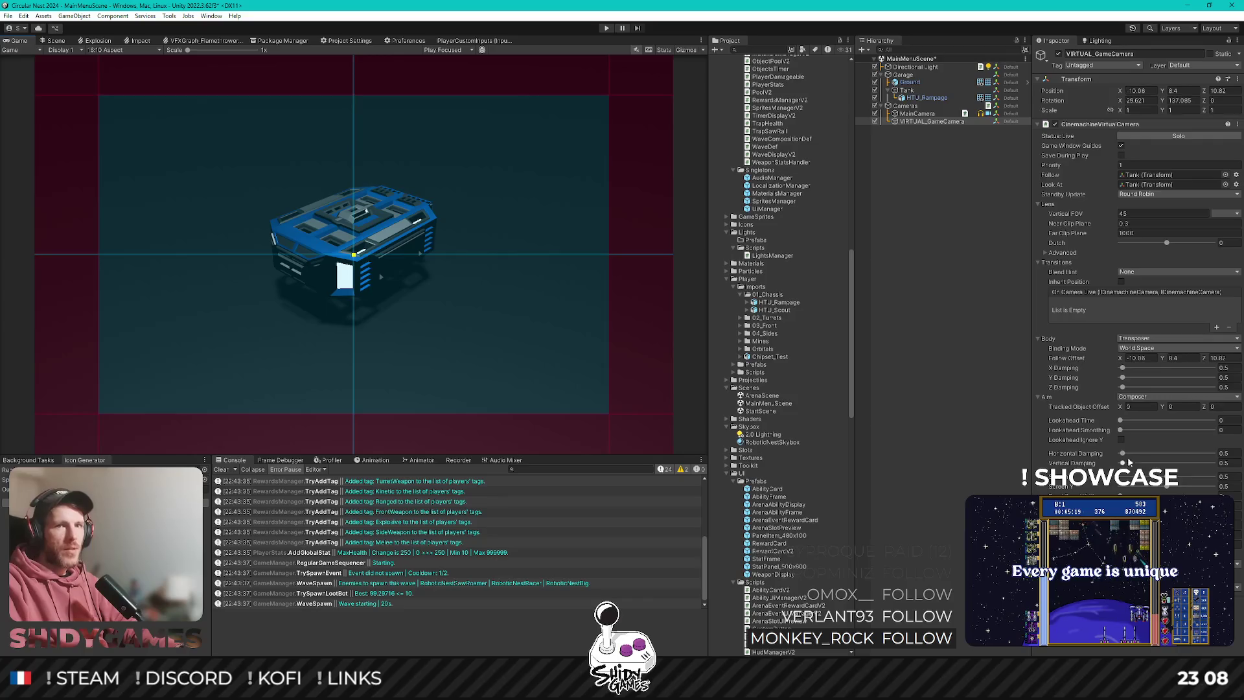
mouse_move(1120, 411)
mouse_down()
mouse_move(1194, 404)
mouse_move(1128, 406)
mouse_move(1179, 408)
mouse_up()
drag(1166, 243, 1164, 245)
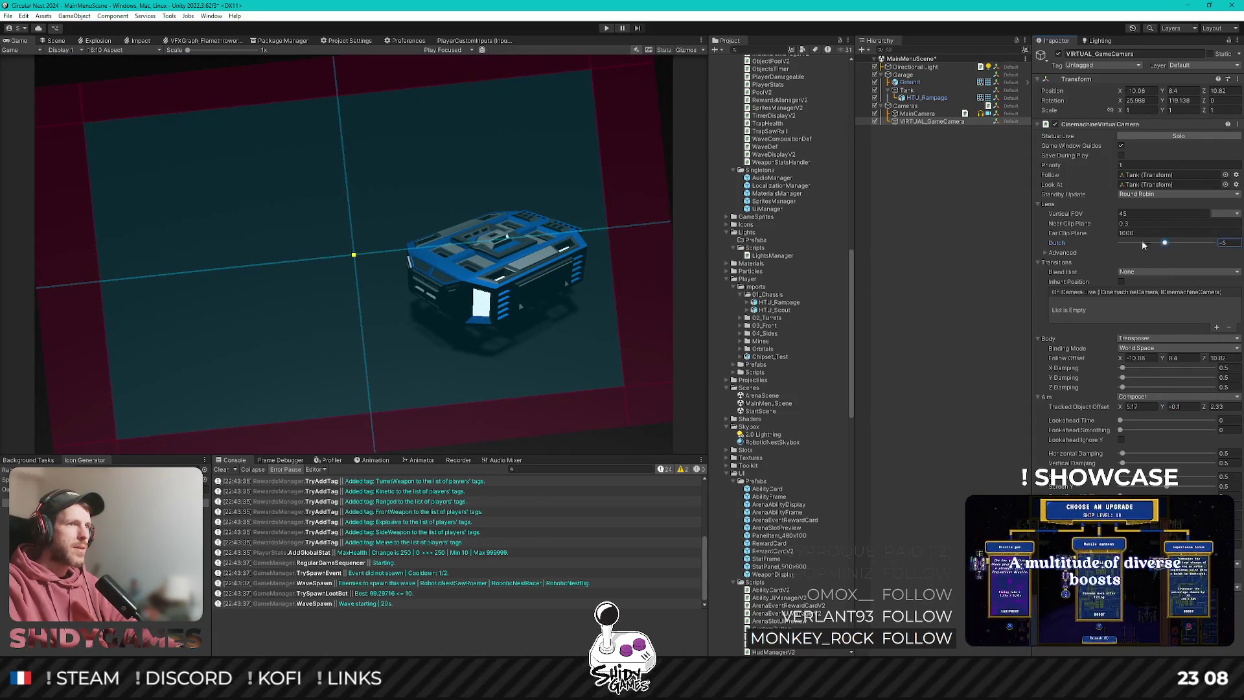
Compare the MainCamera and VIRTUAL_GameCamera settings, then reselect the virtual camera.
click(52, 41)
click(23, 41)
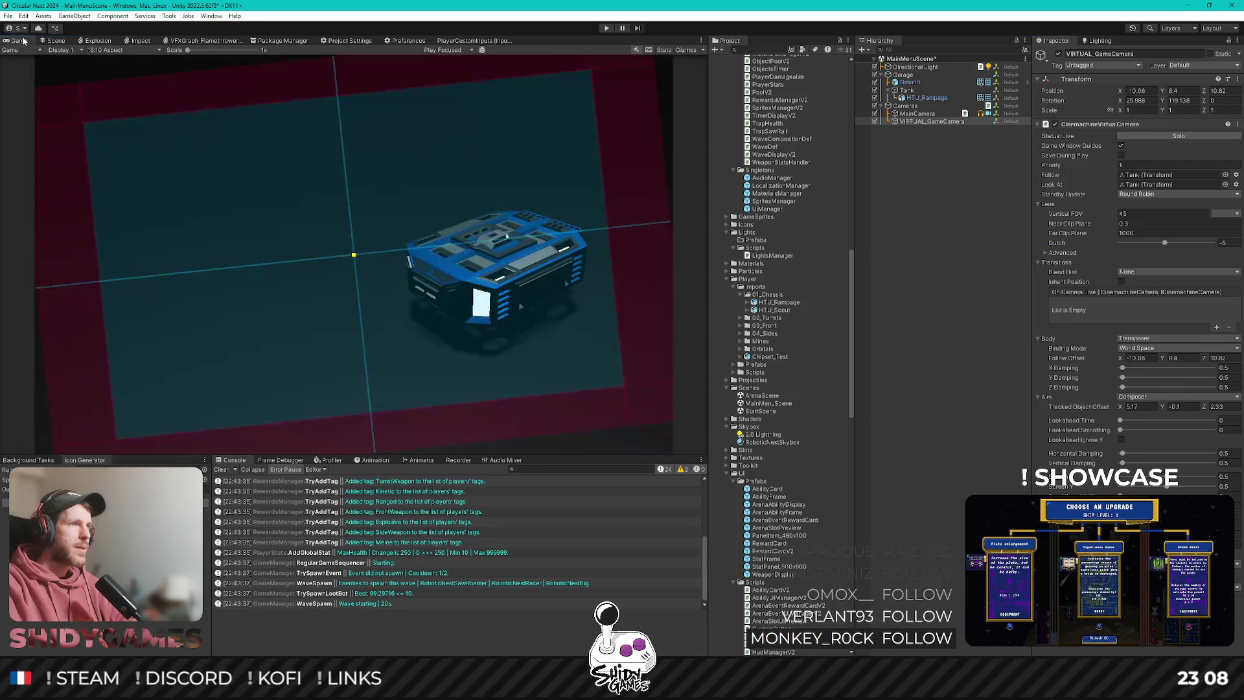
click(917, 114)
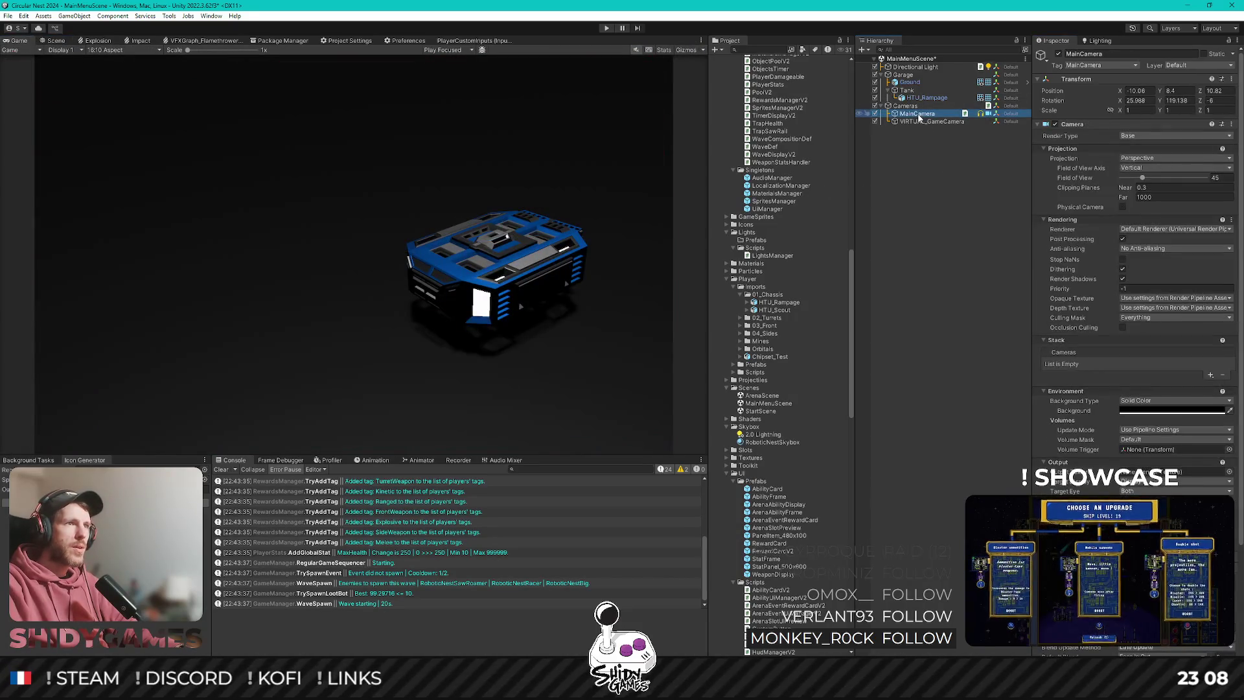
click(921, 122)
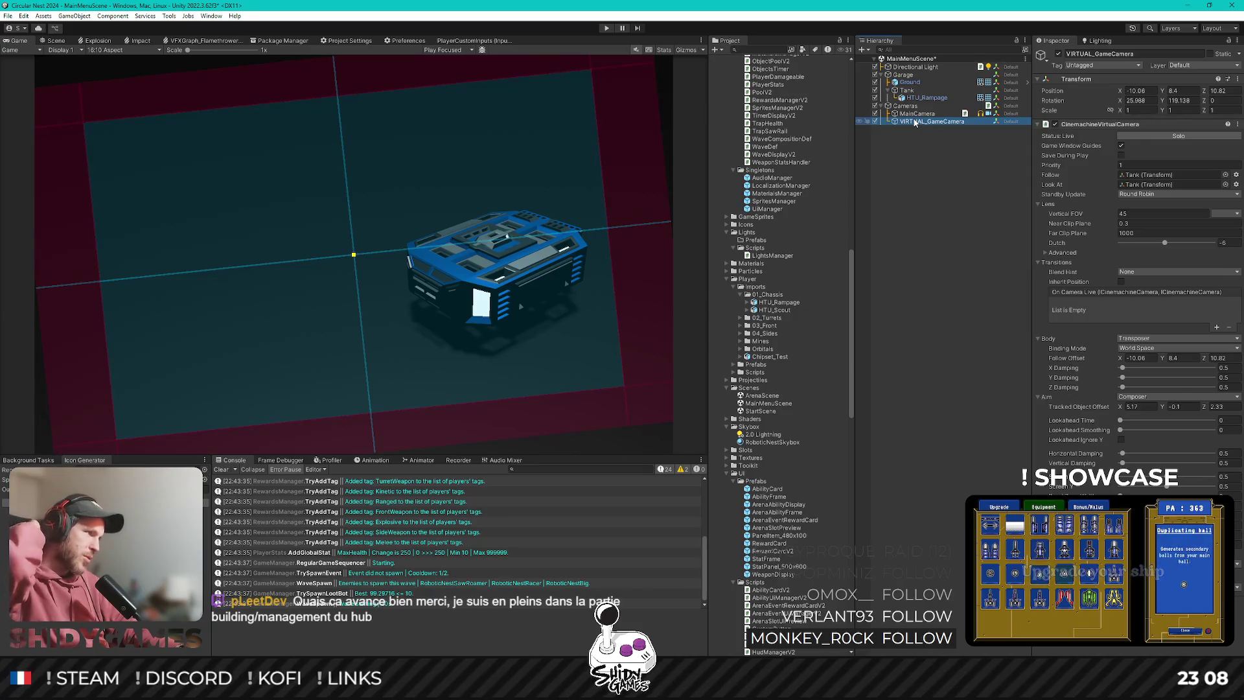
click(943, 255)
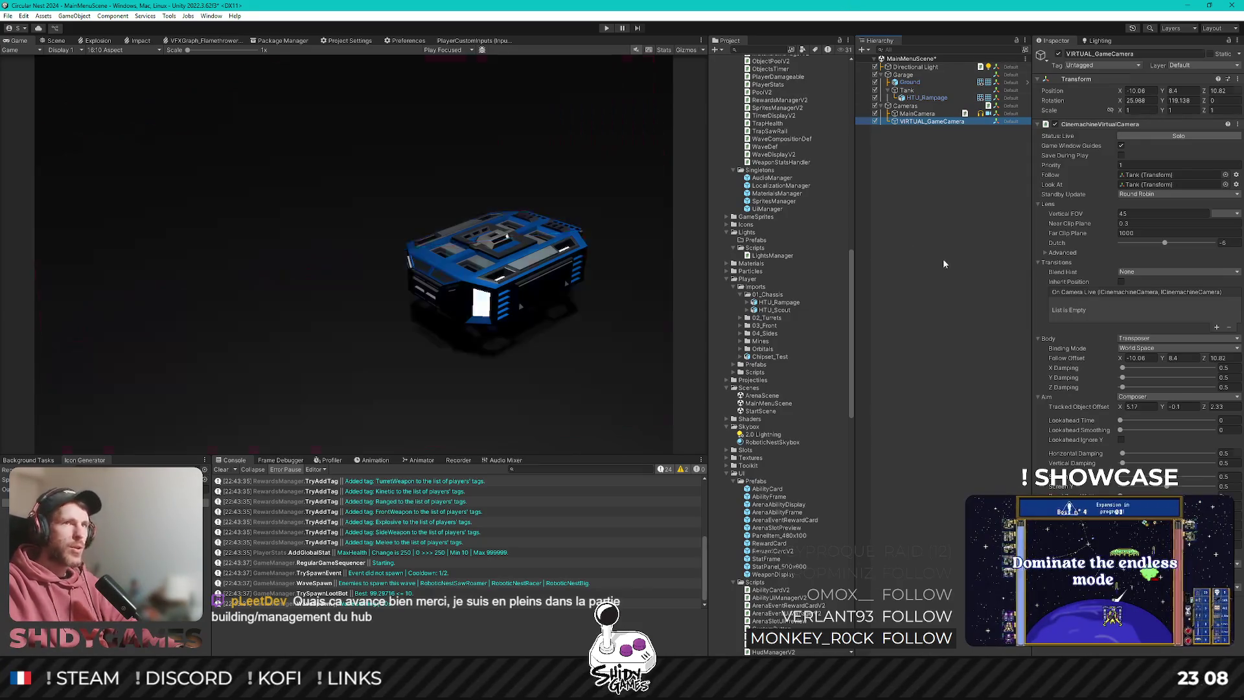
click(935, 123)
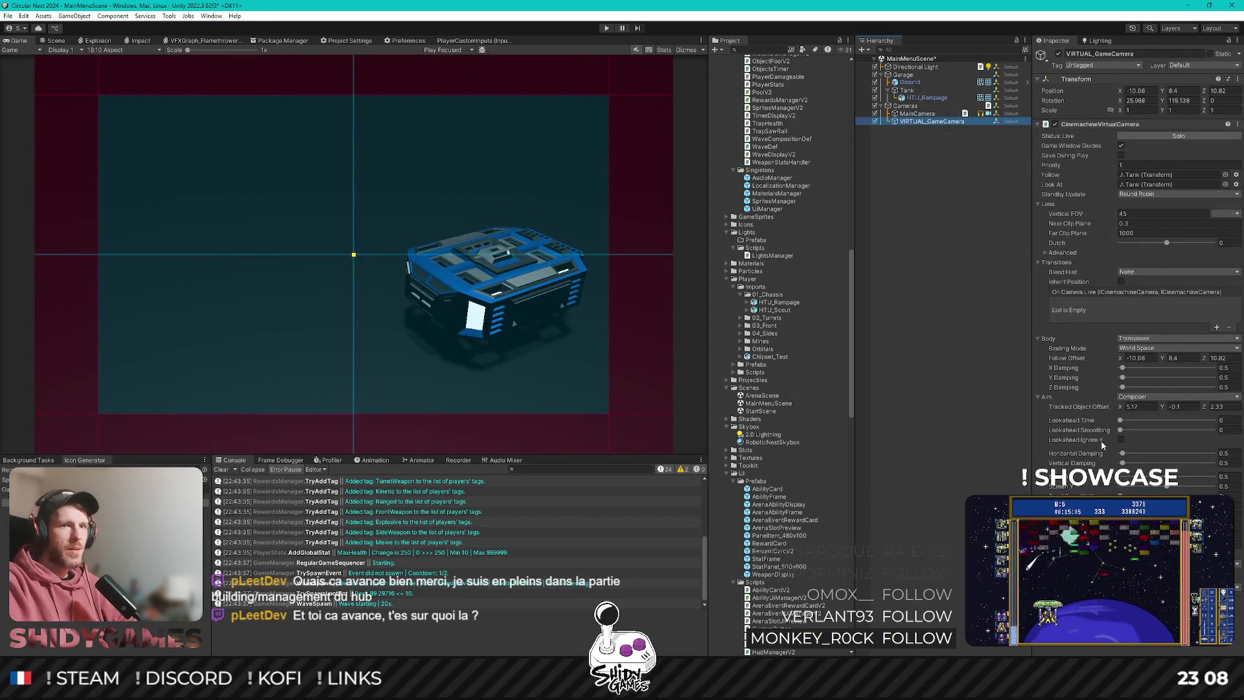
Raise the horizontal damping and scrub the Follow Offset to about -8.12, 7.18, 12.72.
click(1125, 454)
drag(1135, 453, 1207, 464)
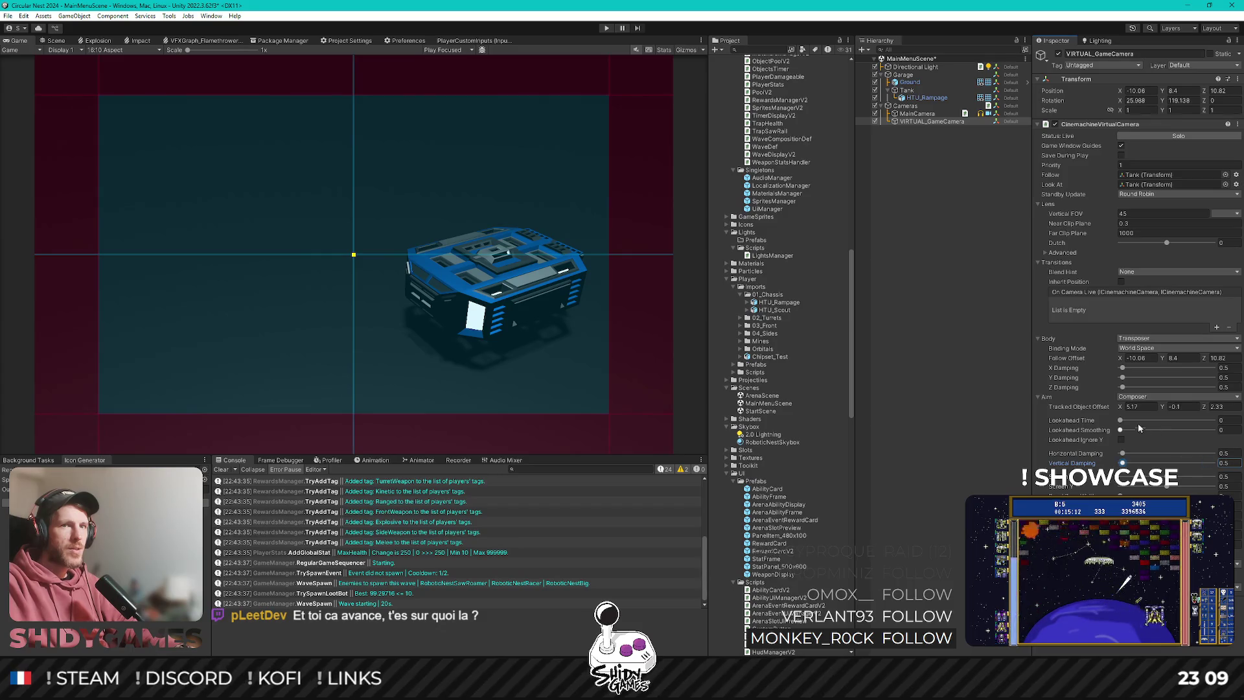
mouse_move(1120, 420)
mouse_down()
mouse_move(1143, 420)
mouse_move(1108, 419)
mouse_up()
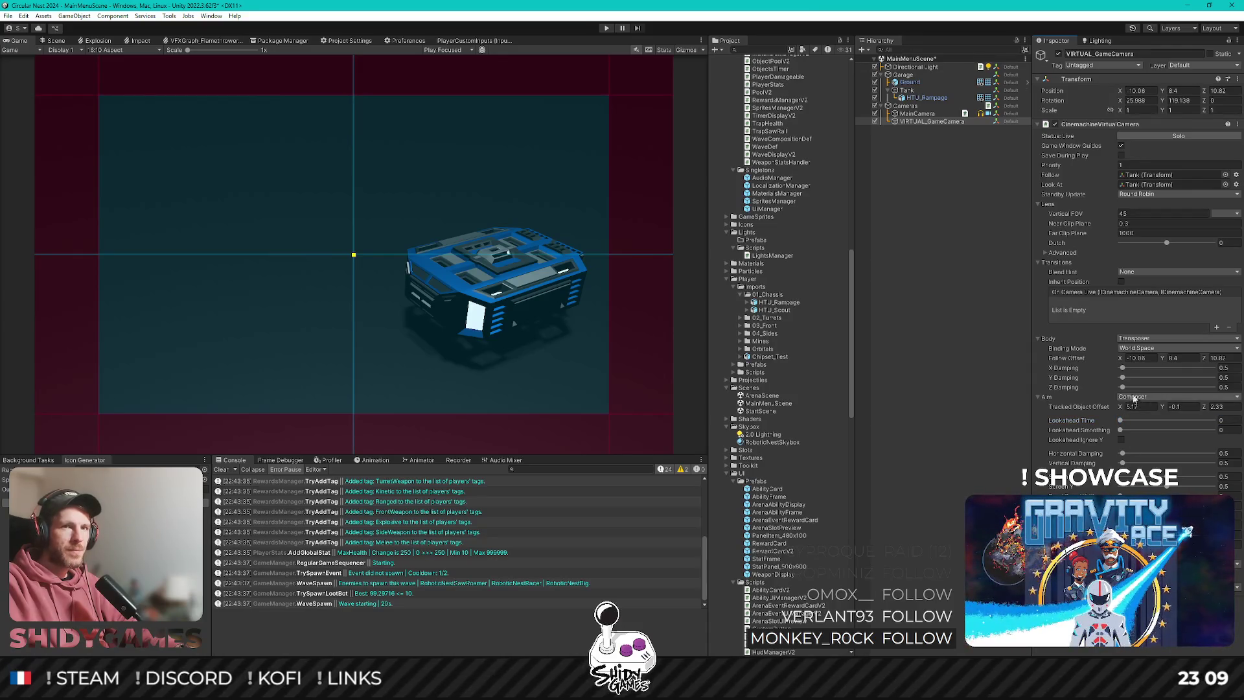
mouse_move(1133, 359)
mouse_down()
mouse_move(1218, 357)
mouse_move(1123, 361)
mouse_move(1159, 357)
mouse_up()
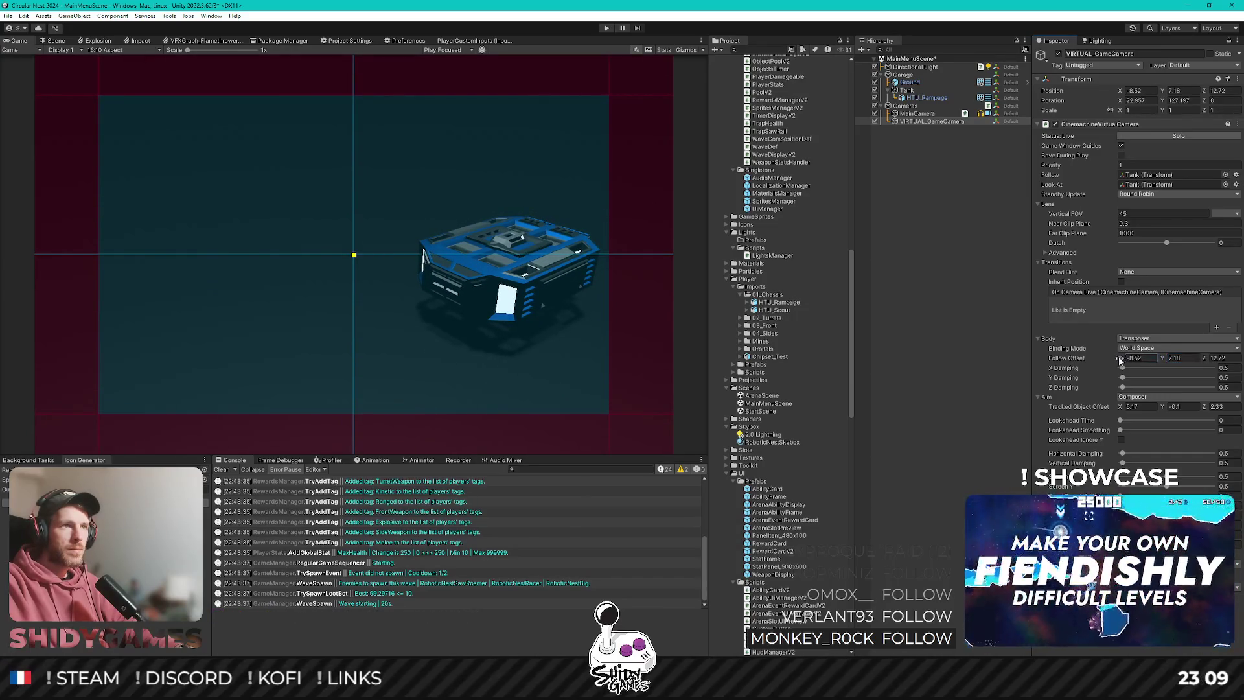
Nudge the tracked X offset and set the Follow Offset to -4.7, 5.35, 9.62.
drag(1117, 408, 1107, 406)
click(1166, 360)
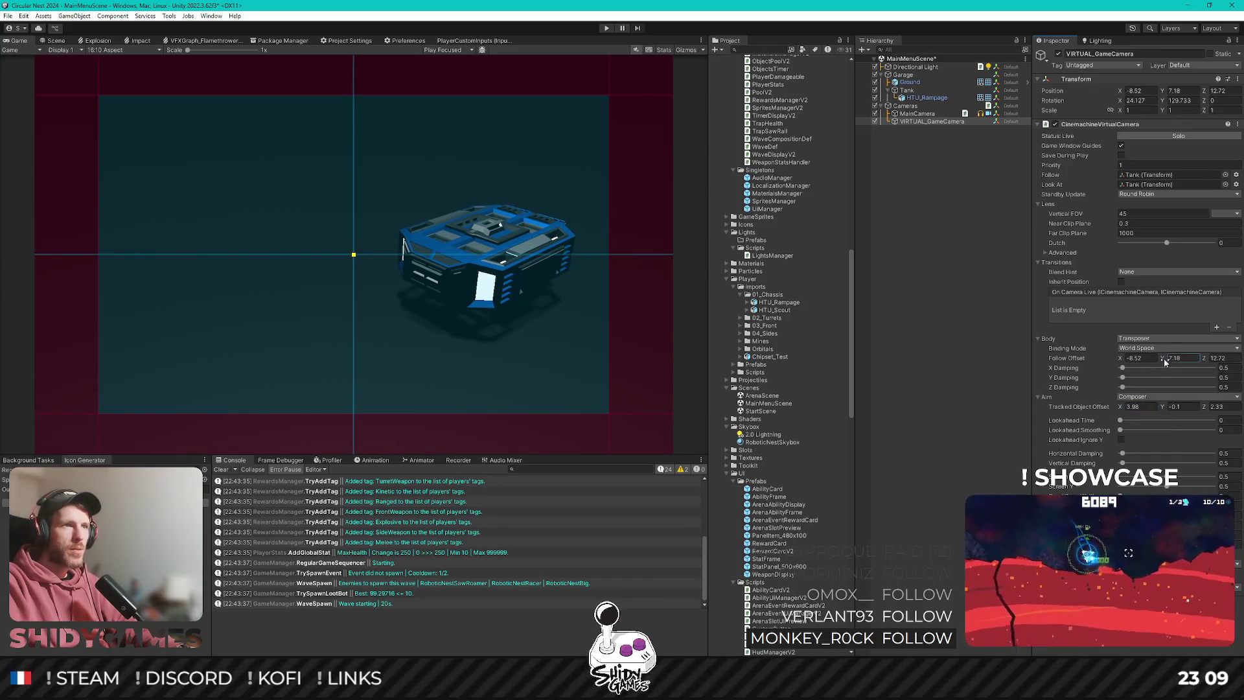
text(7.09)
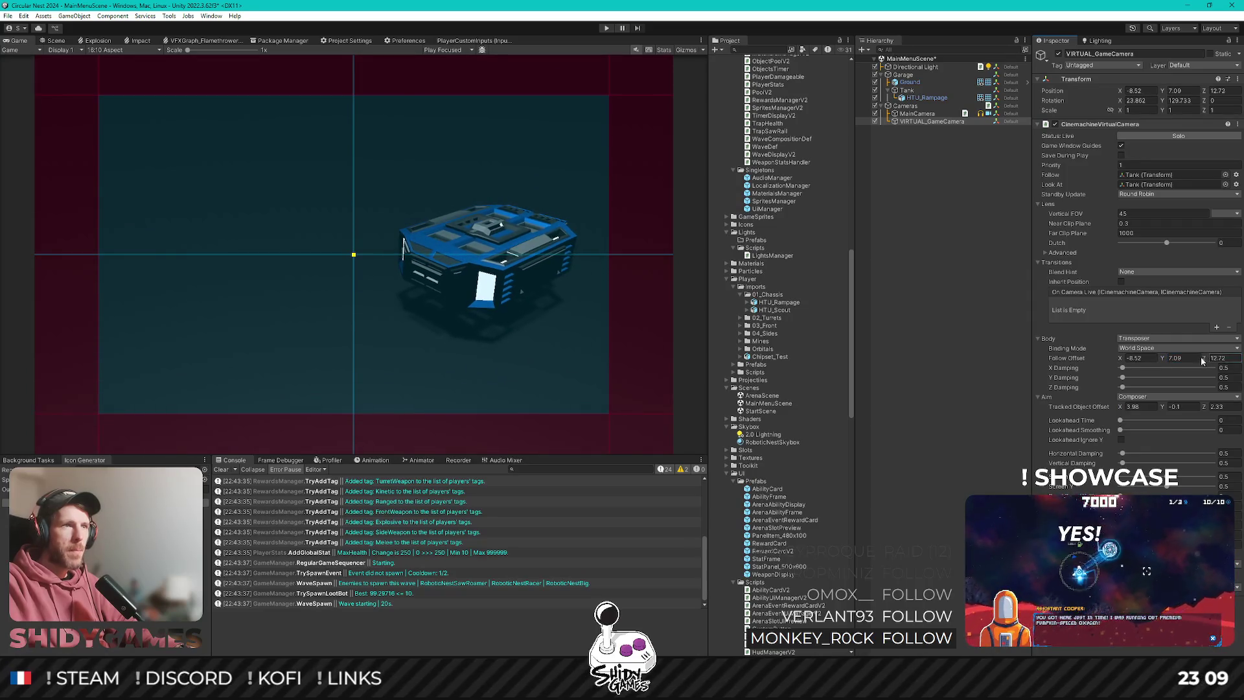
key(Tab)
text(10.059.43)
click(1142, 357)
text(-4.7)
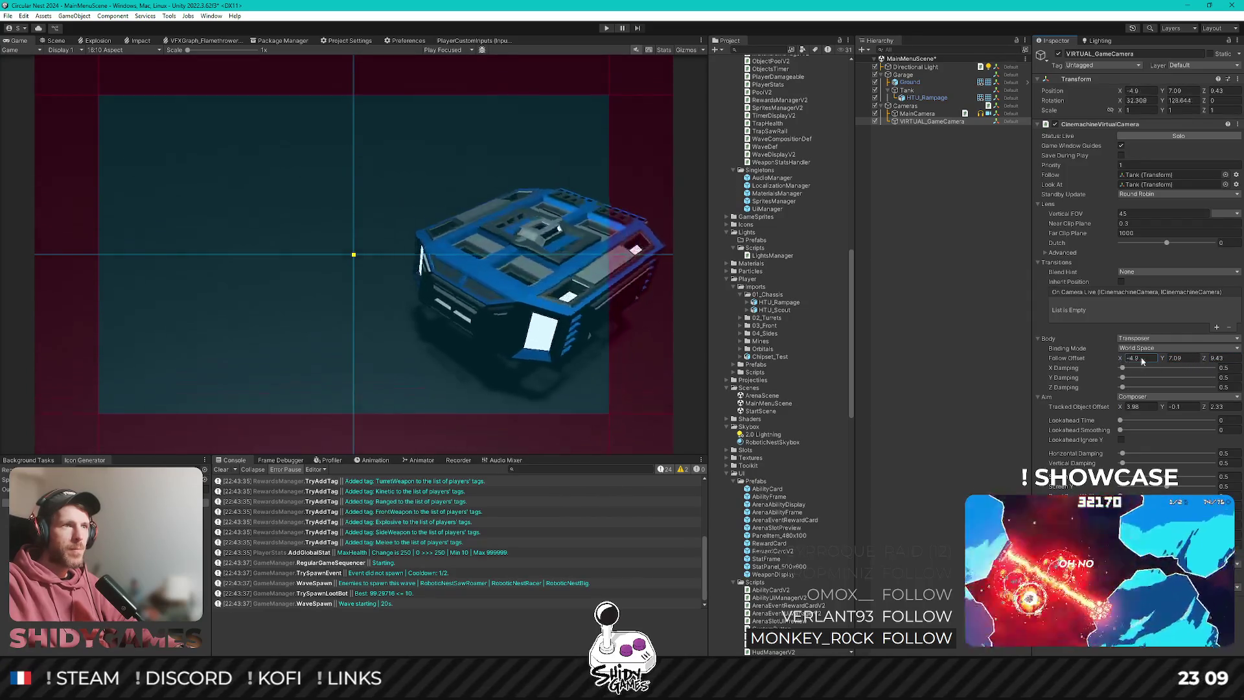
click(1166, 357)
text(5.35)
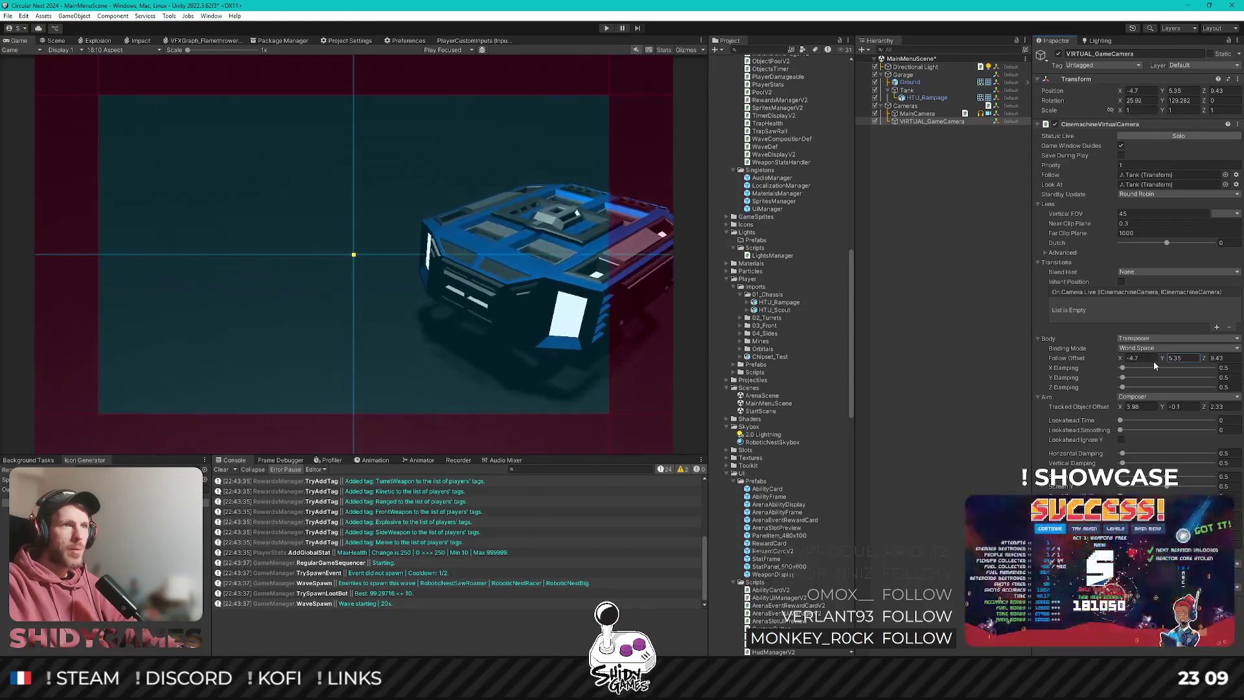
click(1205, 358)
text(9.62)
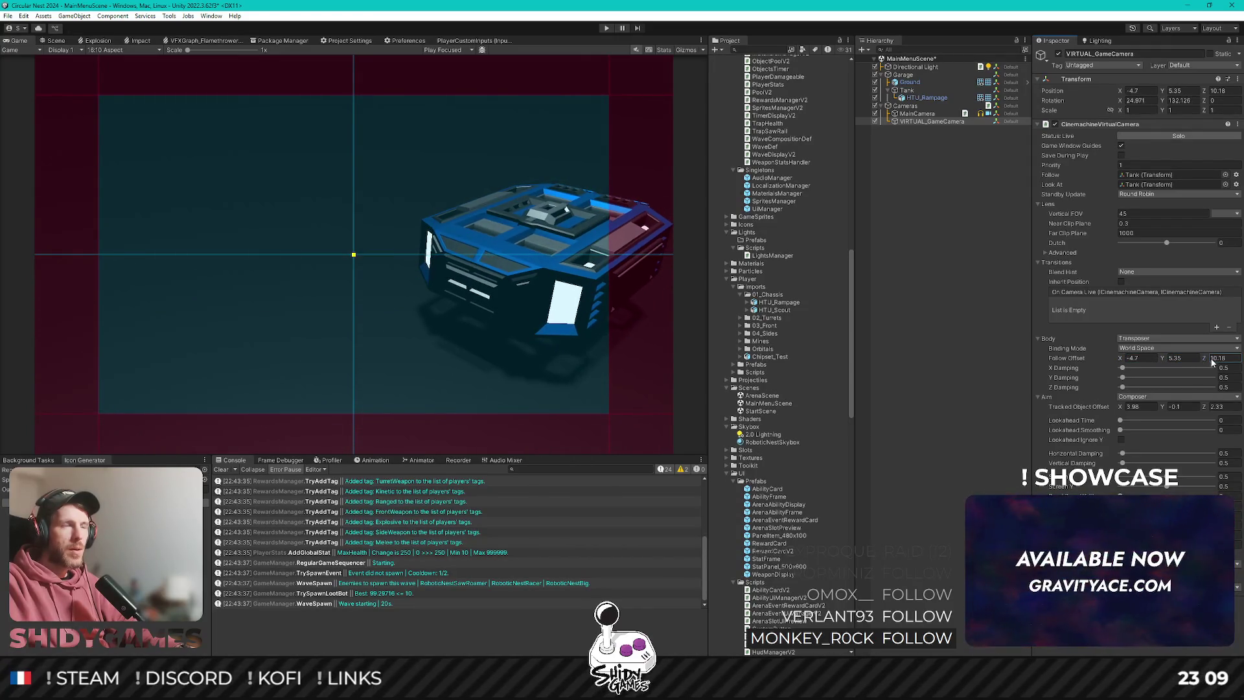
Set Tracked Object Offset to 1.96, 0.71, 1.93, then select Cameras and maximize the Game view.
drag(1120, 406, 1107, 404)
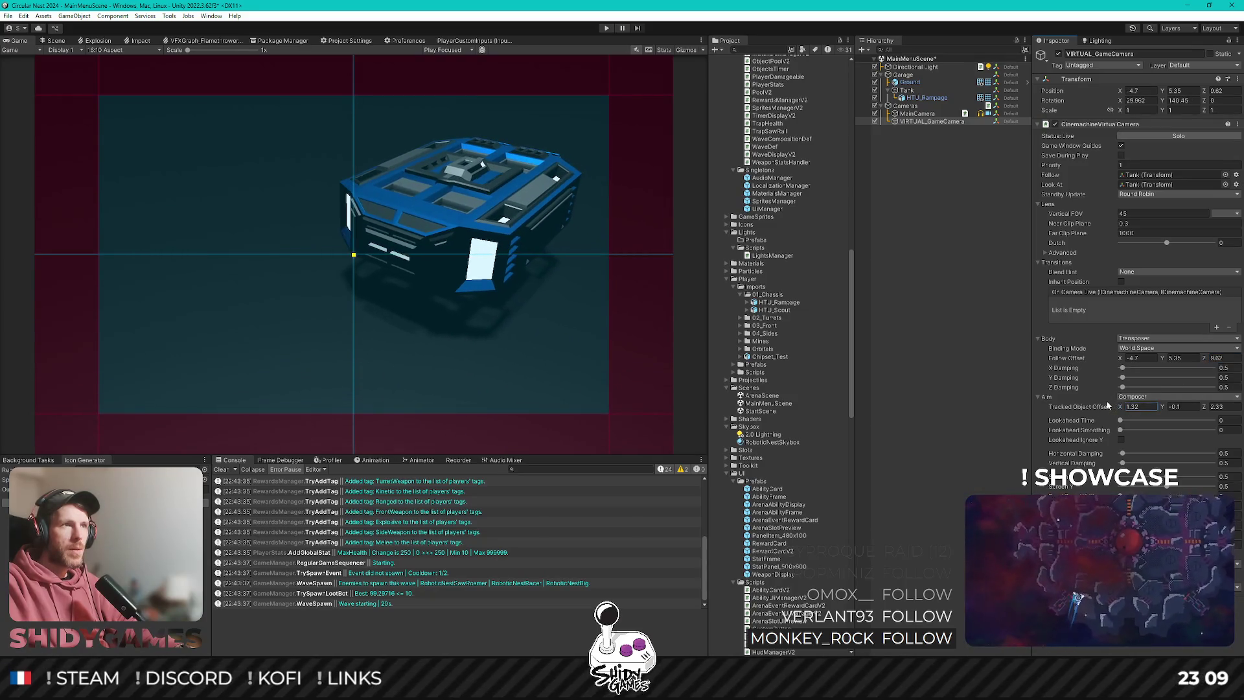
drag(1203, 401, 1178, 406)
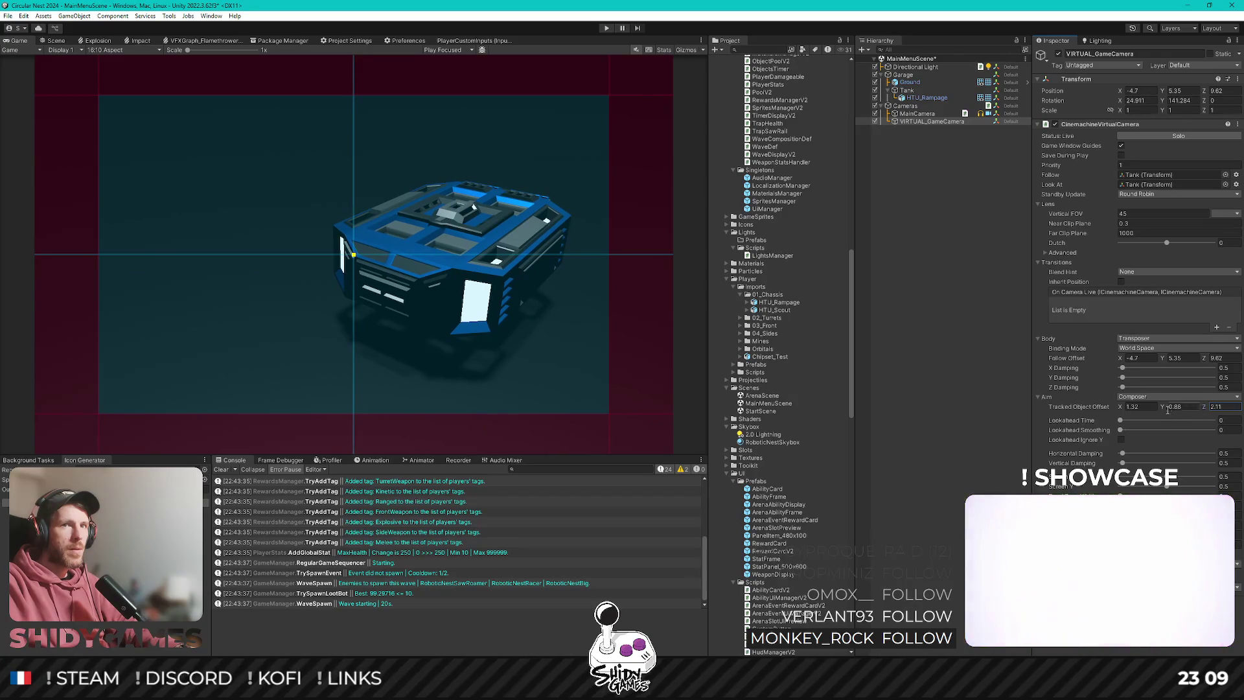
click(1131, 406)
text(1.96)
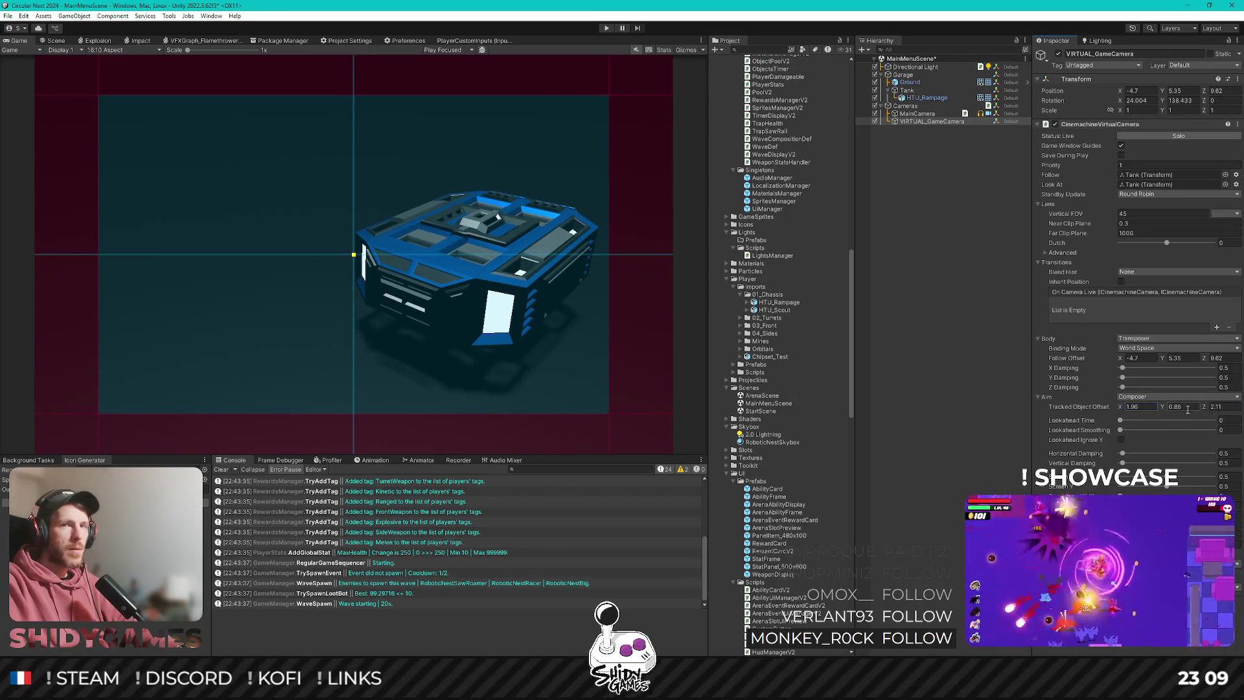
click(1203, 408)
text(1.93)
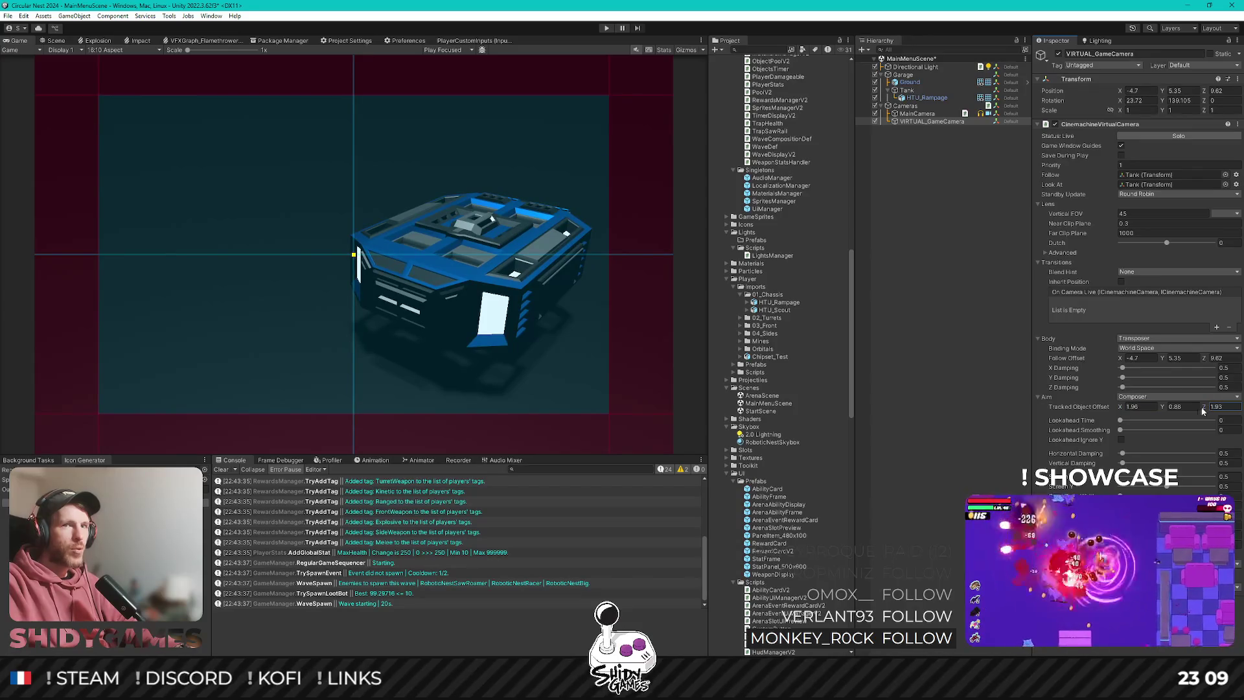
click(1168, 409)
text(0.71)
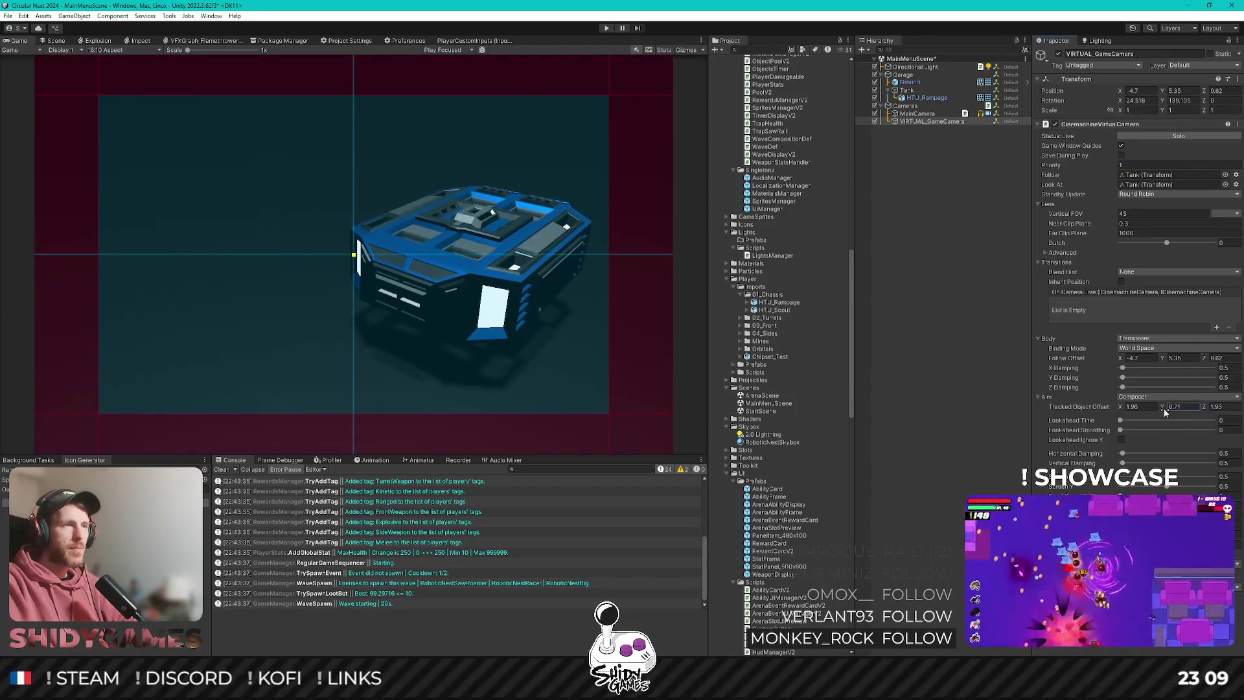
click(905, 105)
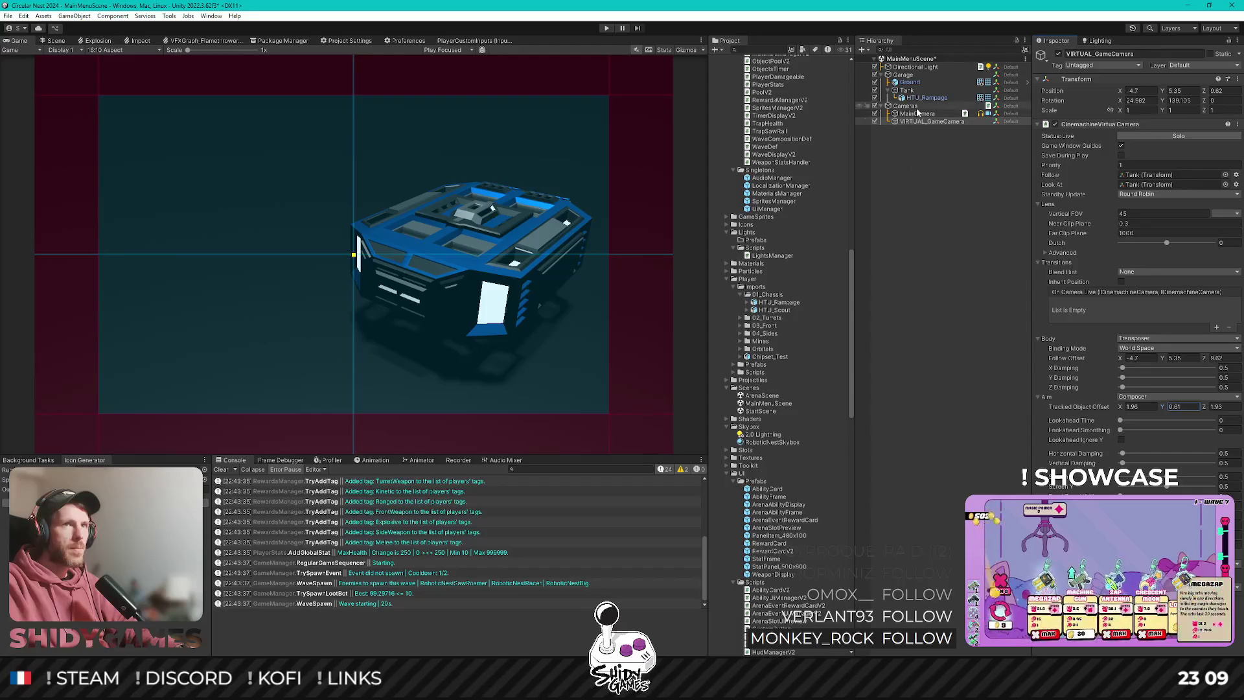
key(shift+space)
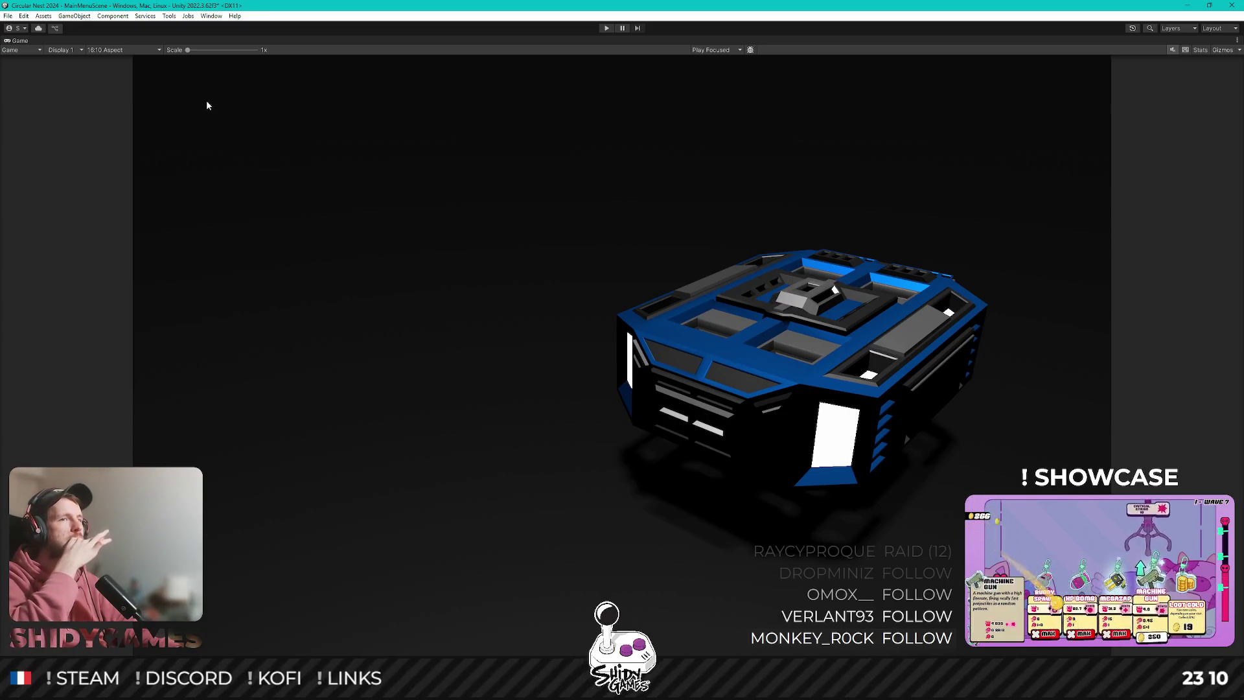
Try 16:9, 2160x1080 and 3840x1080 preview aspects, settle on 16:9, and save the scene.
click(107, 49)
click(122, 92)
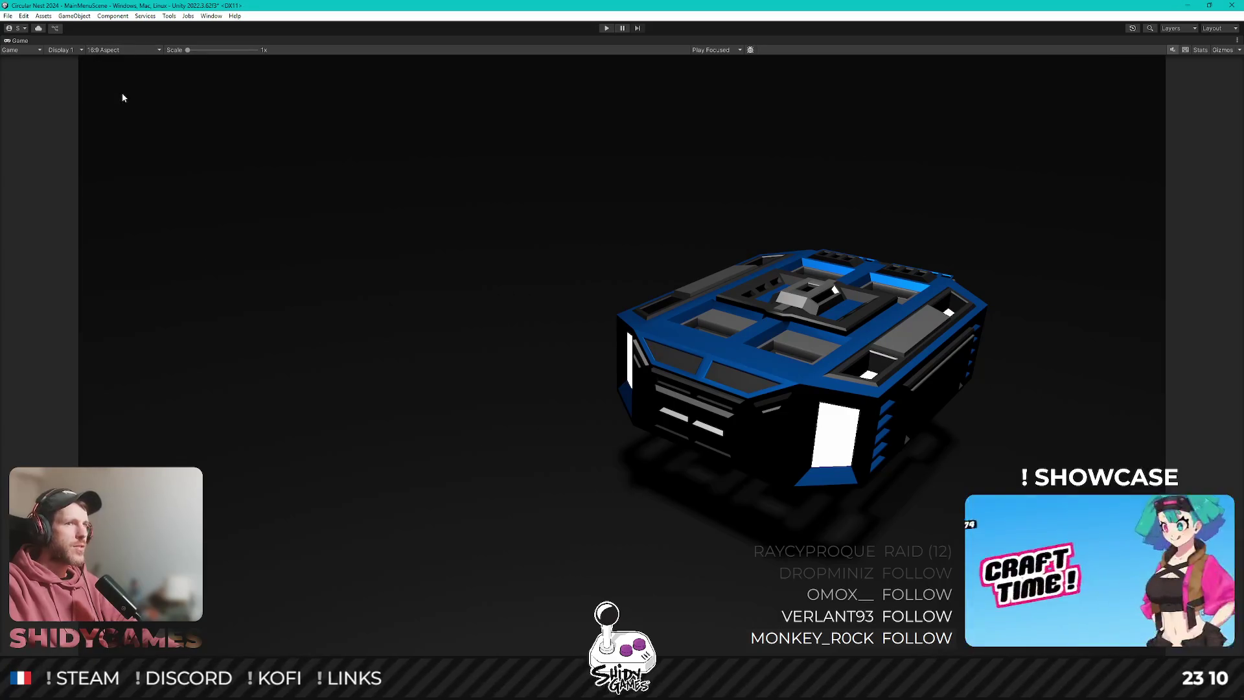
click(111, 51)
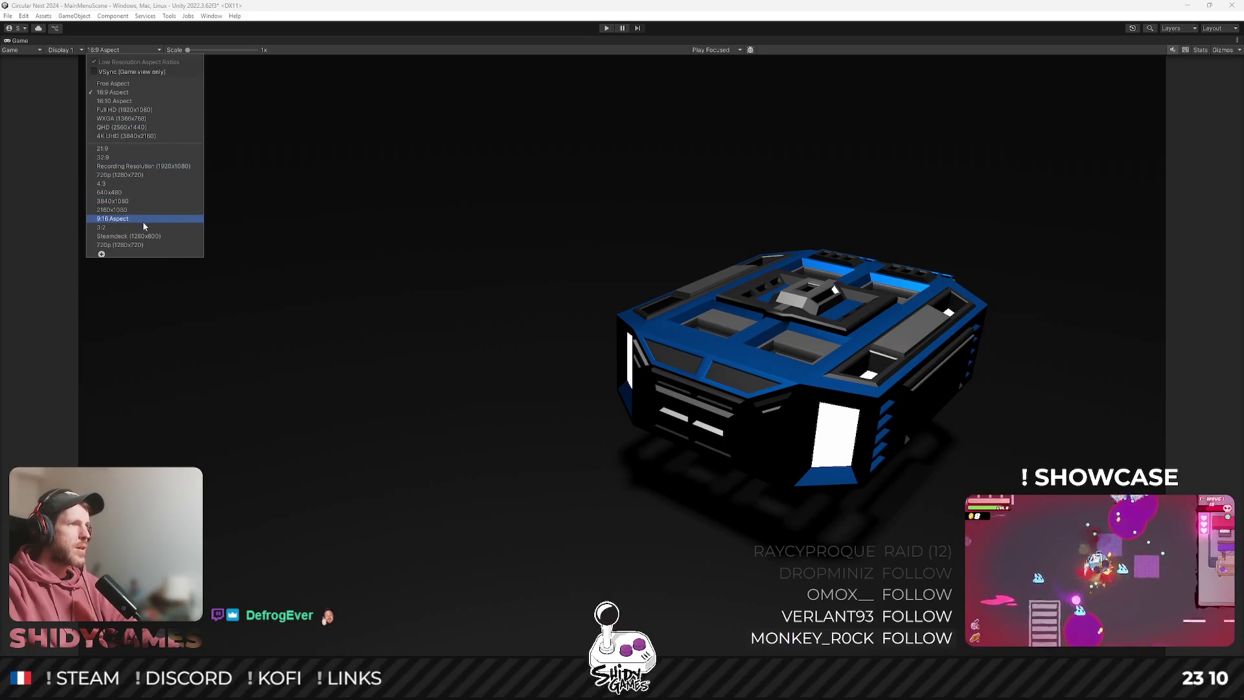
click(129, 209)
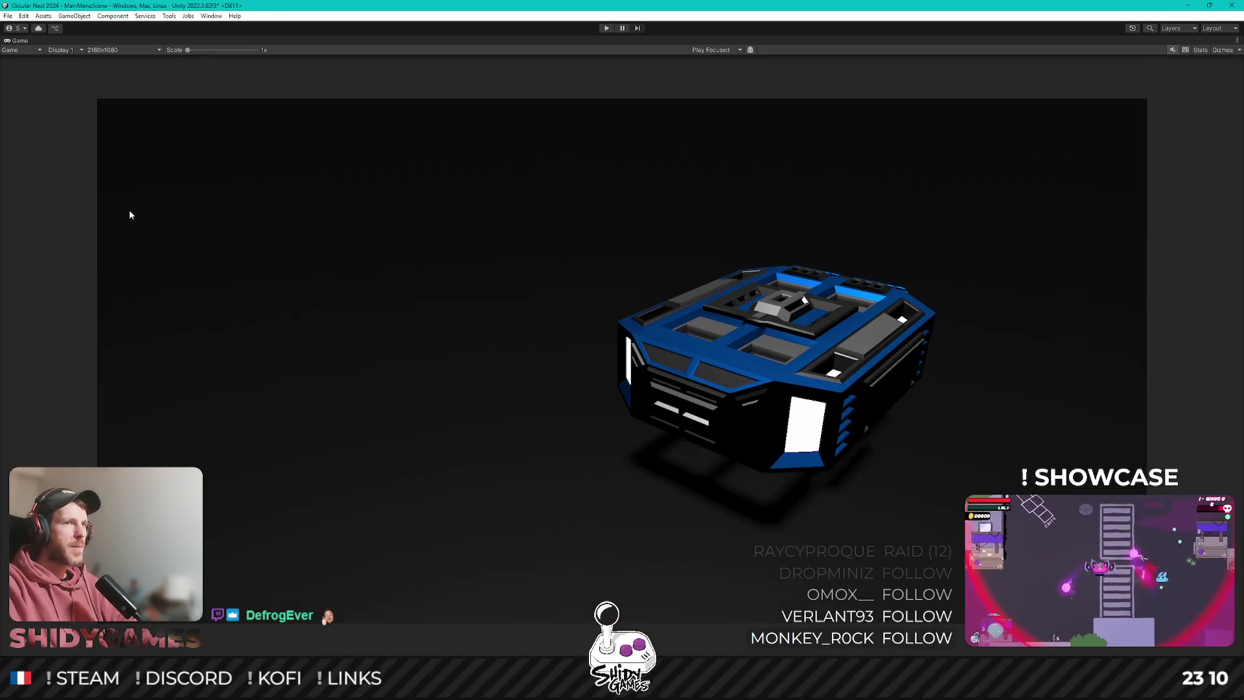
click(122, 51)
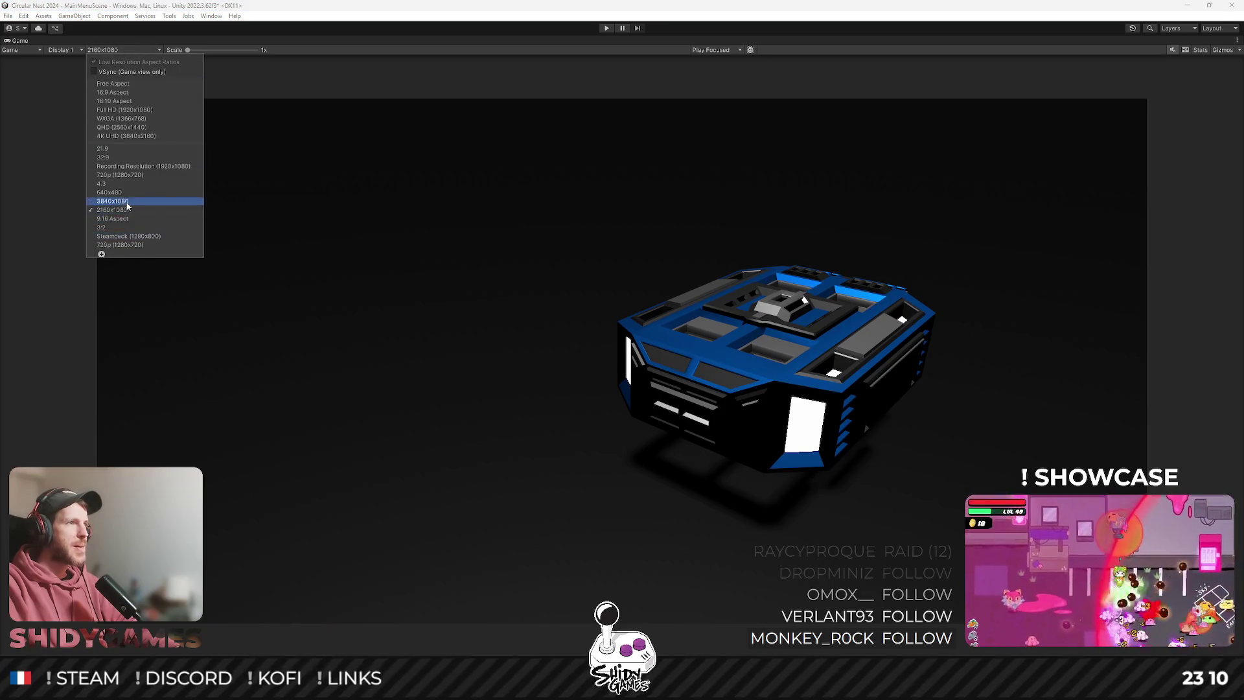
click(127, 206)
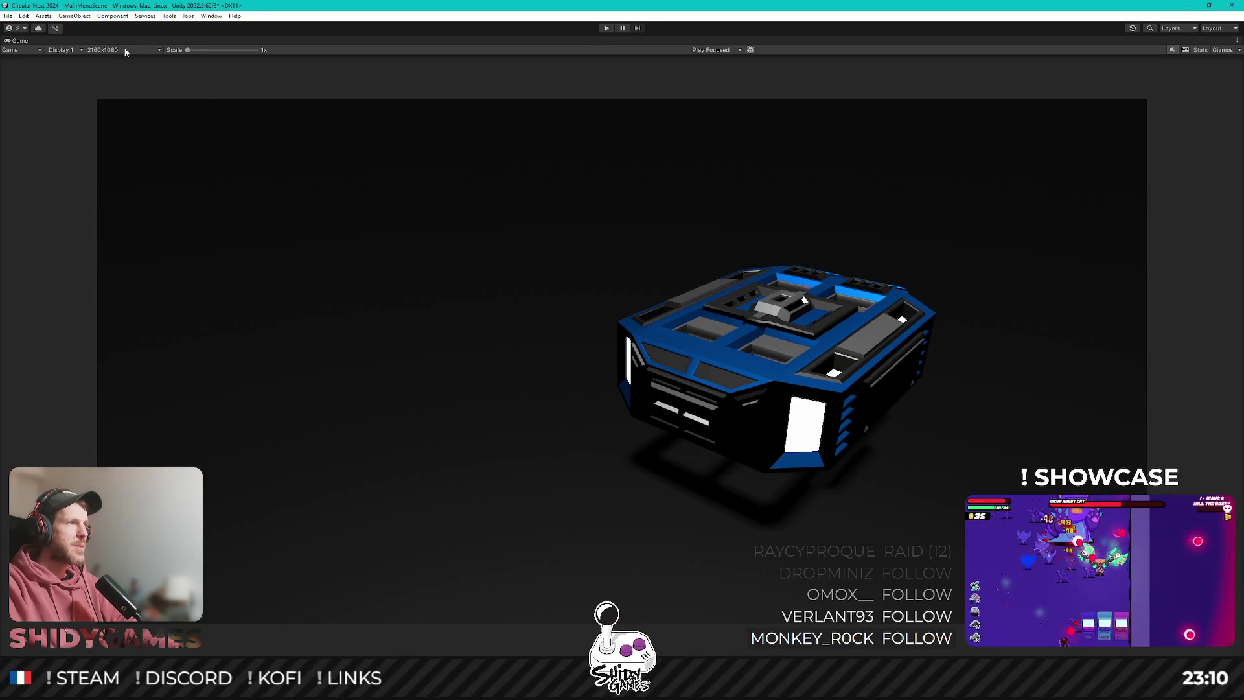
click(124, 50)
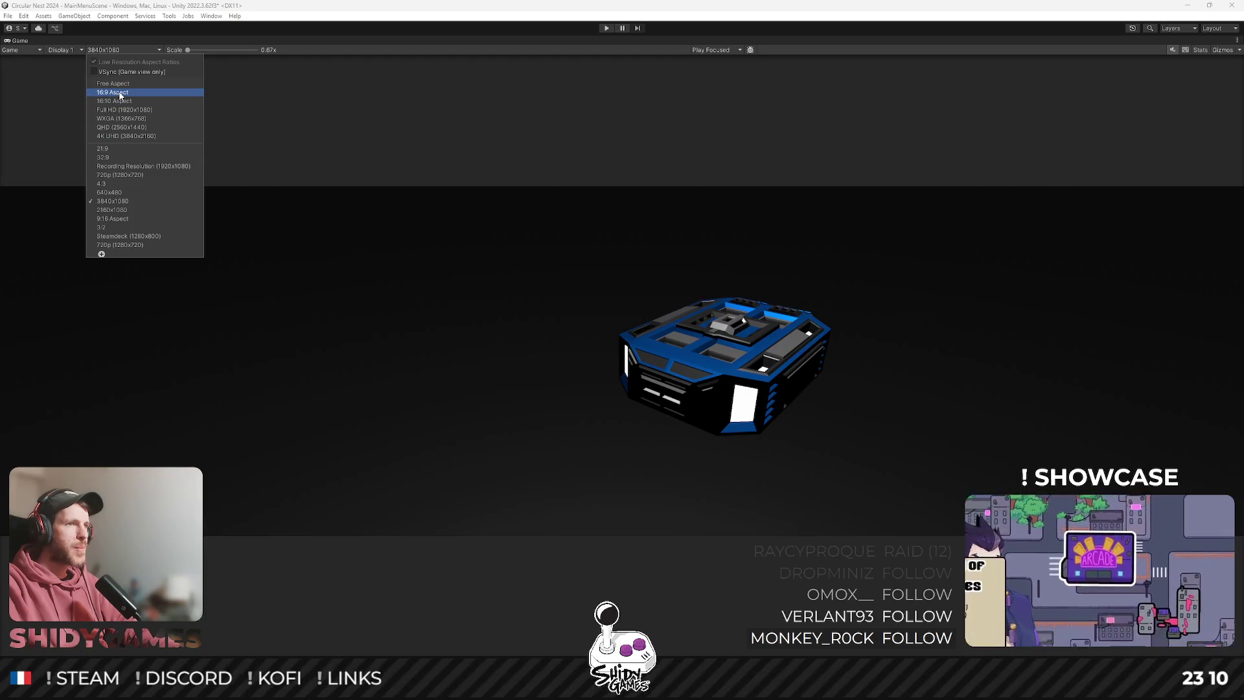
click(113, 92)
key(ctrl+s)
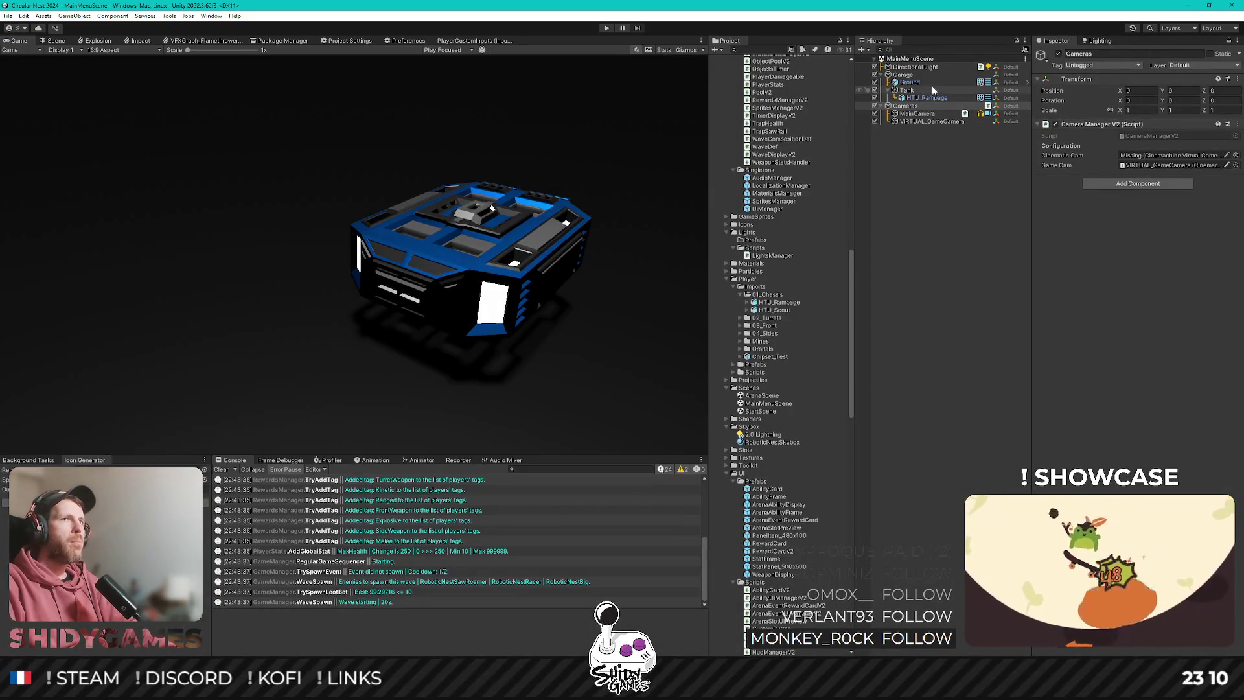
Select the Directional Light in the Hierarchy.
click(914, 67)
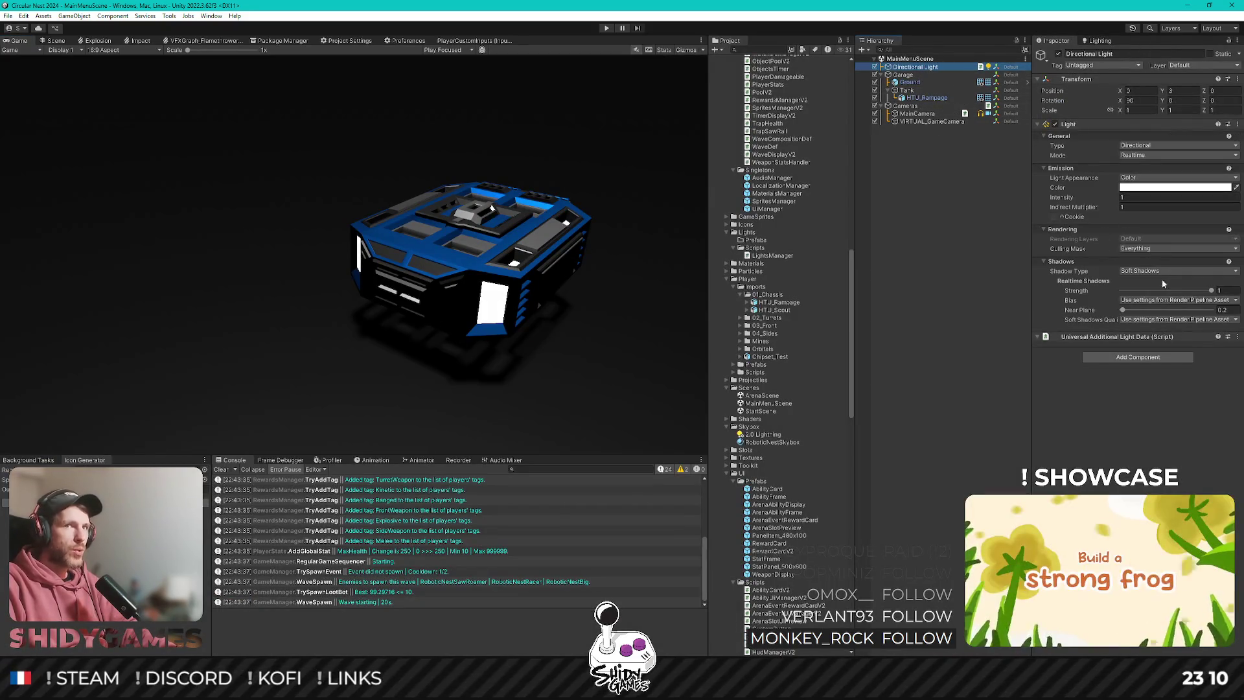
Set the Directional Light intensity to 5.
click(1117, 197)
drag(1116, 202, 1187, 202)
text(5)
key(Return)
Try hard then soft shadows, lowering shadow strength to about 0.378.
click(1166, 271)
click(1156, 292)
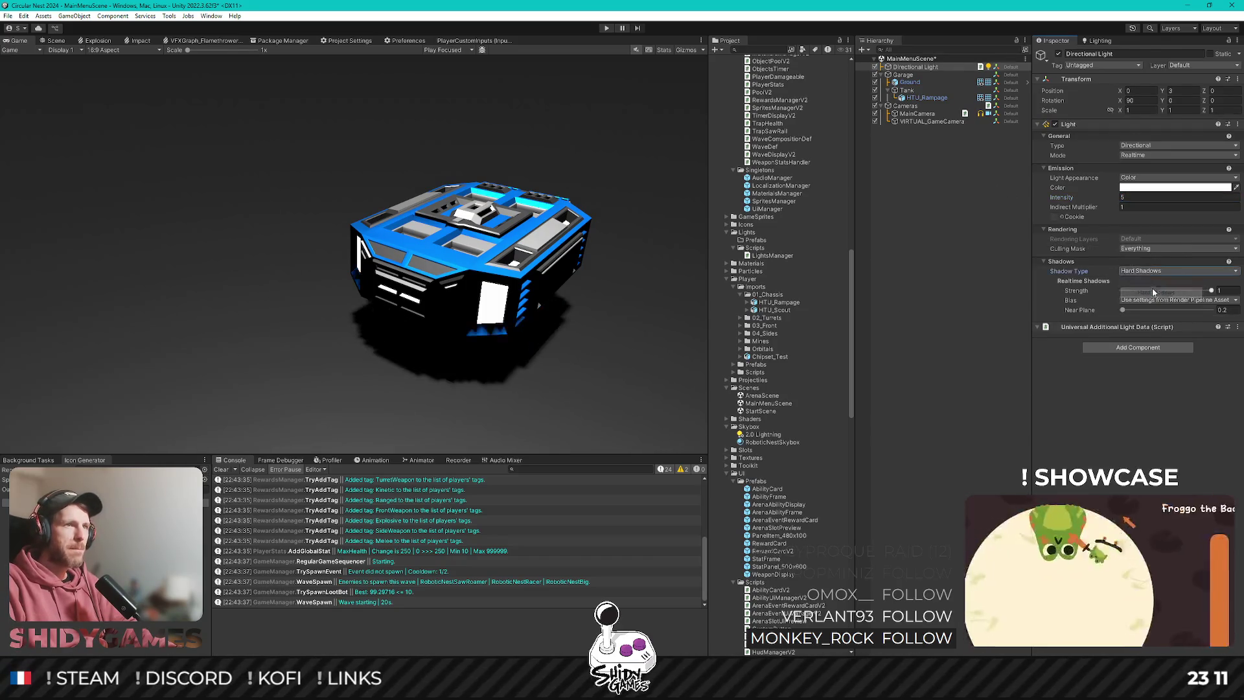
click(1152, 270)
click(1153, 304)
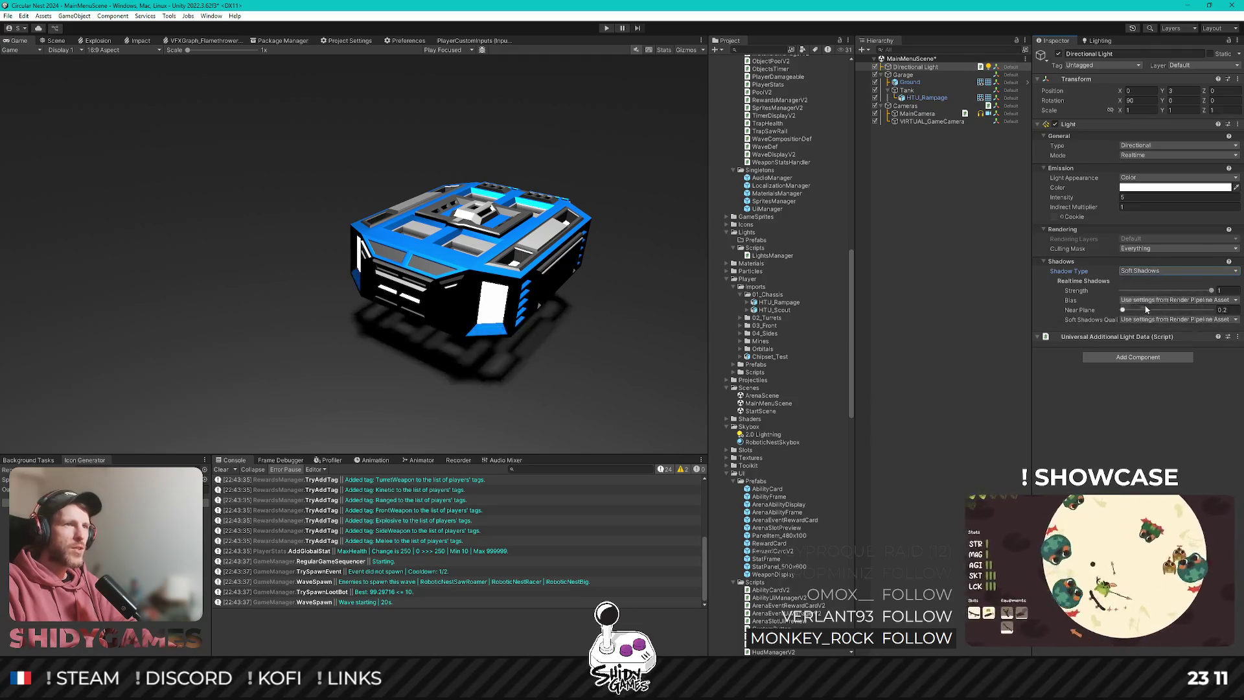
drag(1212, 291, 1109, 311)
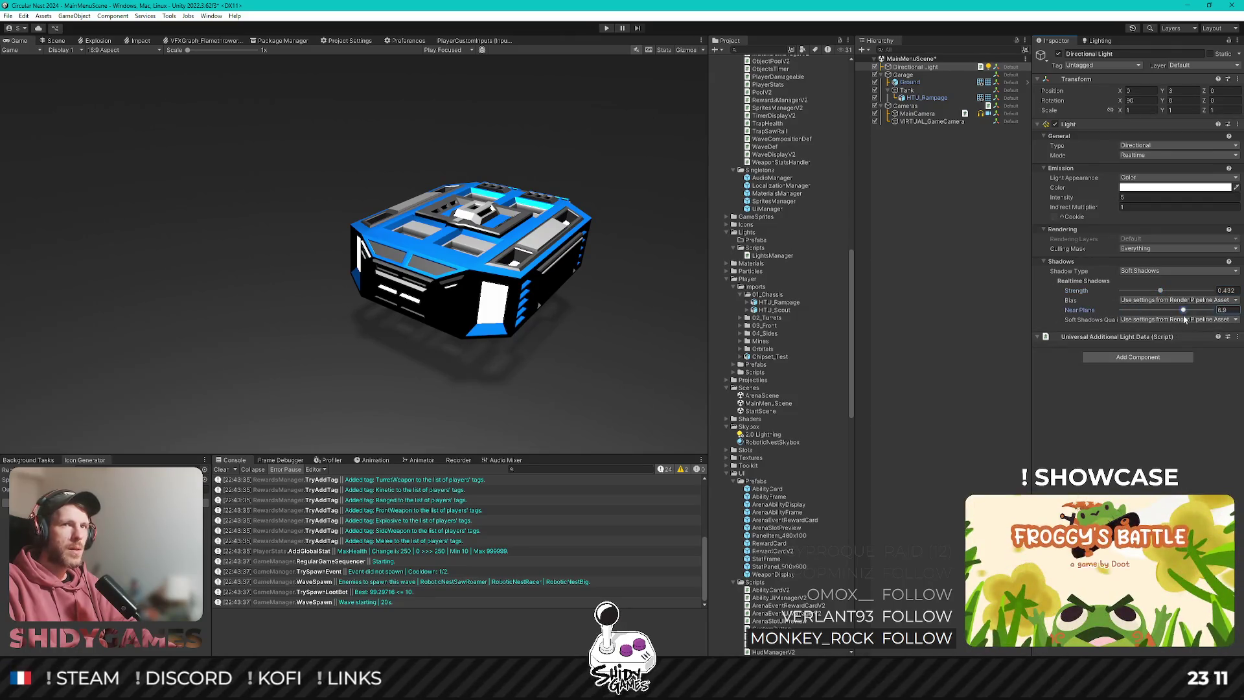
drag(1160, 291, 1155, 292)
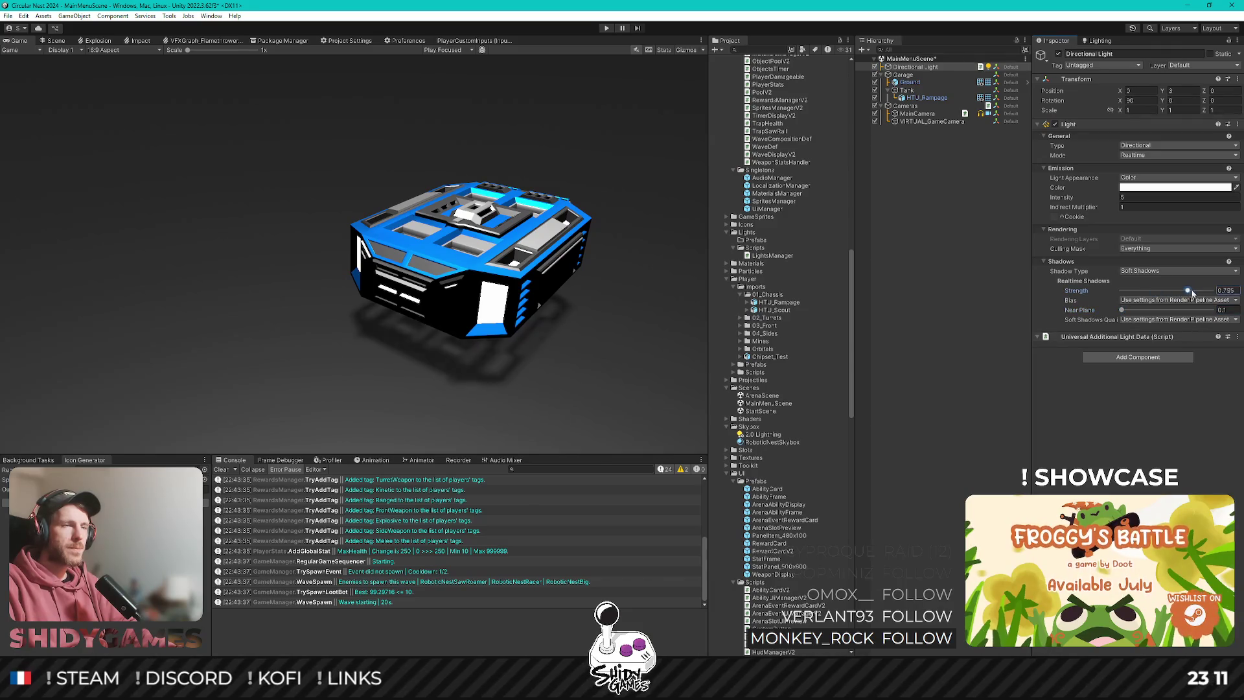
Switch to Hard Shadows at 0.648 strength and save the scene.
click(1155, 262)
click(1155, 262)
click(1166, 271)
click(1168, 291)
drag(1160, 291, 1180, 291)
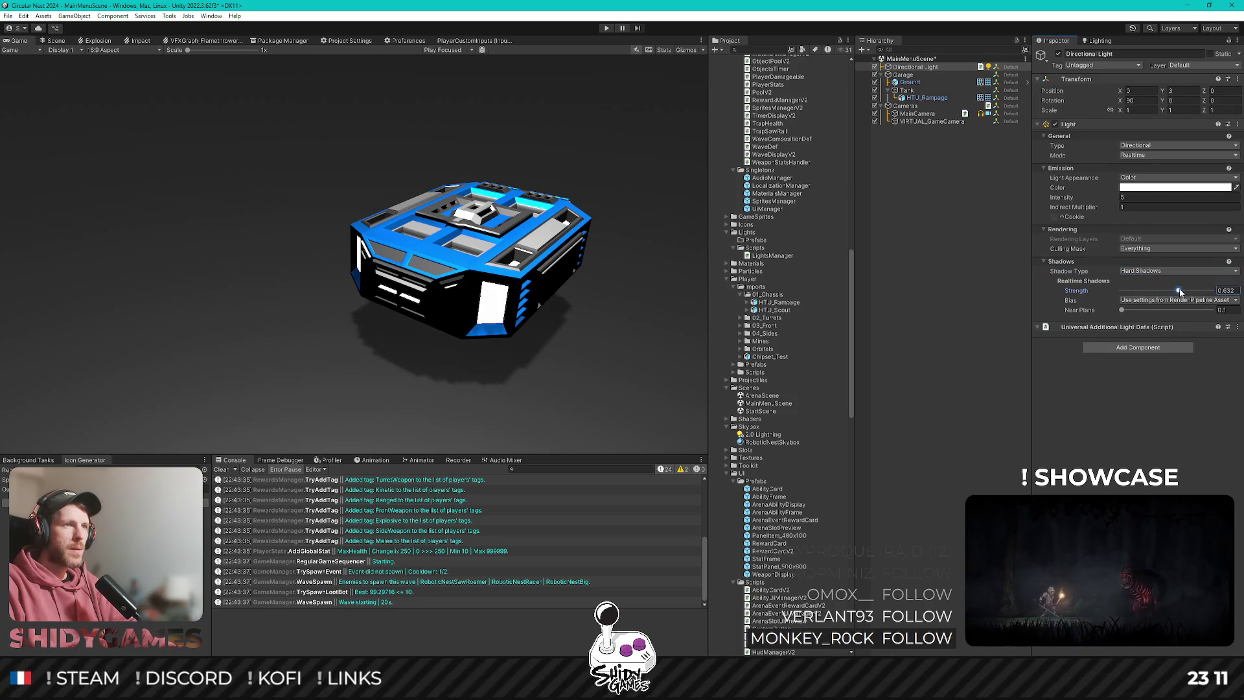
drag(1176, 291, 1180, 292)
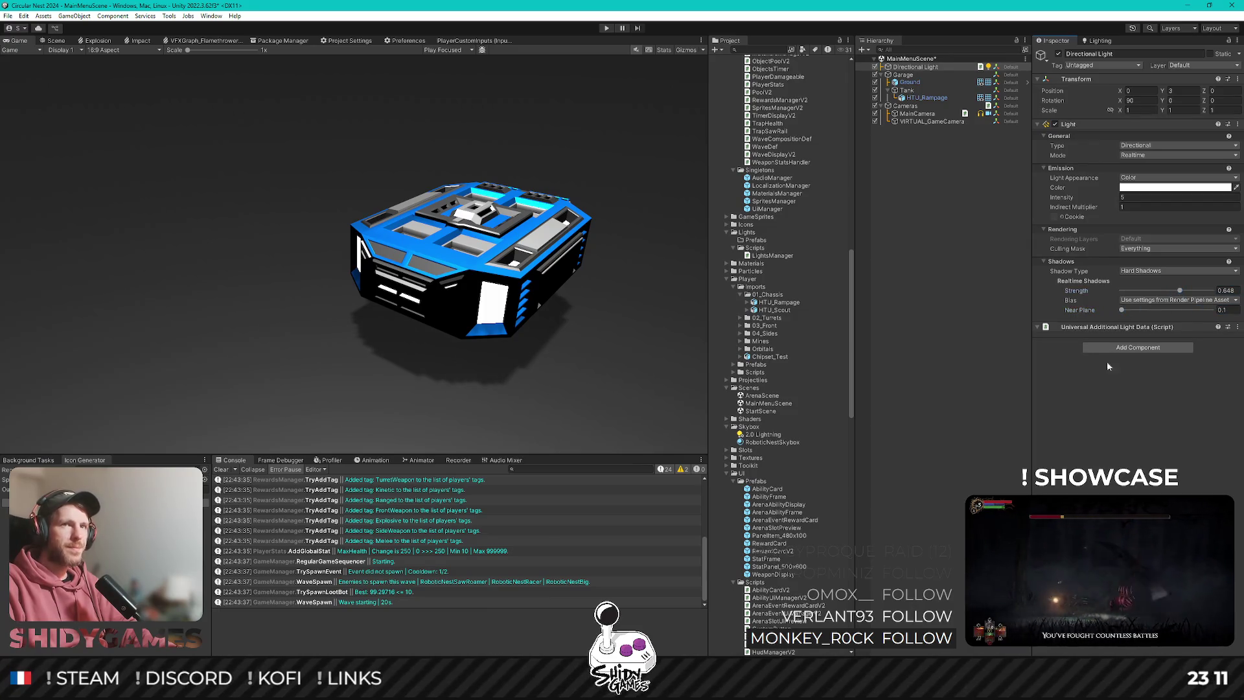
key(ctrl+s)
click(931, 217)
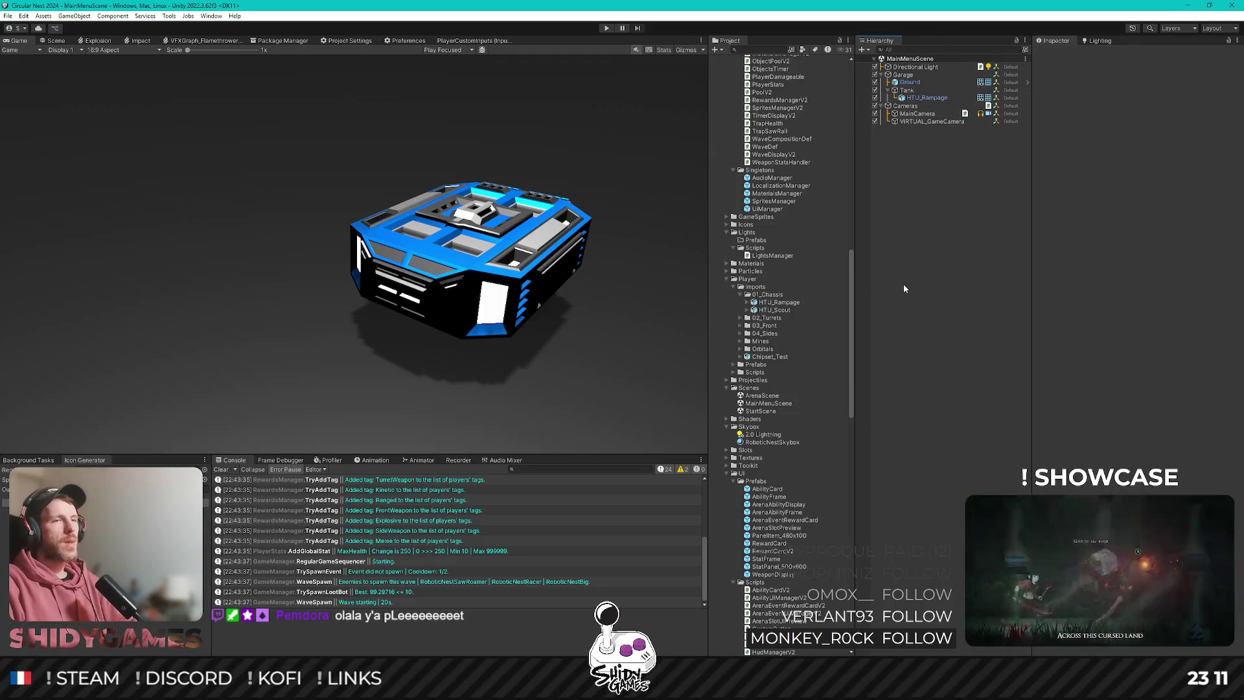
Parent the TURRET_T0_ACN-00 prefab from the 02_Turrets folder under Tank in the Hierarchy.
scroll(785, 387, up, 3)
scroll(783, 388, up, 15)
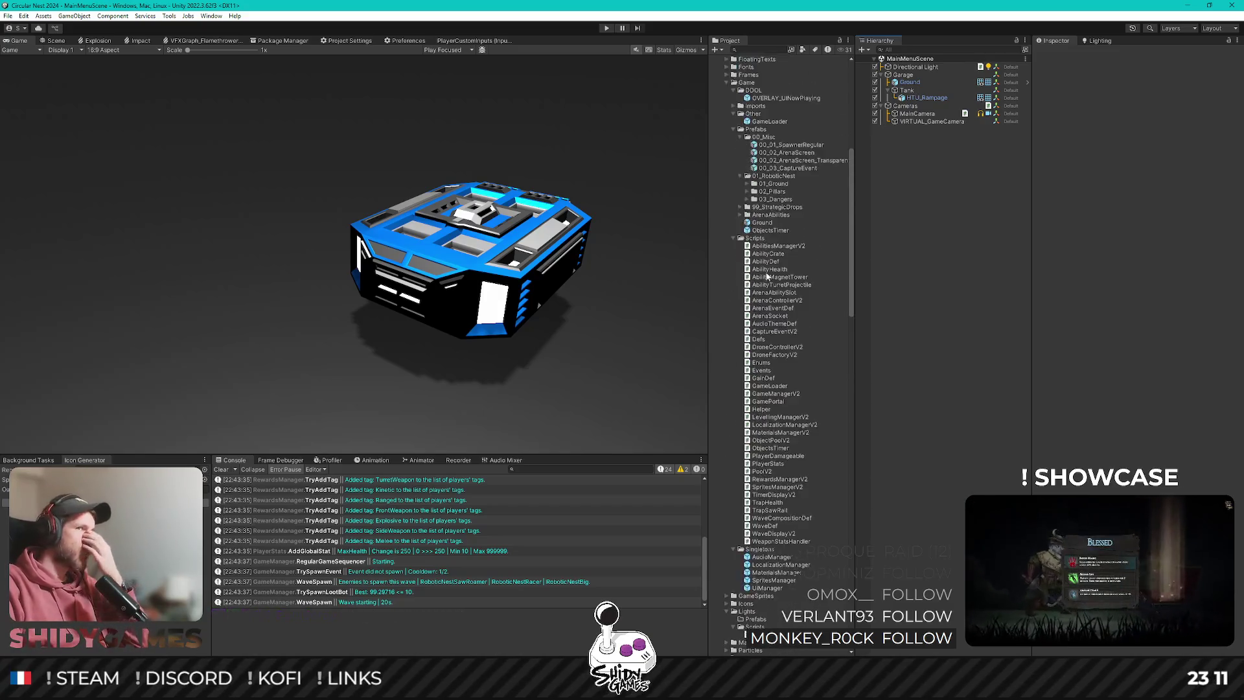
scroll(767, 276, up, 8)
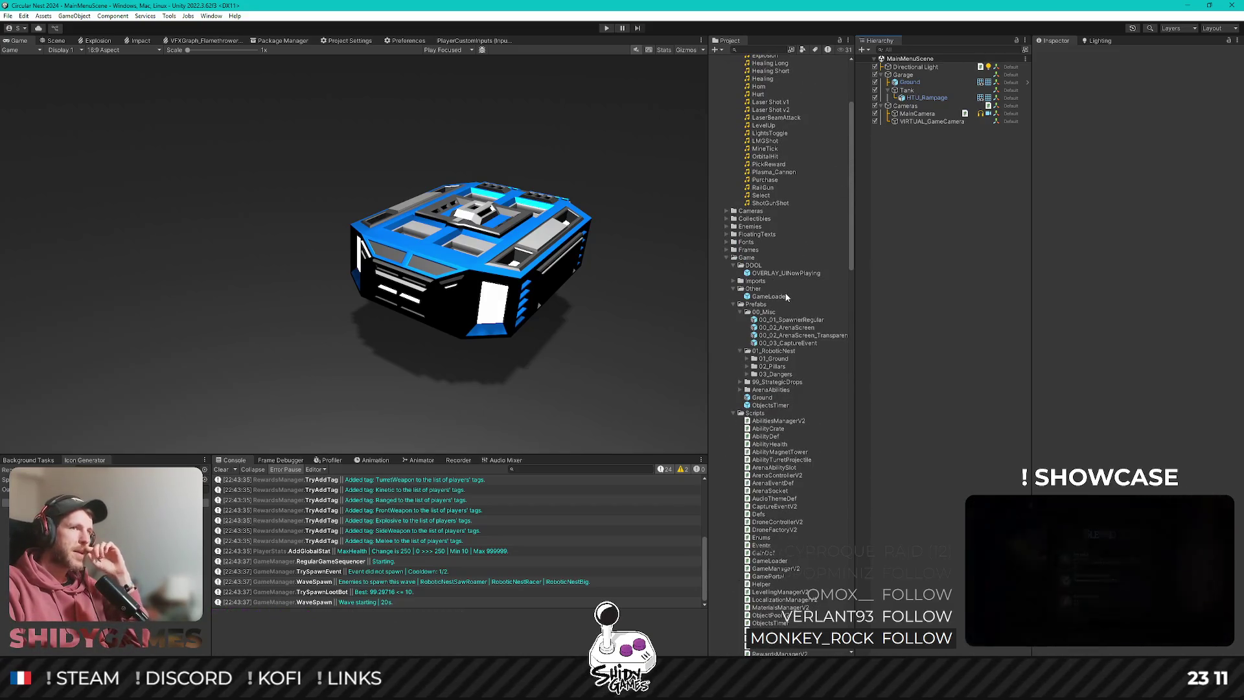
scroll(785, 296, up, 7)
scroll(781, 295, down, 20)
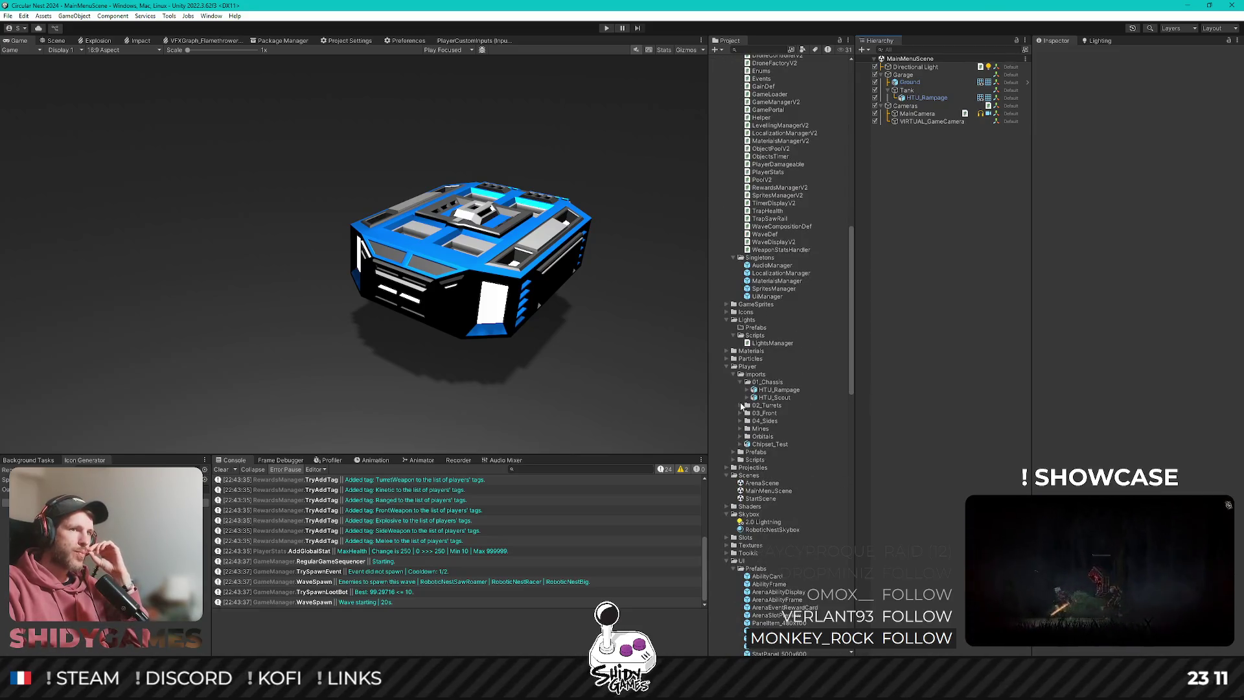
click(741, 406)
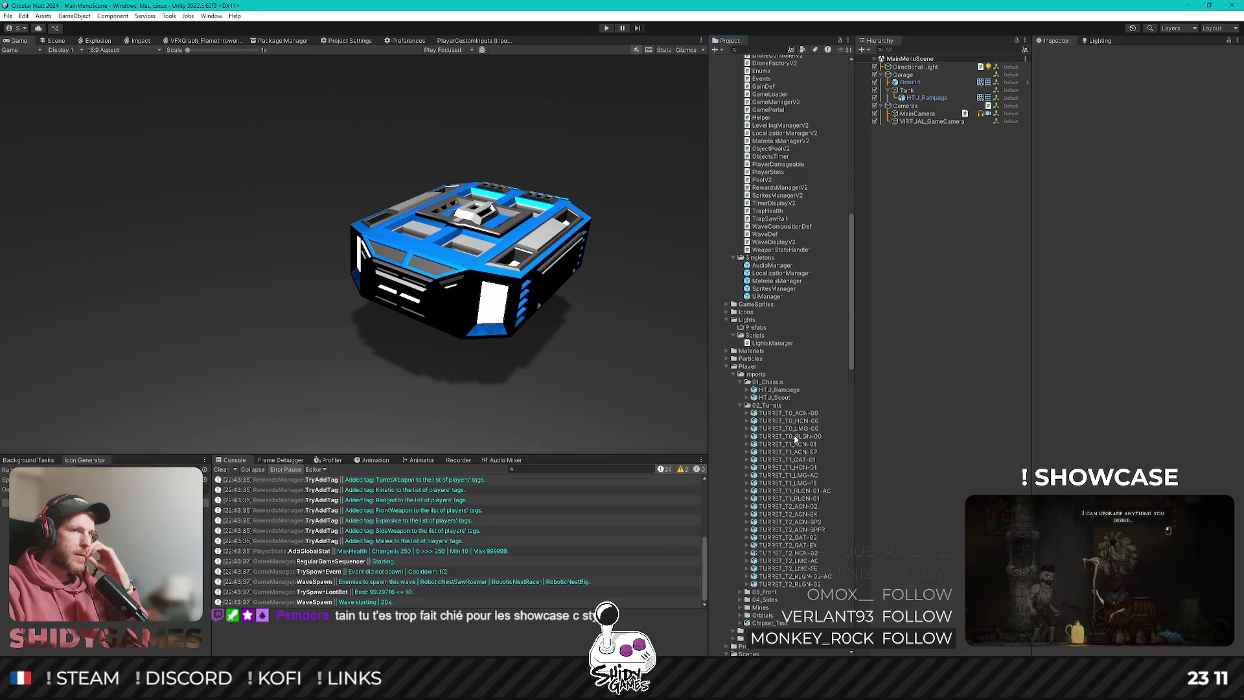
drag(931, 119, 907, 91)
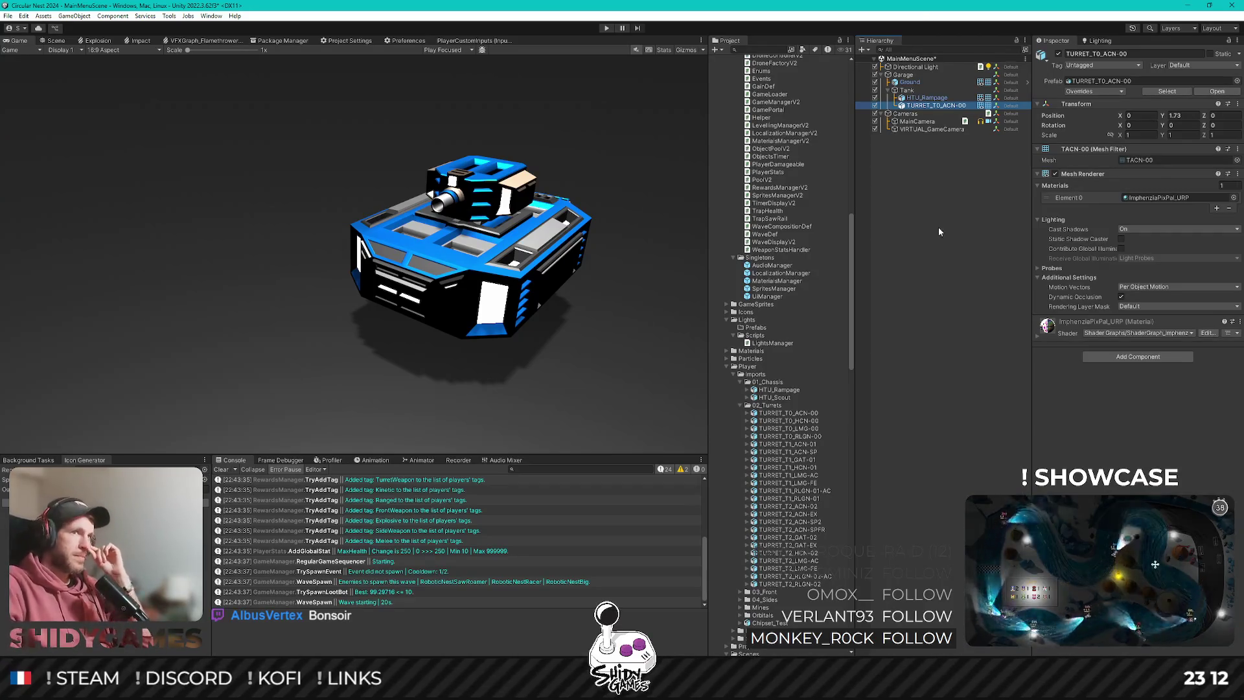
Add FRONT_T0_MNLR-00 from 03_Front under Tank, then inspect the SIDE_T0_ACN-00 side module.
scroll(773, 430, down, 5)
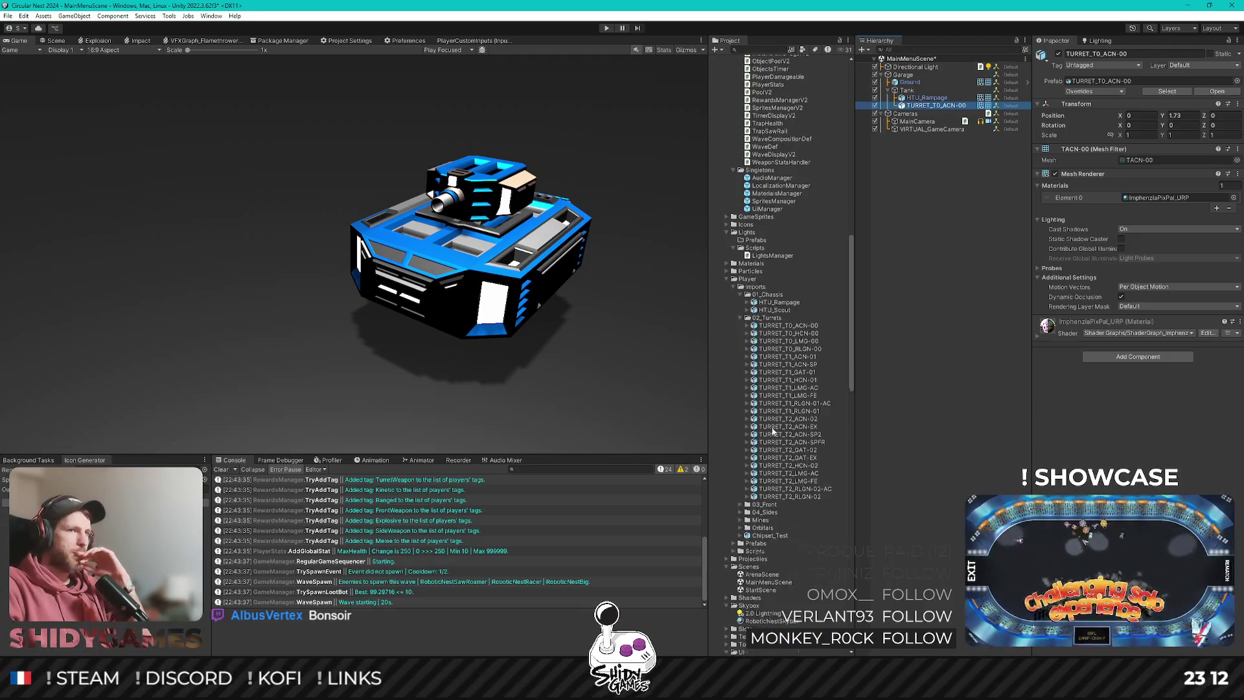
click(740, 505)
scroll(784, 497, down, 8)
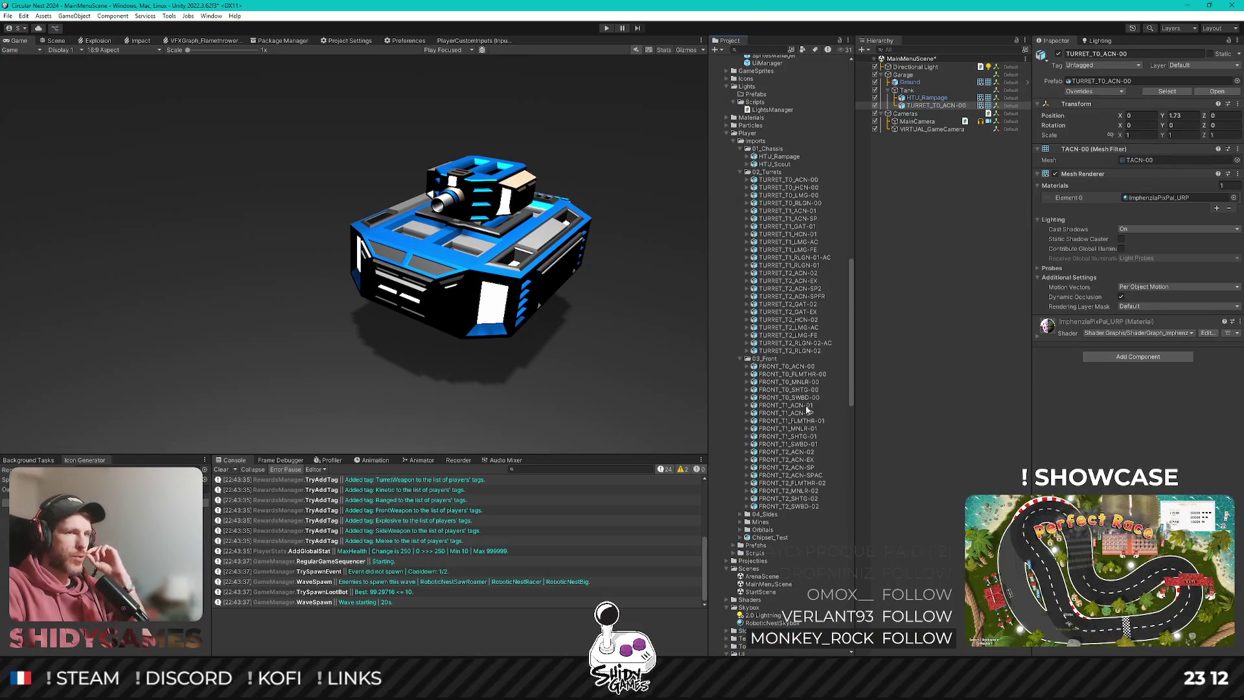
mouse_move(797, 382)
mouse_down()
mouse_move(933, 105)
mouse_move(905, 92)
mouse_up()
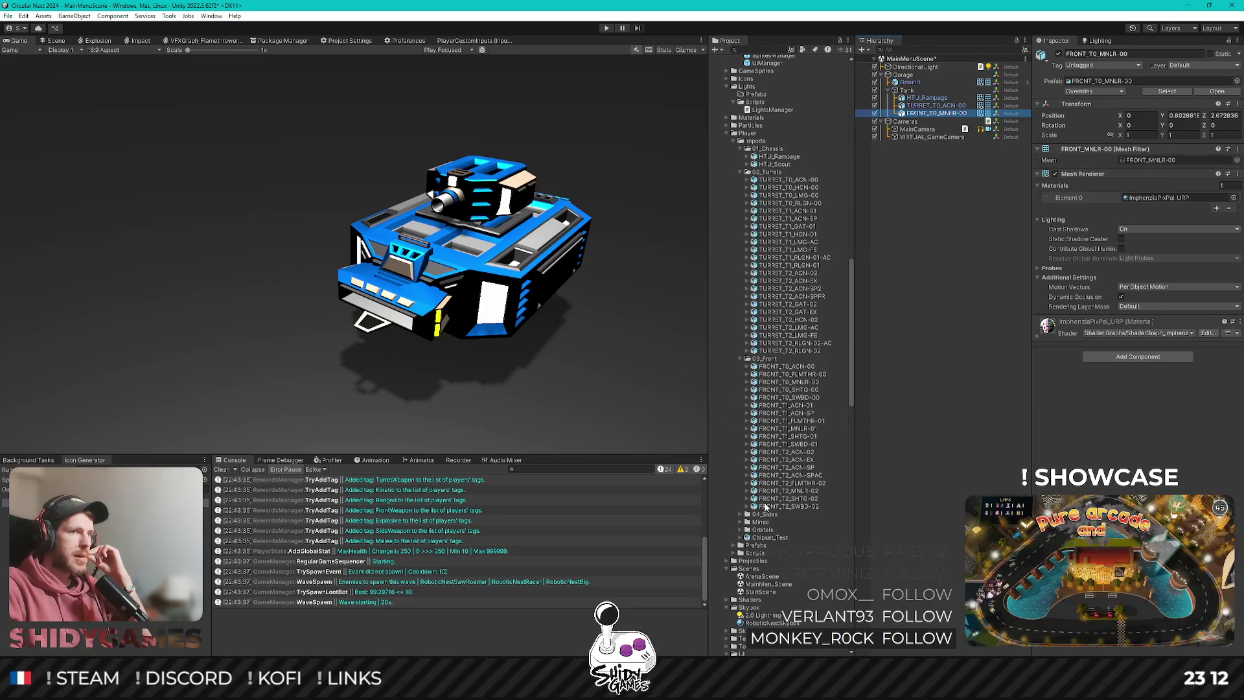
click(740, 514)
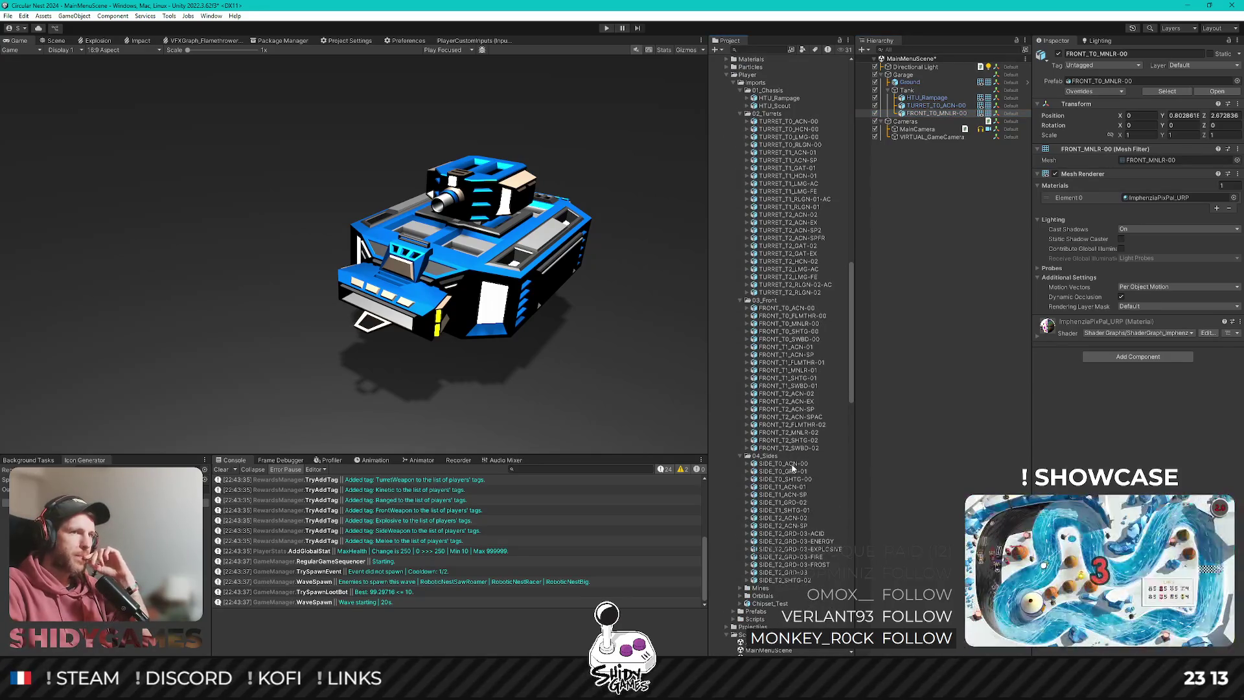
click(787, 464)
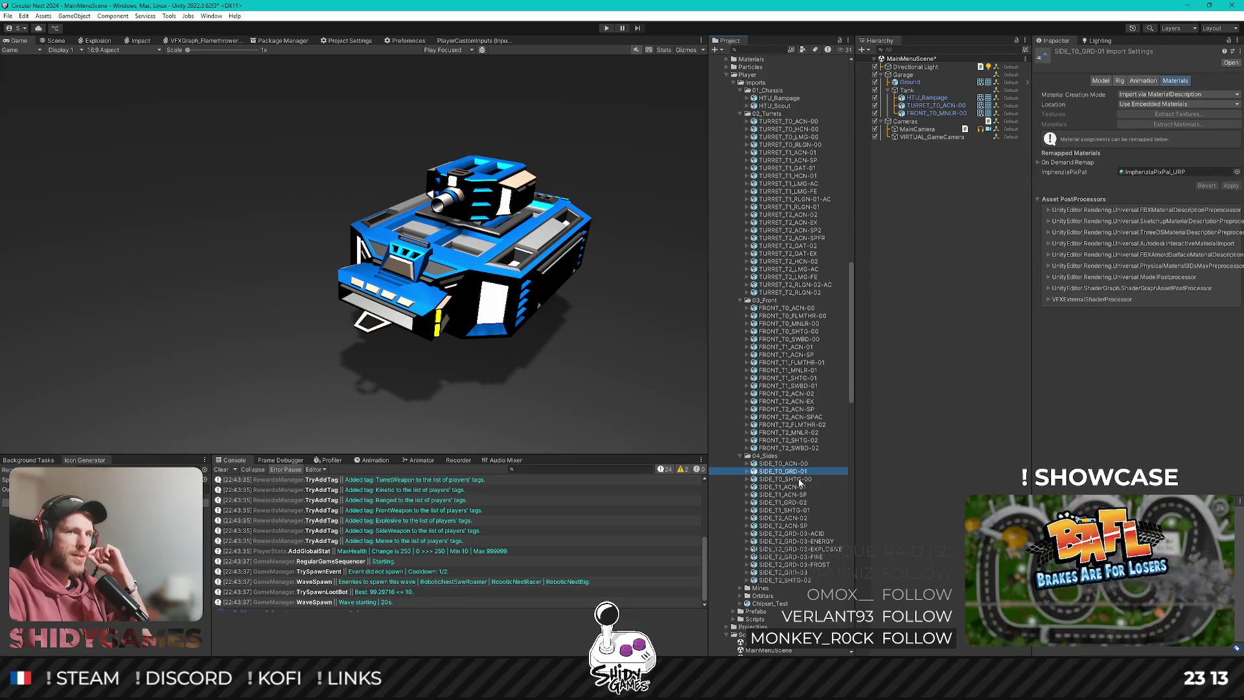
Parent the SIDE_T0_SHTG-00 module under Tank, then open StartScene from the Scenes folder.
click(799, 480)
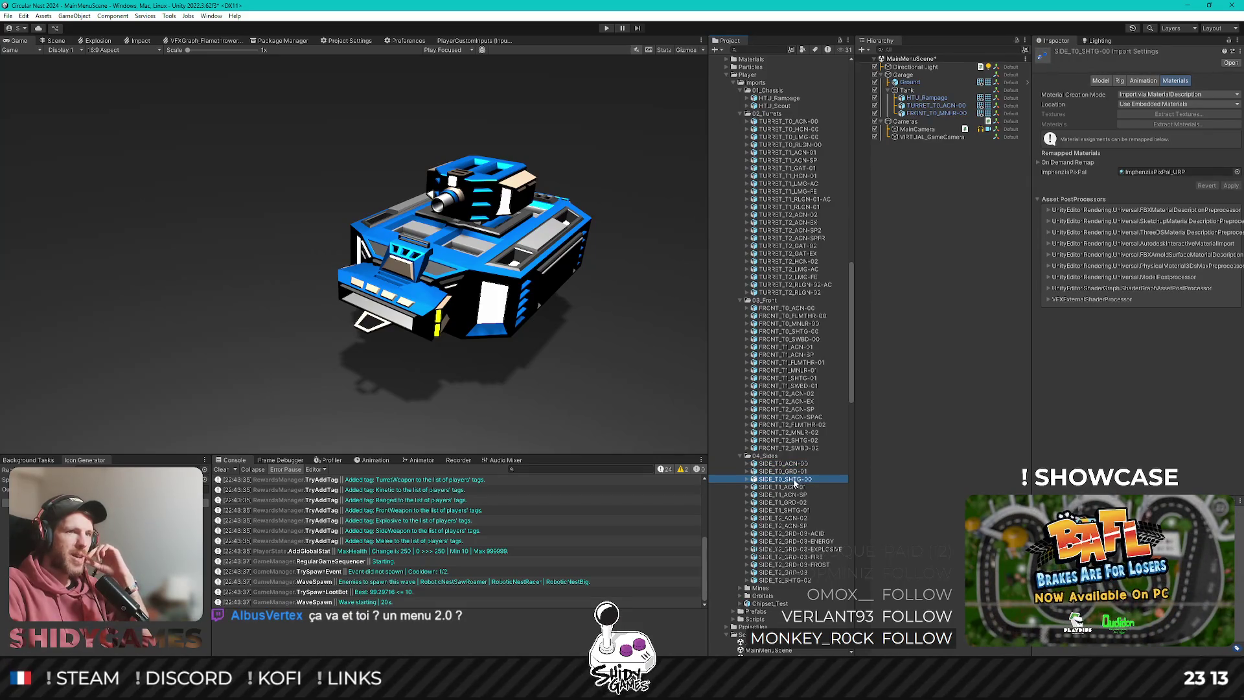
mouse_move(794, 483)
mouse_down()
mouse_move(823, 324)
mouse_move(915, 91)
mouse_up()
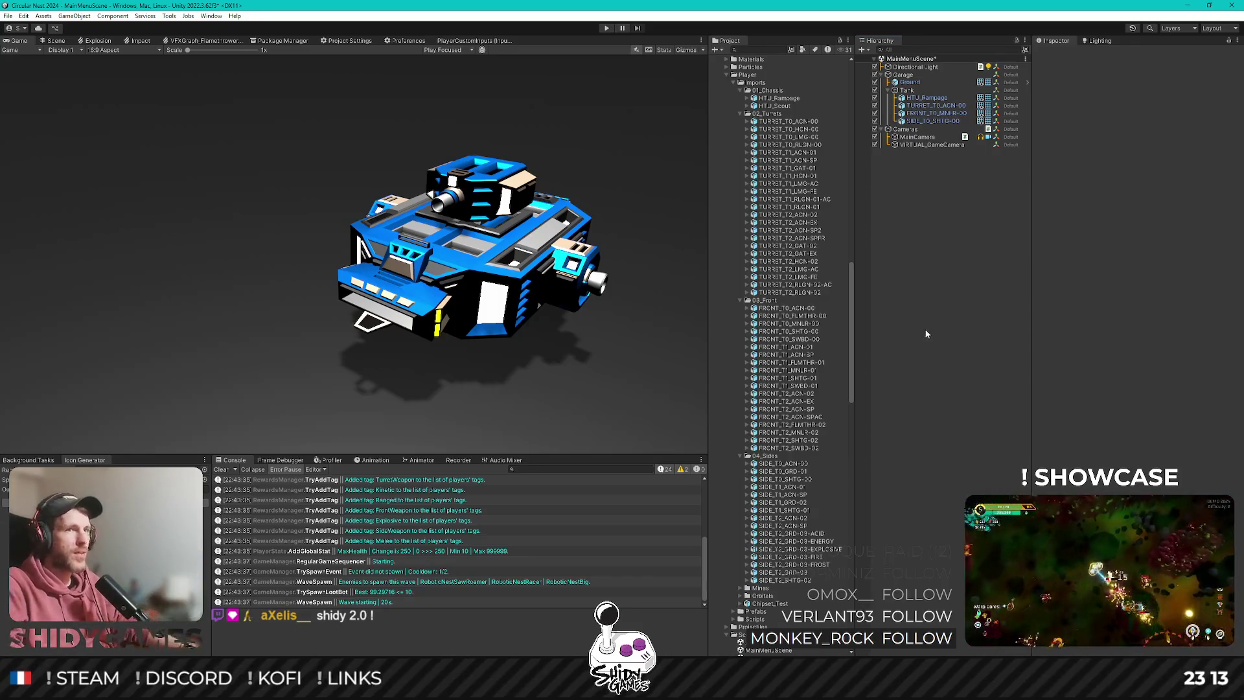
scroll(758, 310, up, 15)
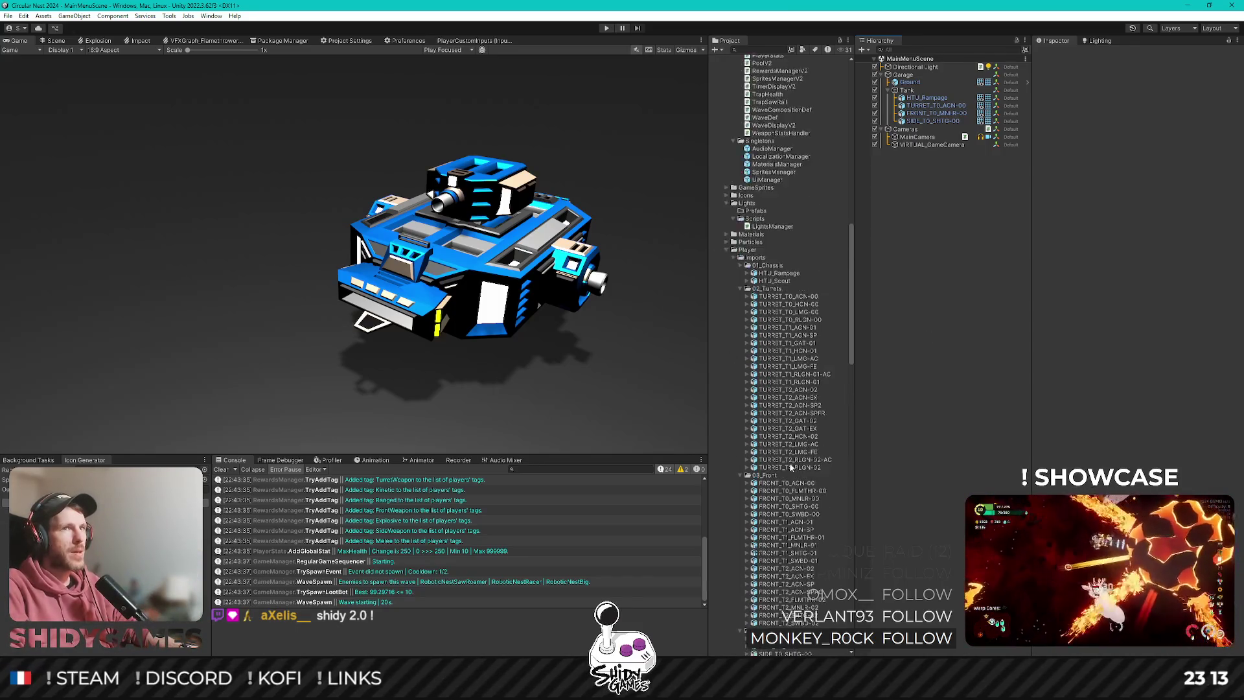
scroll(775, 495, down, 15)
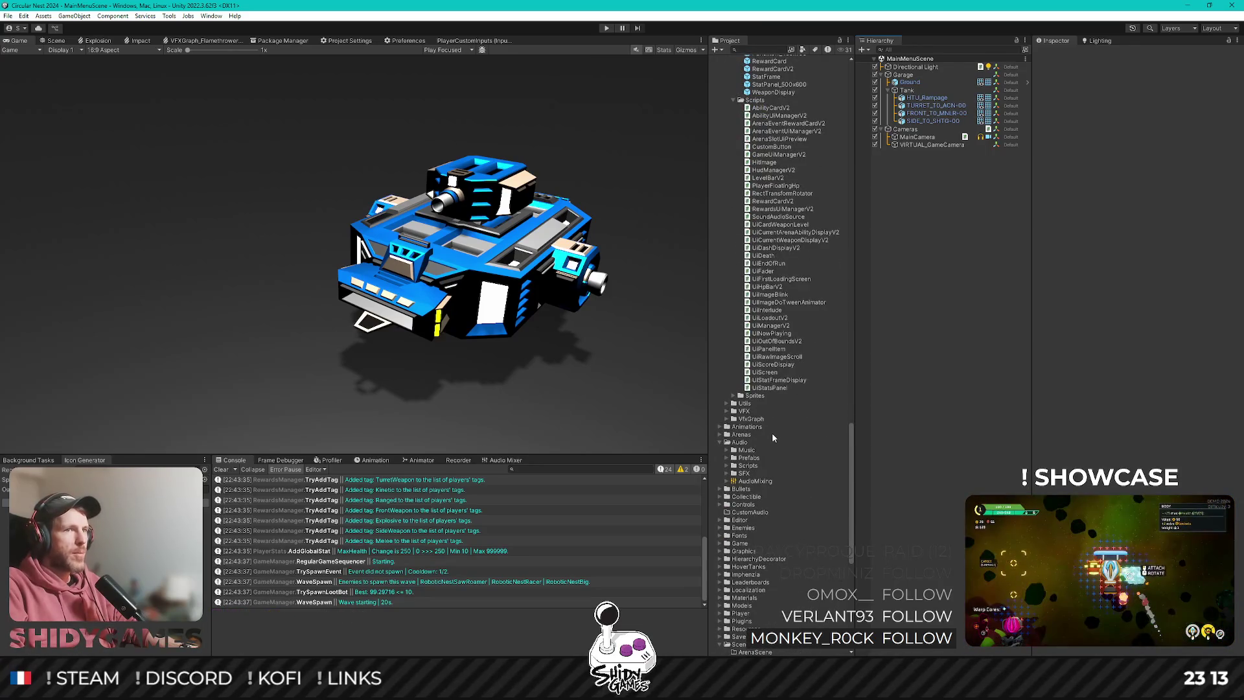
scroll(773, 437, down, 5)
scroll(763, 528, up, 10)
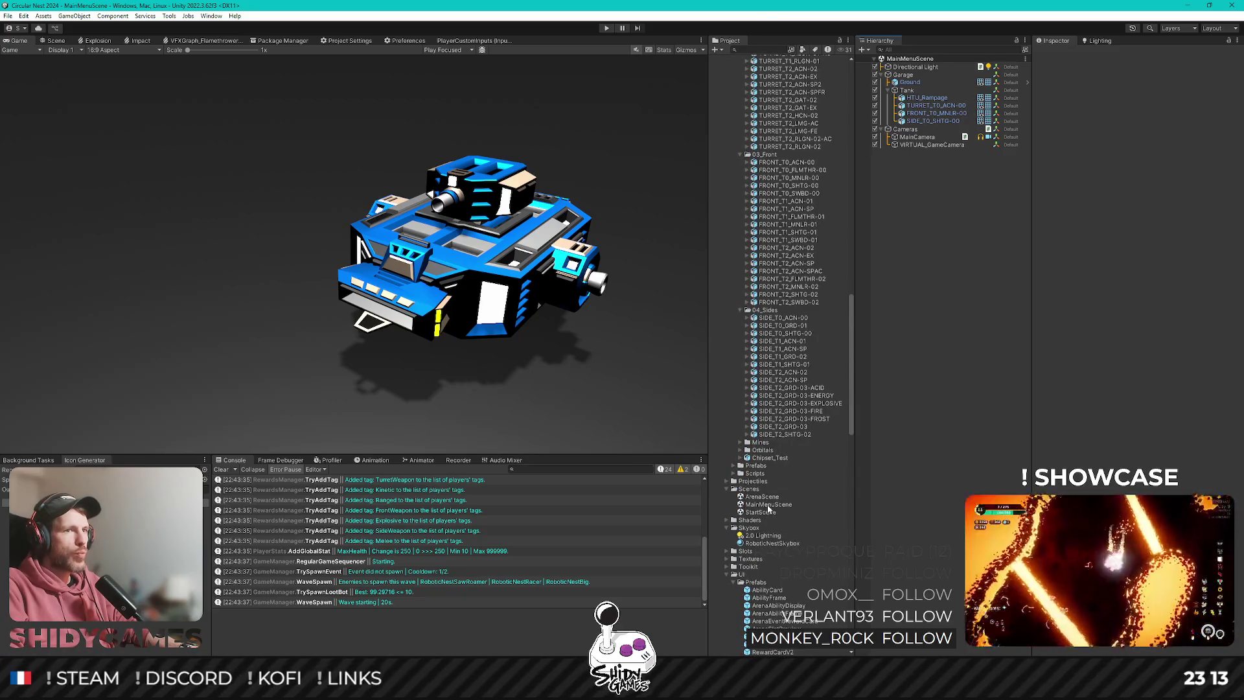
click(767, 505)
click(761, 512)
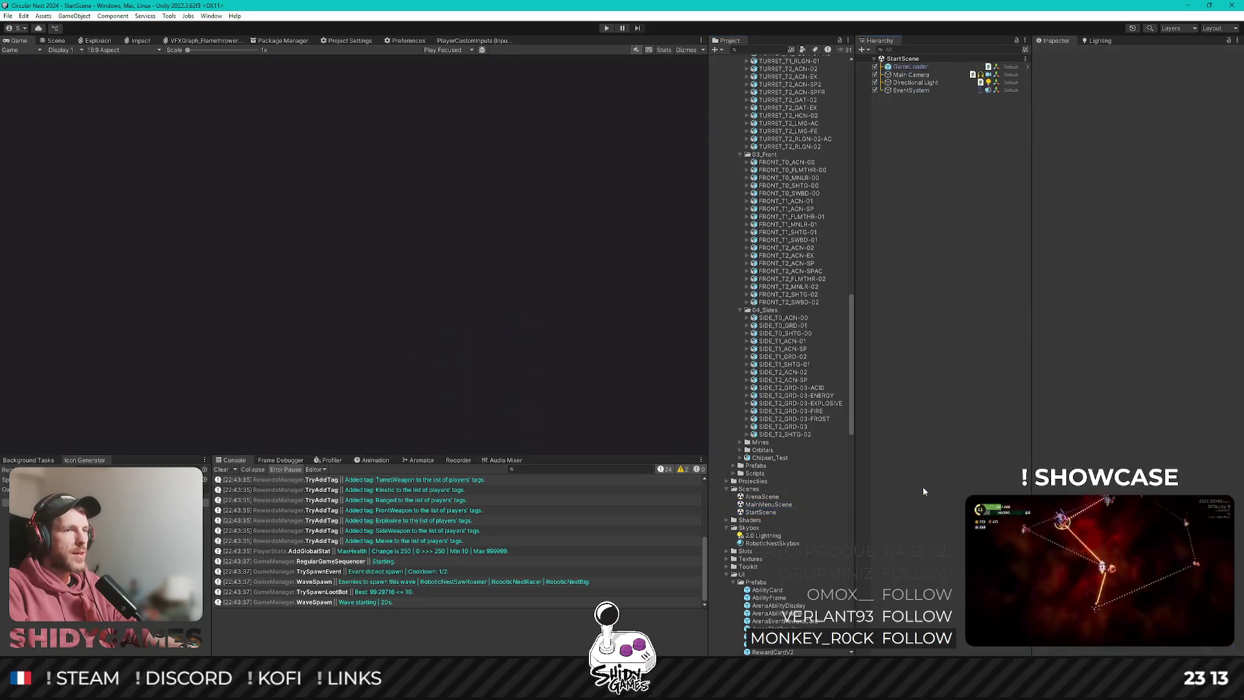
Enter Play mode from StartScene and press Space to pass the title screen.
click(607, 28)
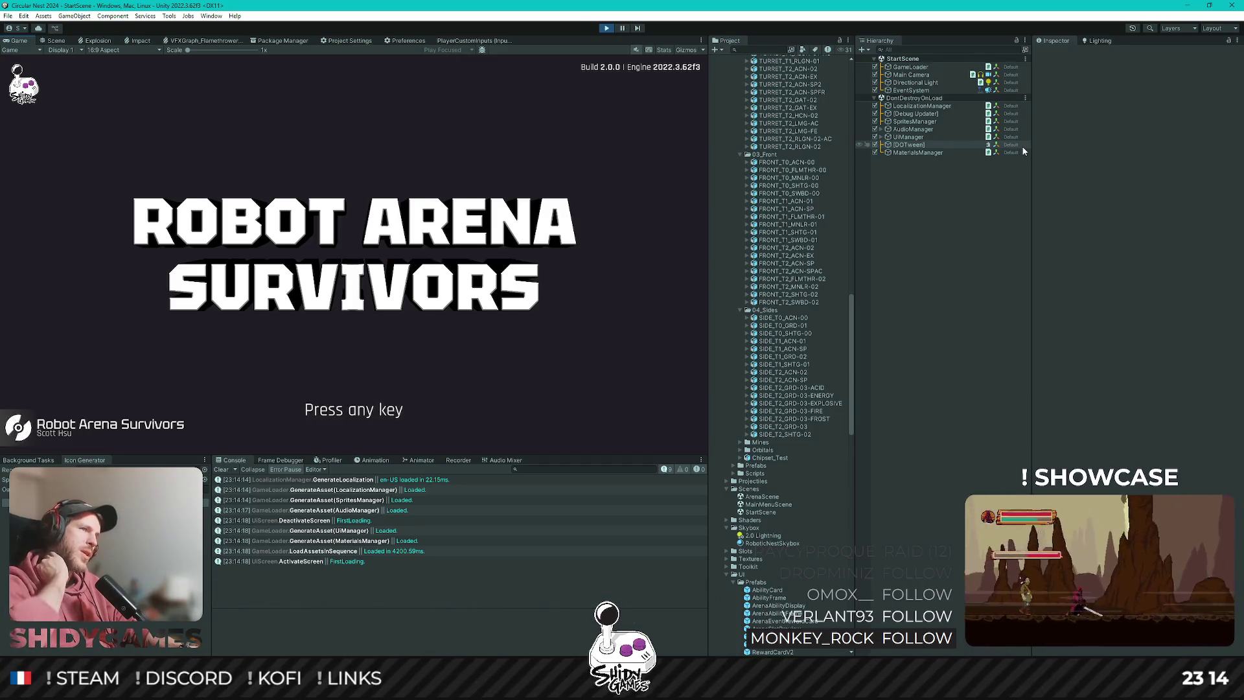
key(space)
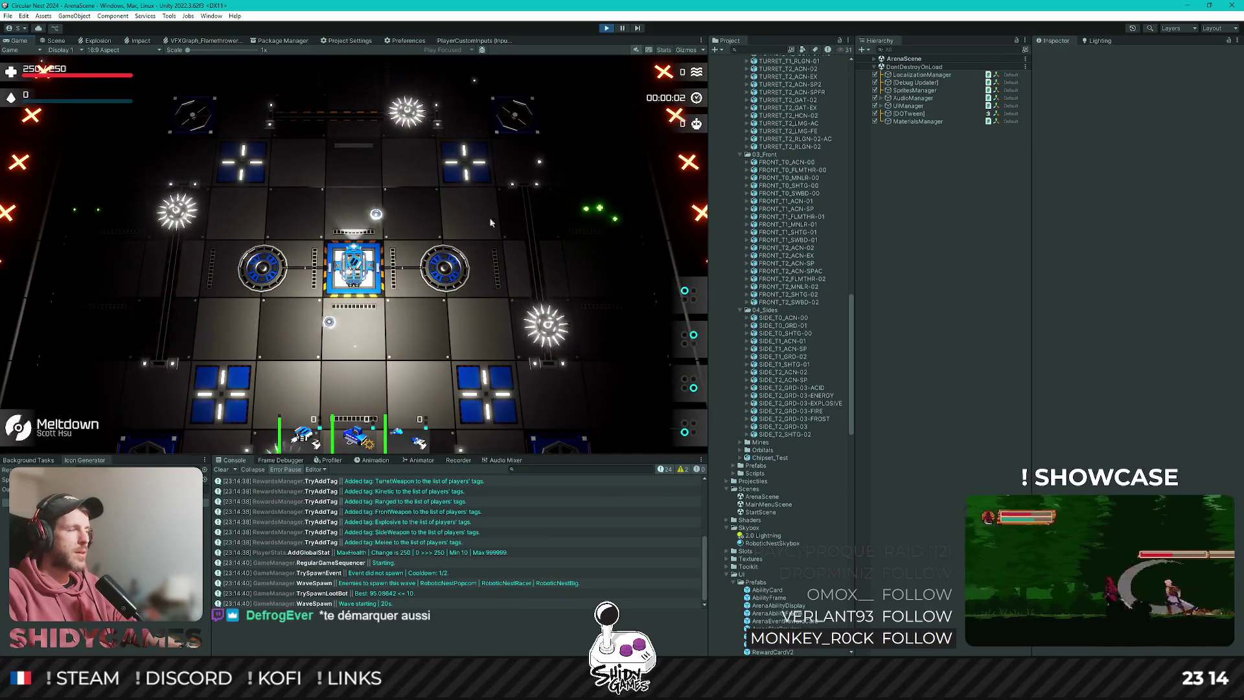
Exit Play mode after play-testing the arena.
click(603, 30)
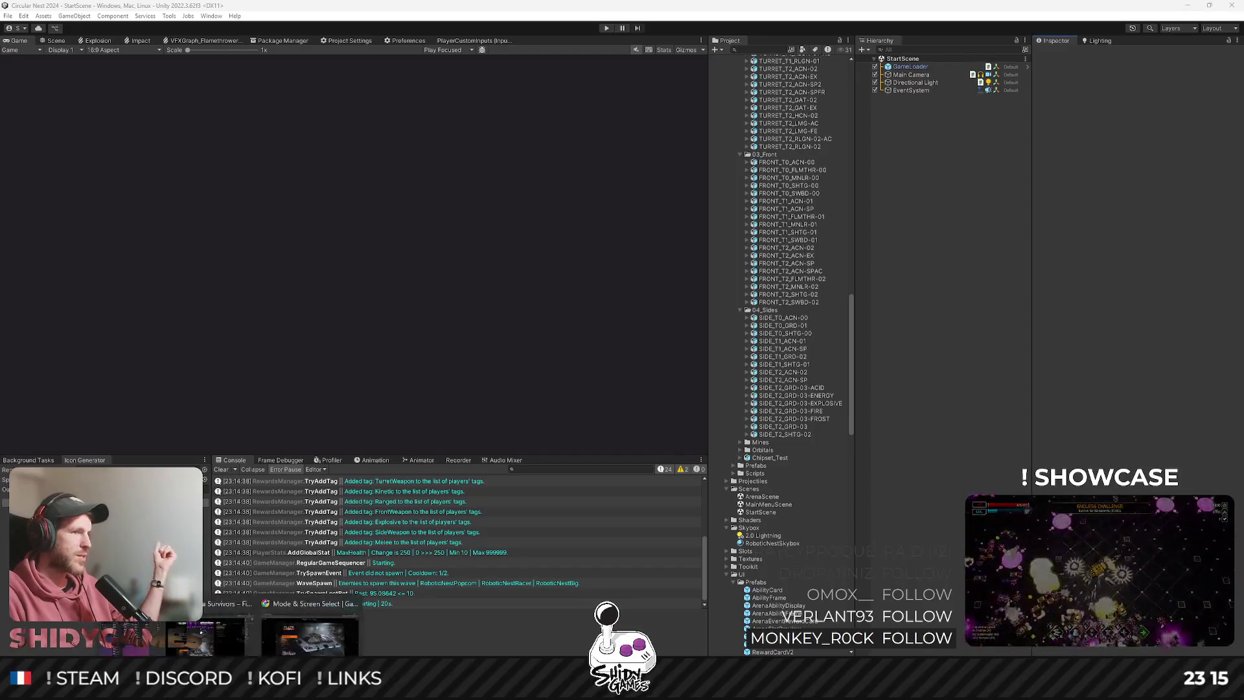
In the Game UI Database browser, close the enlarged screenshot and reload the Mode & Screen Select page.
click(300, 652)
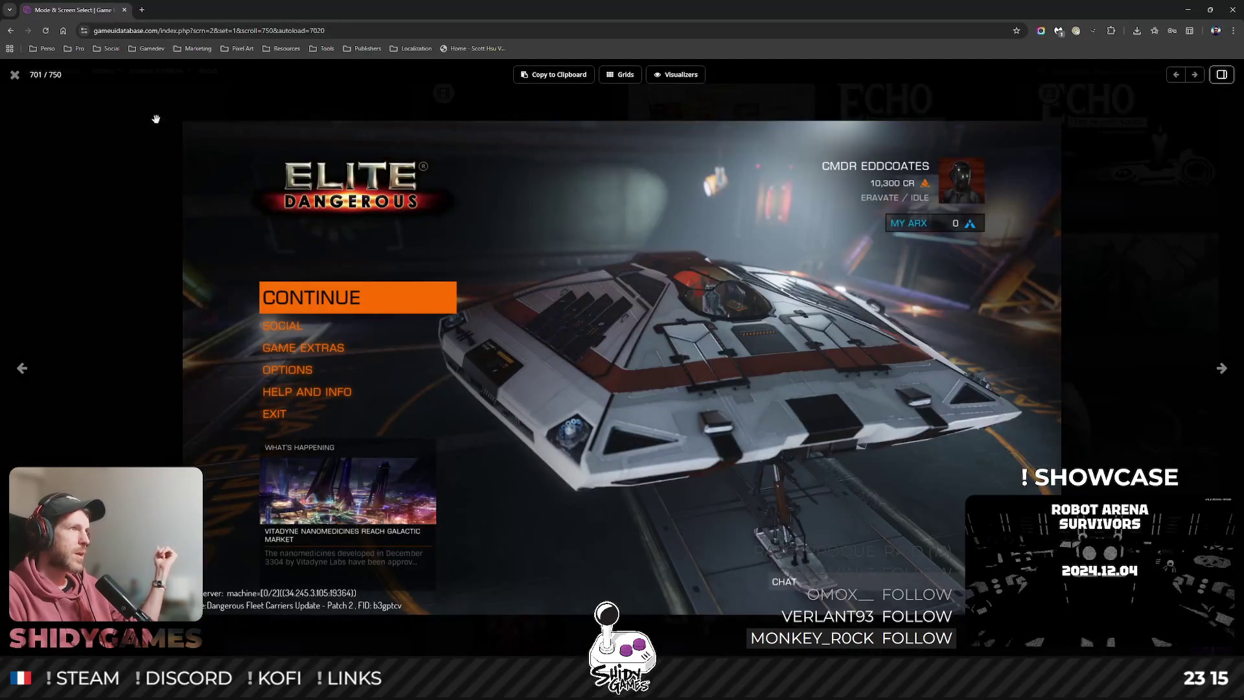
click(15, 74)
scroll(568, 363, down, 5)
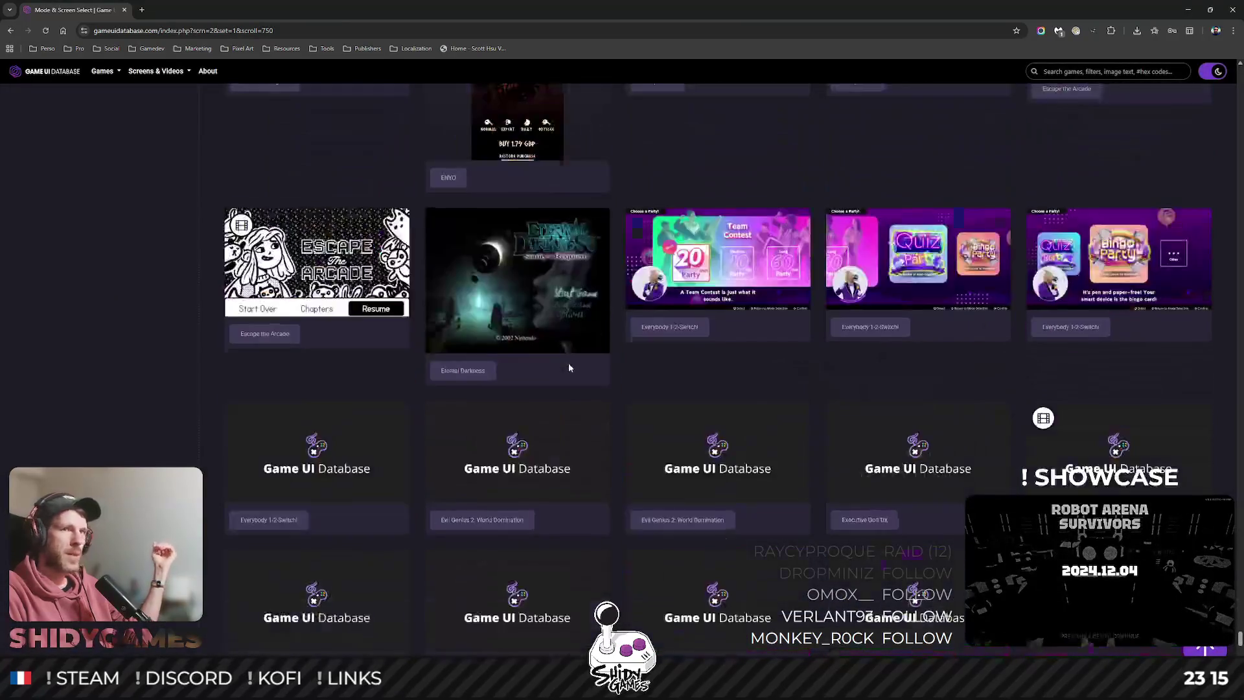
scroll(501, 348, up, 5)
key(F5)
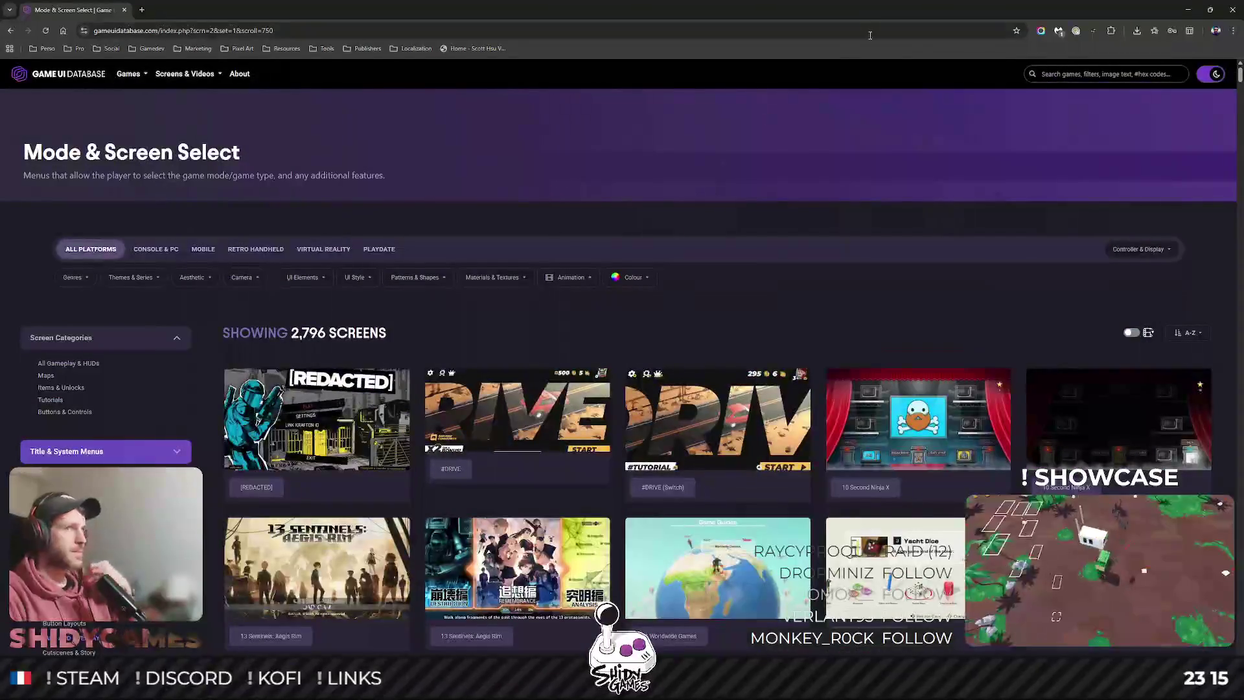
Search the database for 'battlefront' and open the Star Wars Battlefront II page.
click(1079, 83)
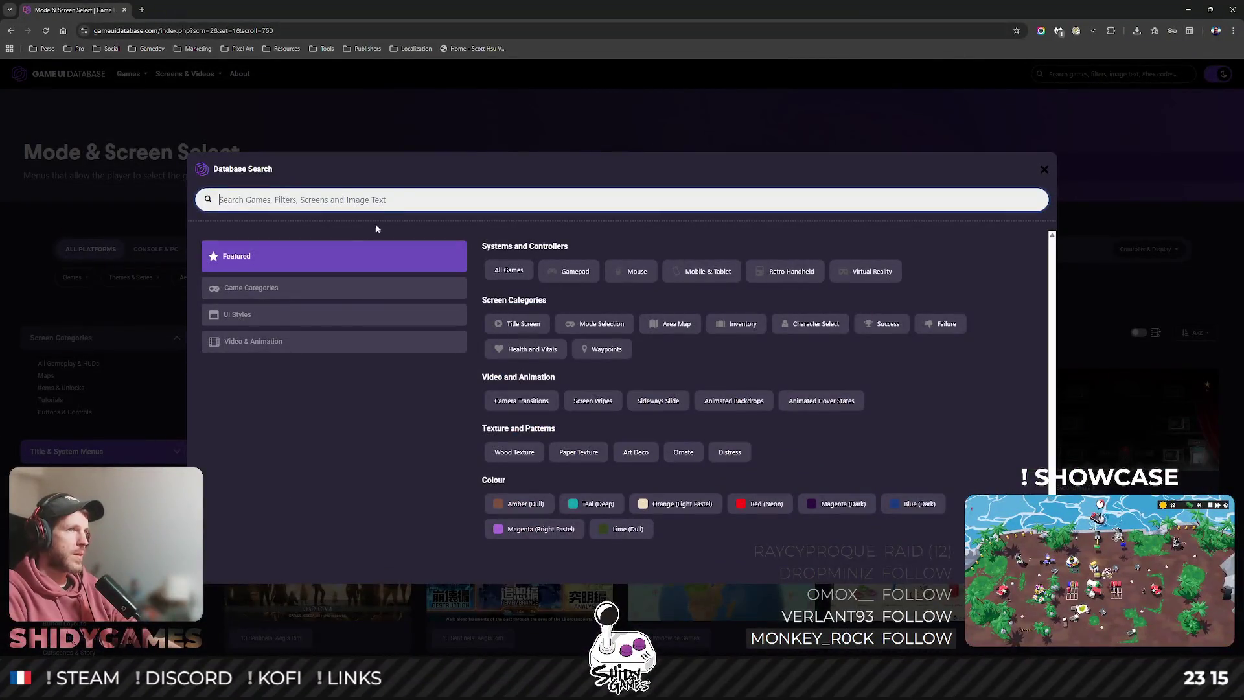
text(battlefront)
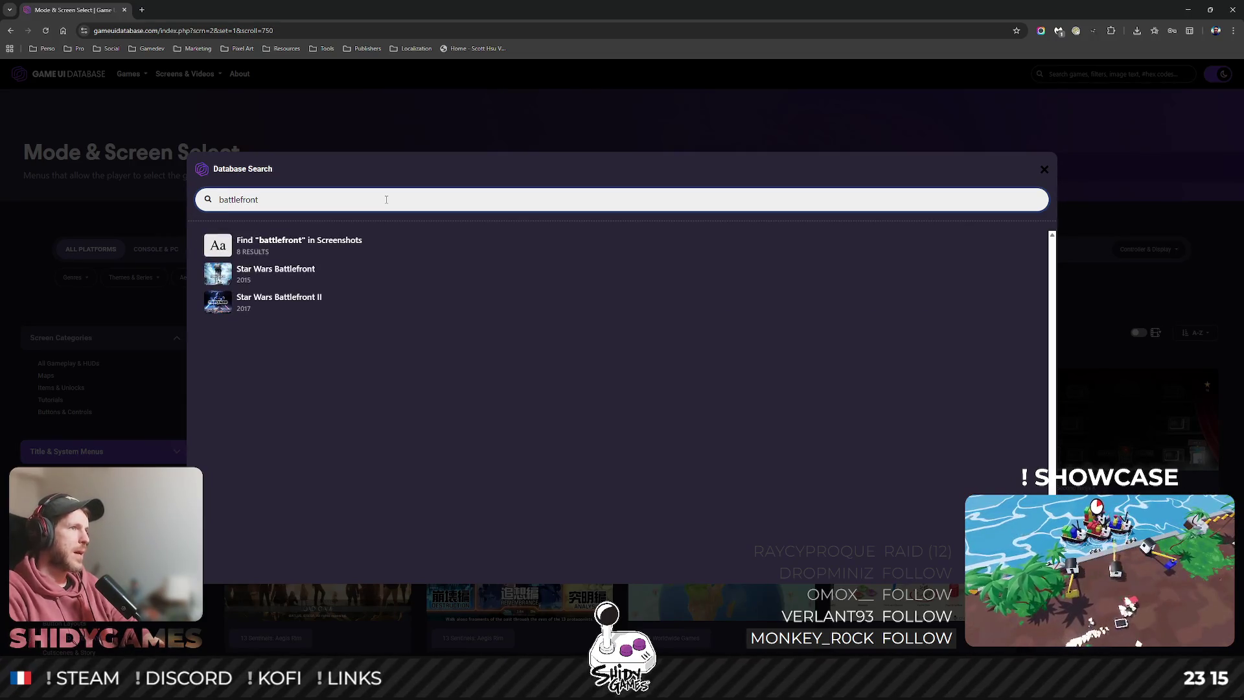
click(272, 310)
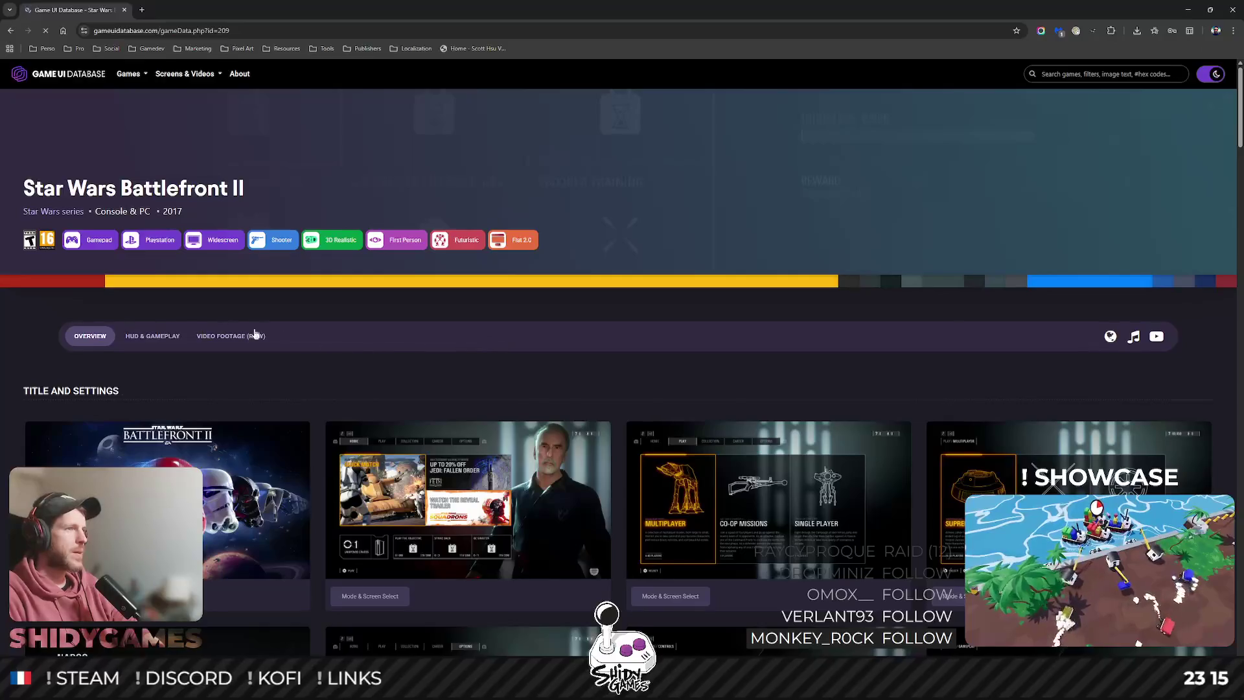
Scroll down through the Star Wars Battlefront II screenshot gallery.
scroll(338, 335, down, 5)
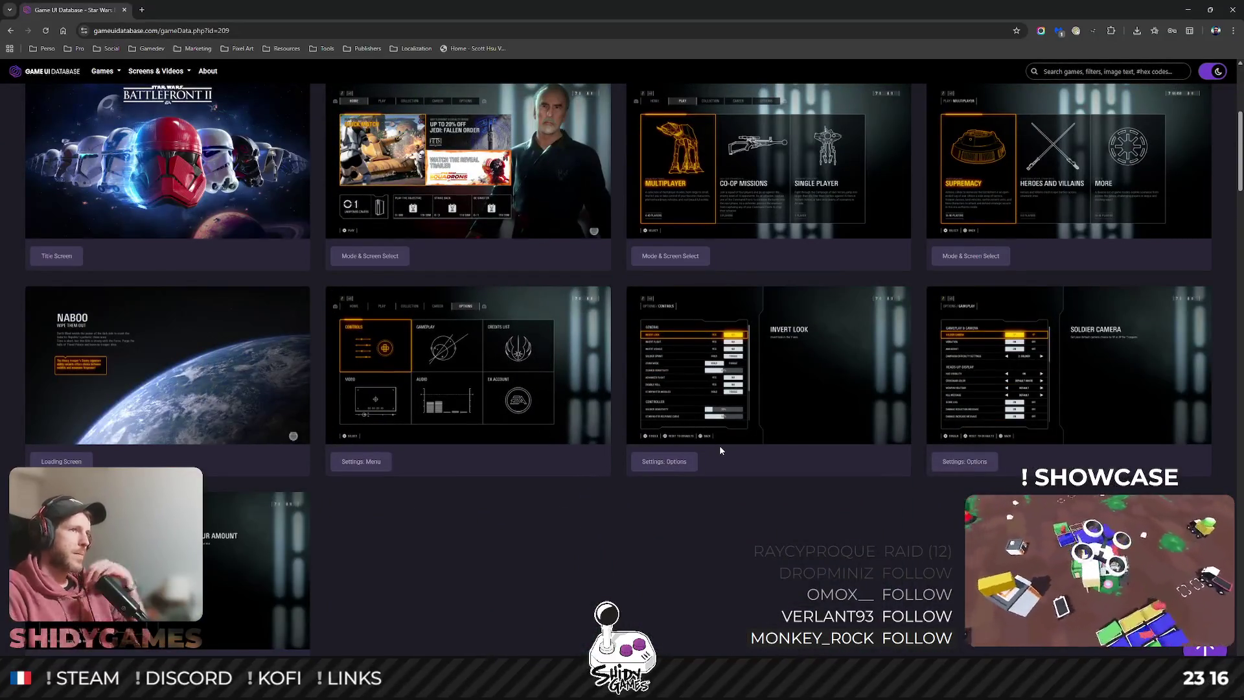
mouse_move(727, 409)
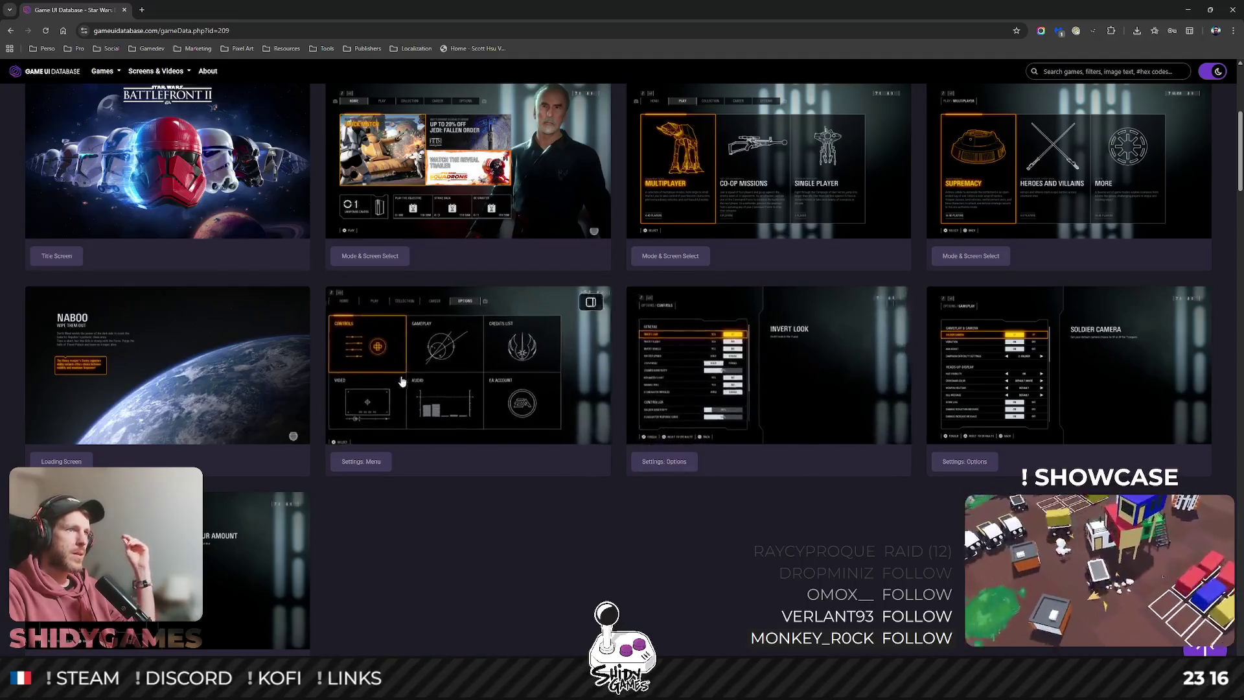
scroll(402, 380, down, 6)
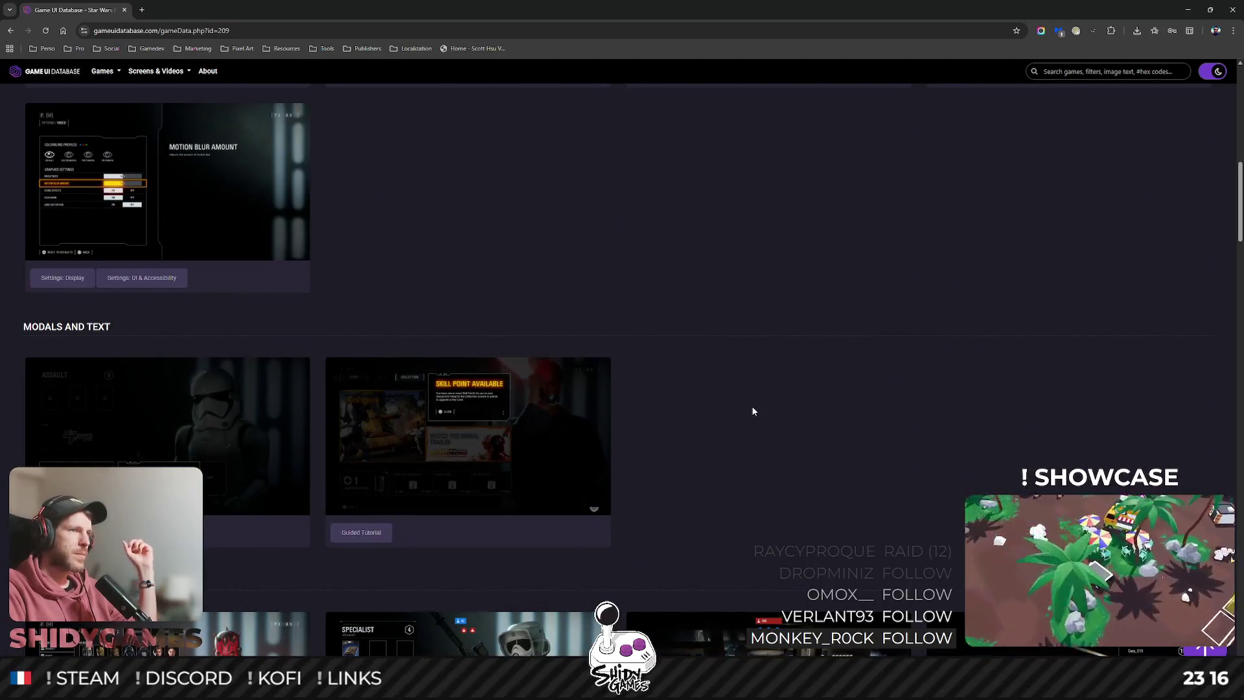
scroll(753, 410, down, 3)
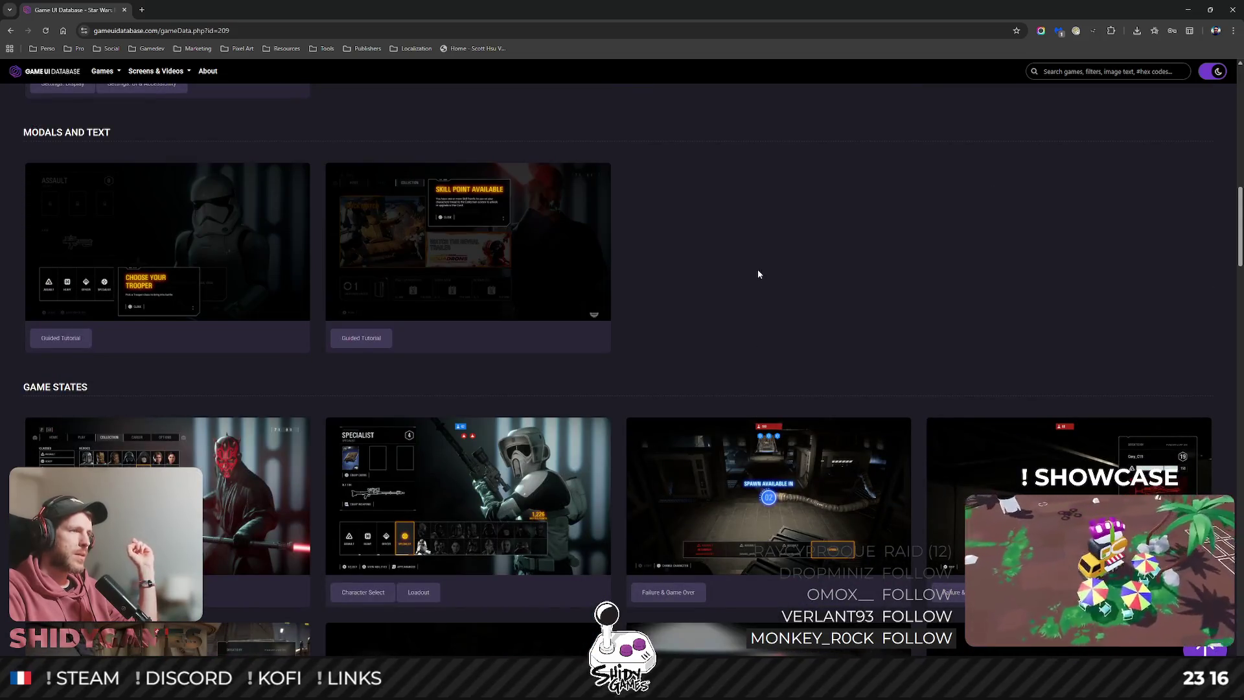
scroll(764, 270, down, 4)
scroll(771, 264, down, 4)
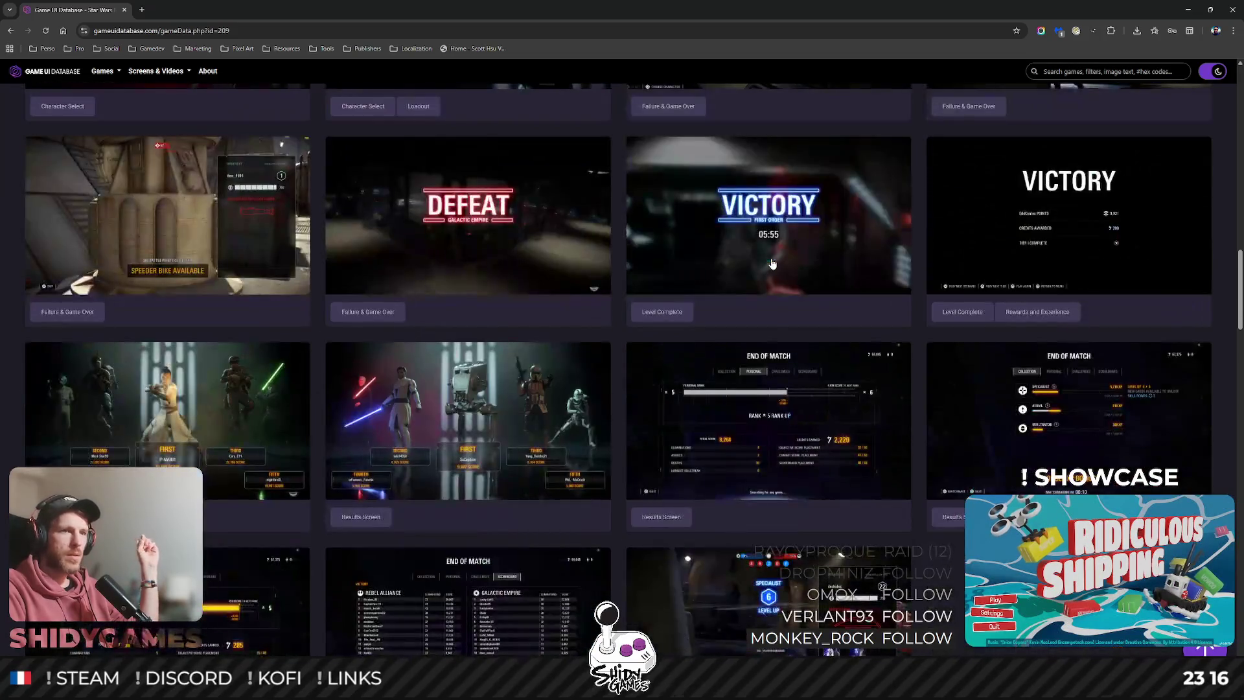
scroll(772, 263, down, 3)
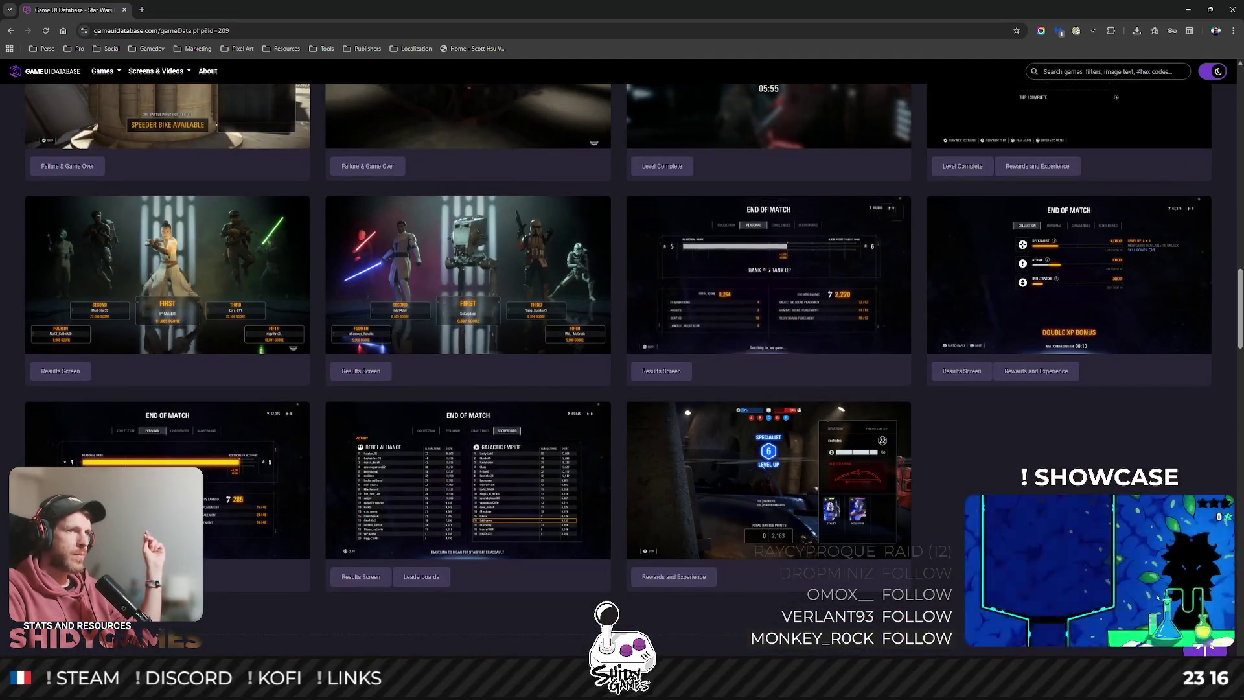
scroll(998, 442, up, 5)
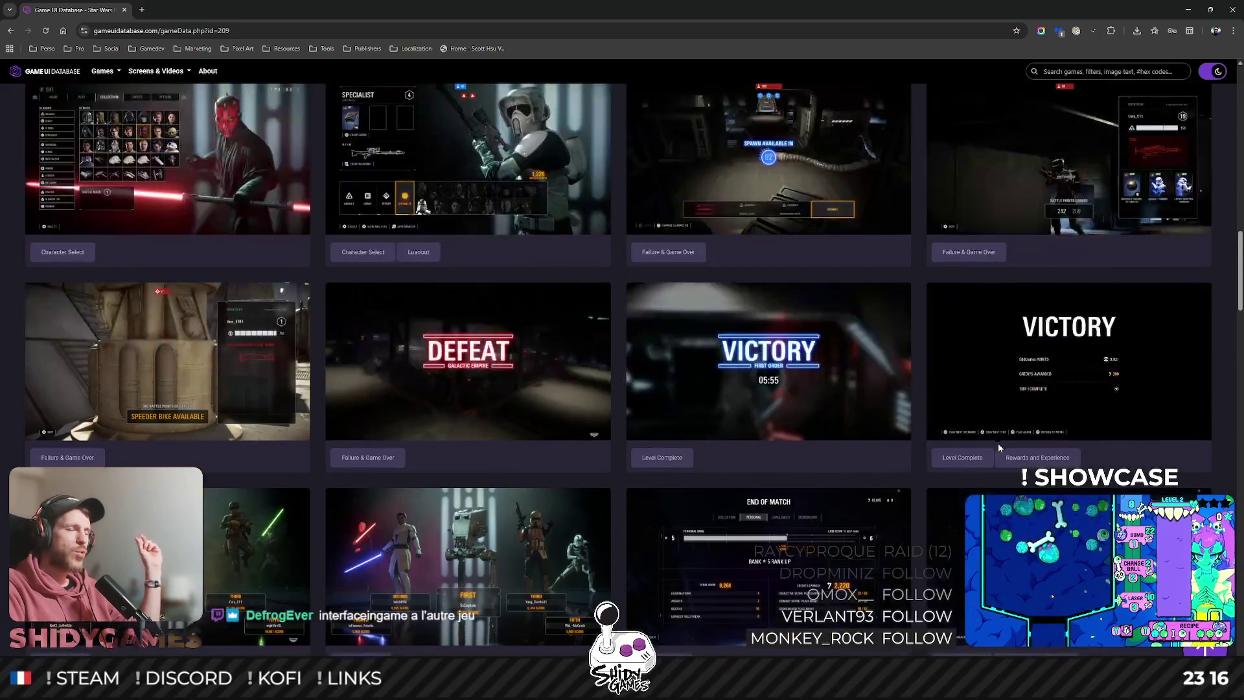
scroll(997, 445, down, 3)
View the End of Match screenshot enlarged, then close it and scroll back up.
click(714, 440)
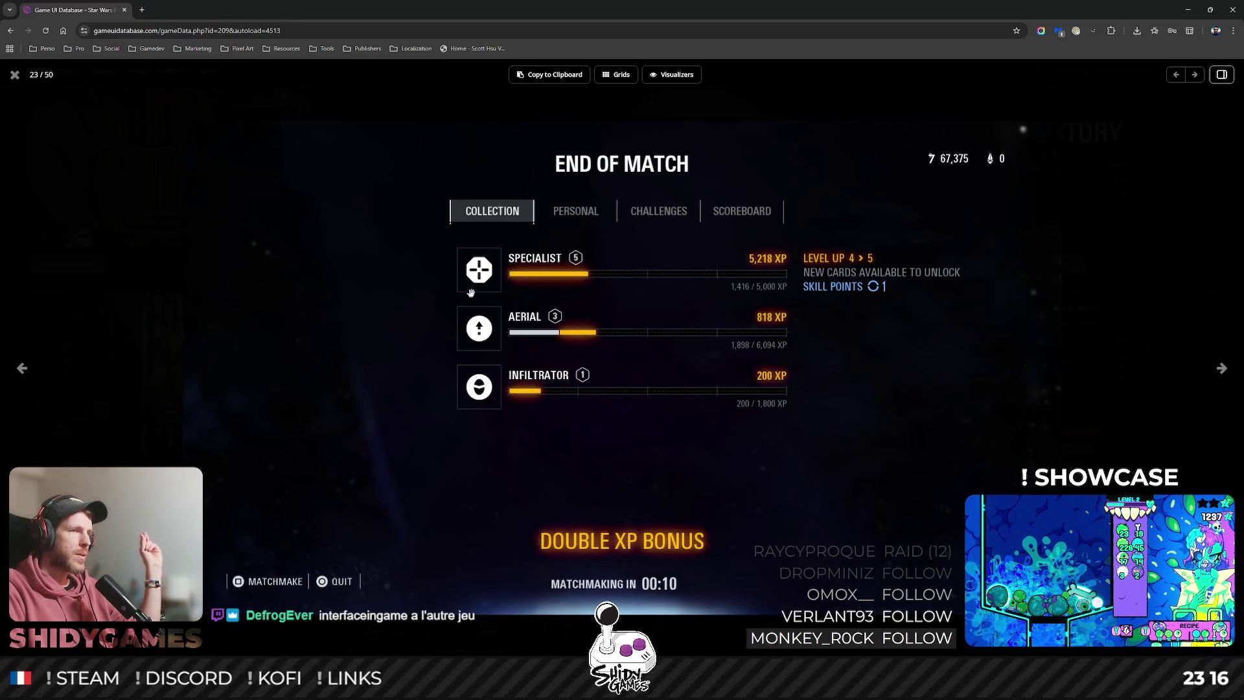
click(15, 75)
scroll(806, 448, up, 6)
scroll(806, 448, up, 4)
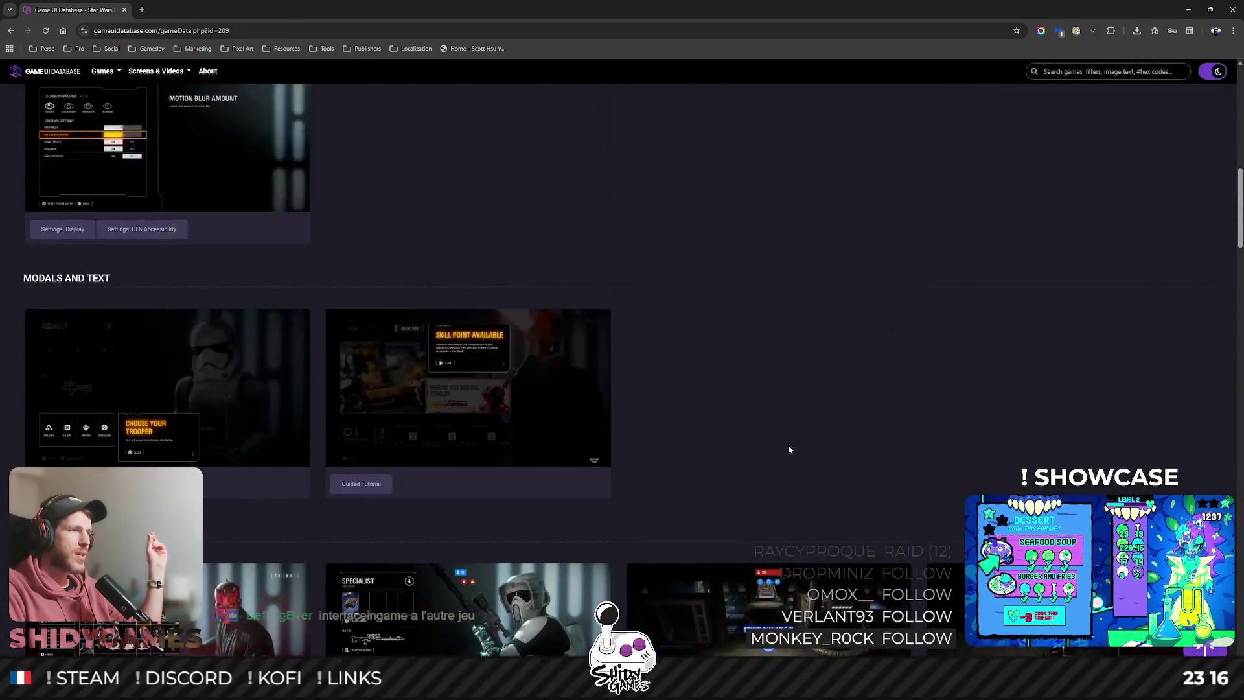